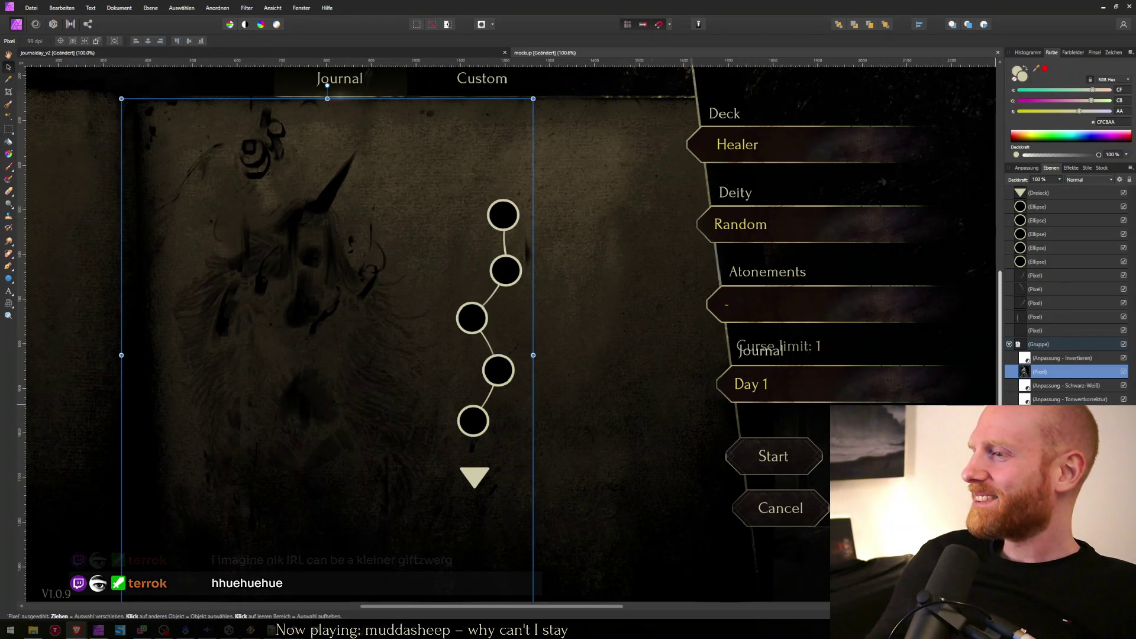
Select the Mercenary cardback image and hide the unicorn artwork's (Pixel) layer.
left_click(303, 349)
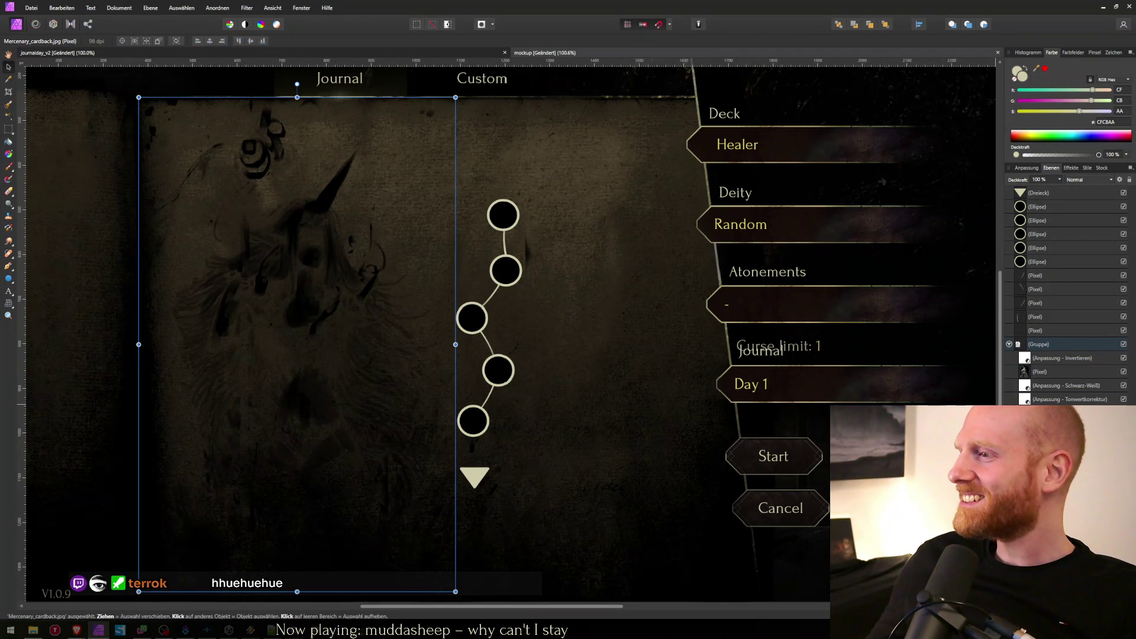
left_click(303, 349)
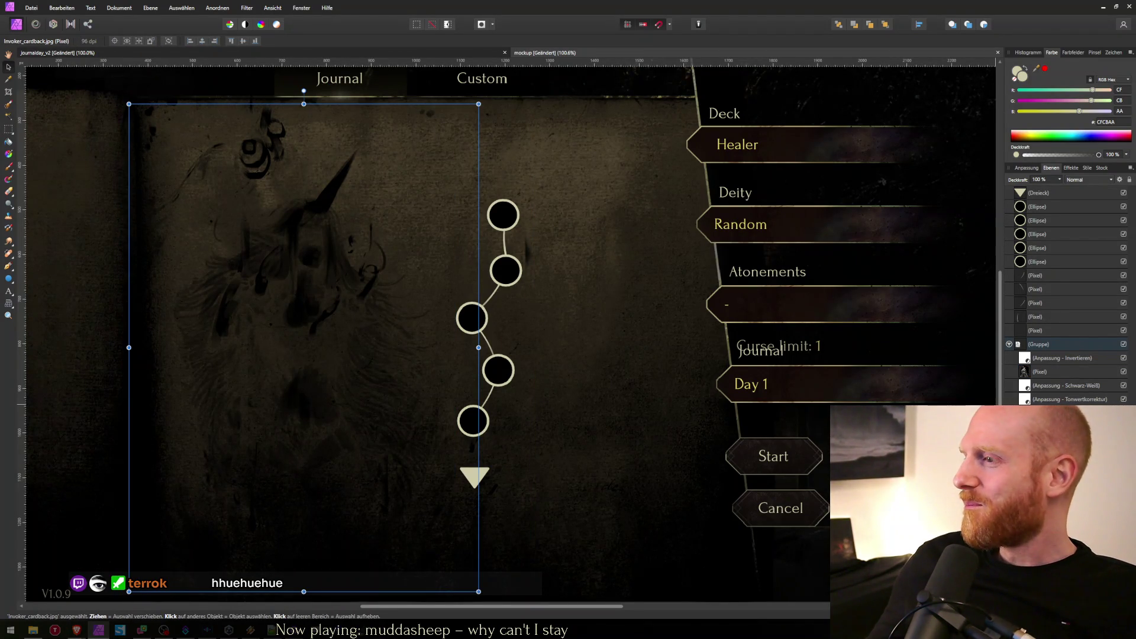
left_click(304, 349)
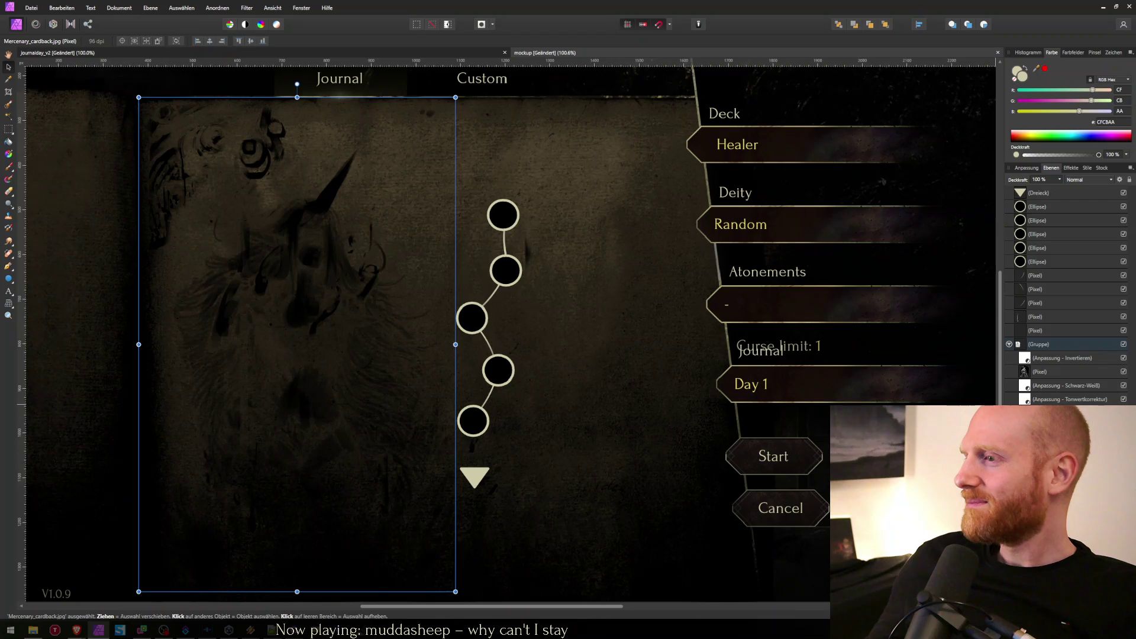
left_click(1123, 372)
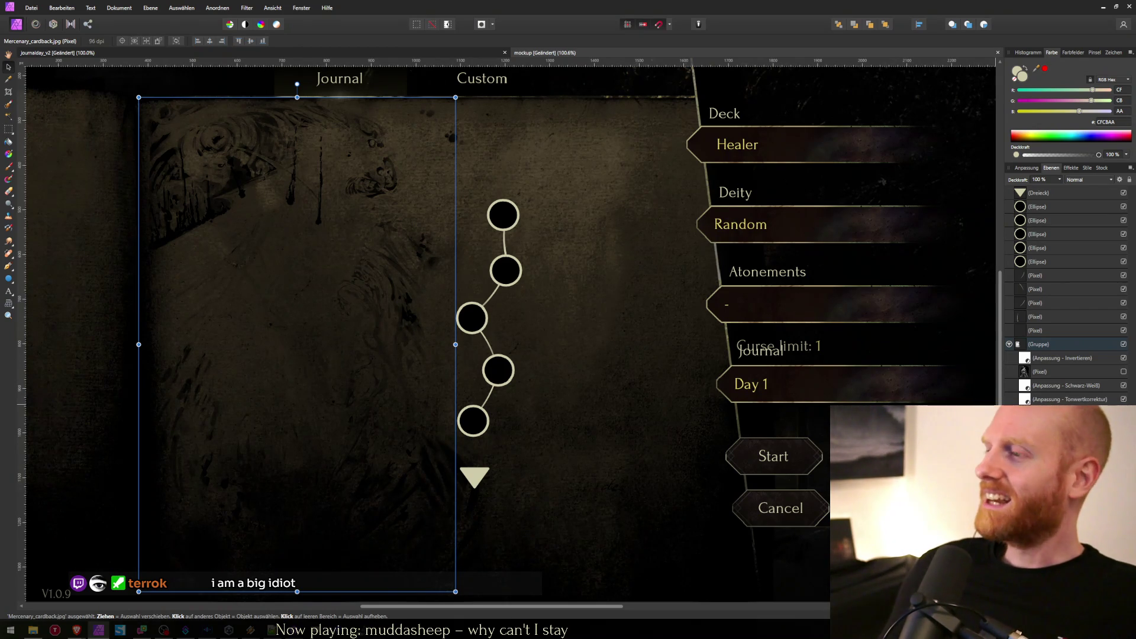
left_click(1041, 371)
left_click(297, 344)
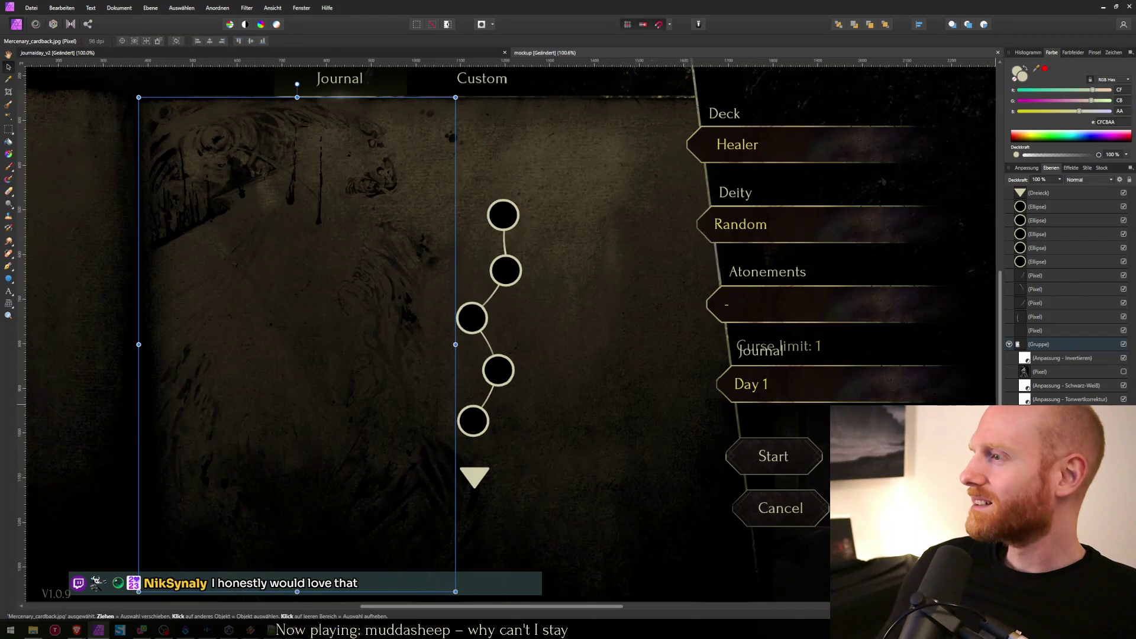
left_click(1086, 400)
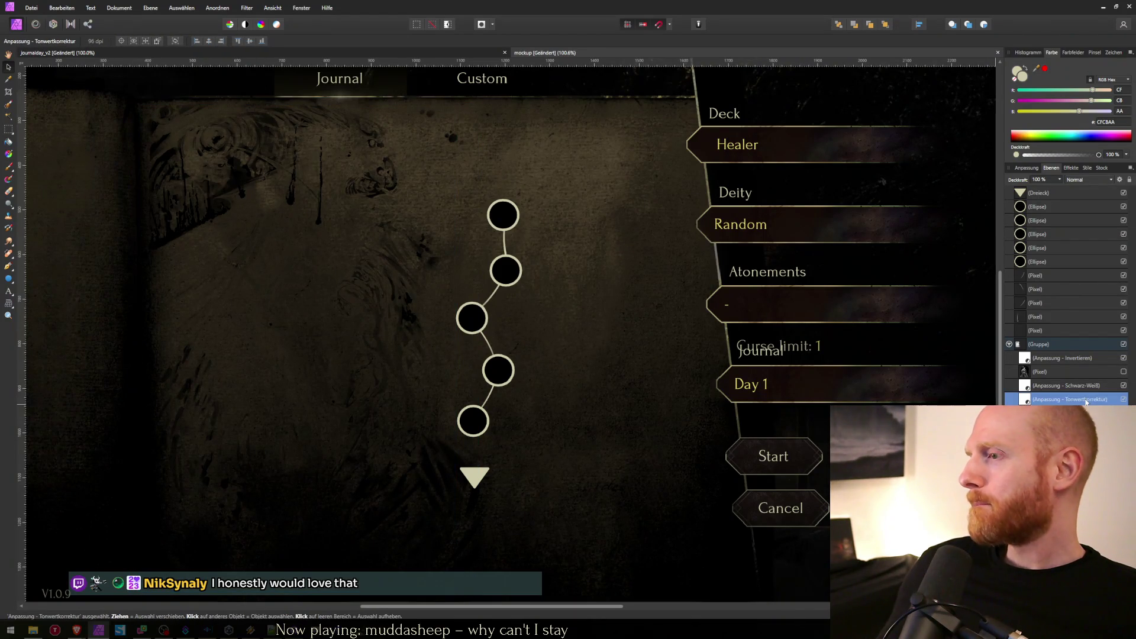
left_click(1065, 413)
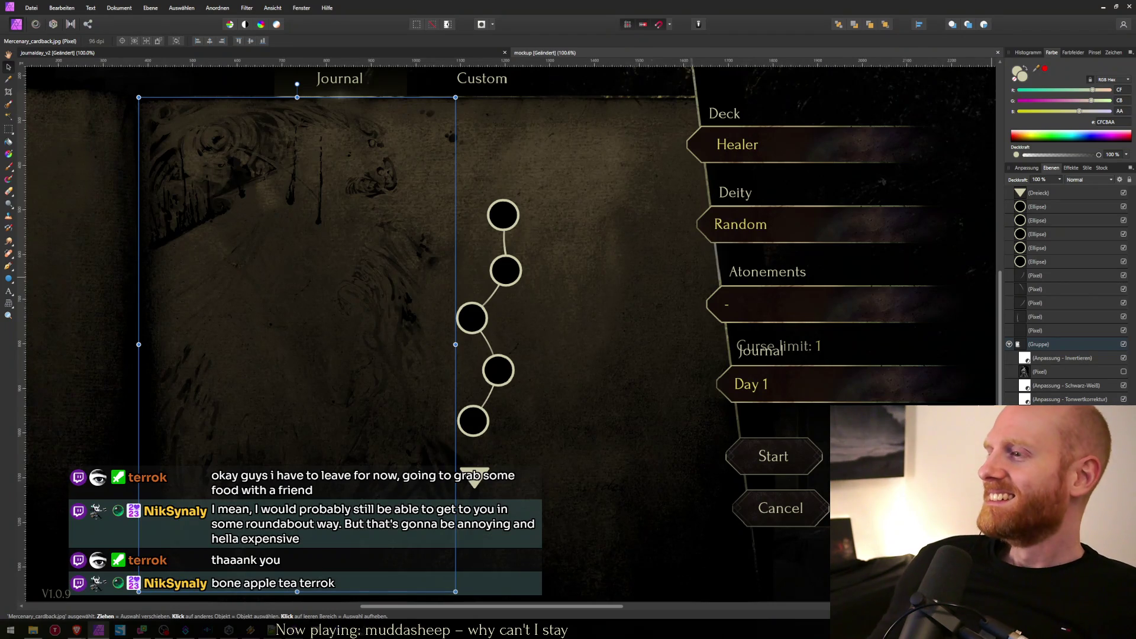
left_click(1093, 386)
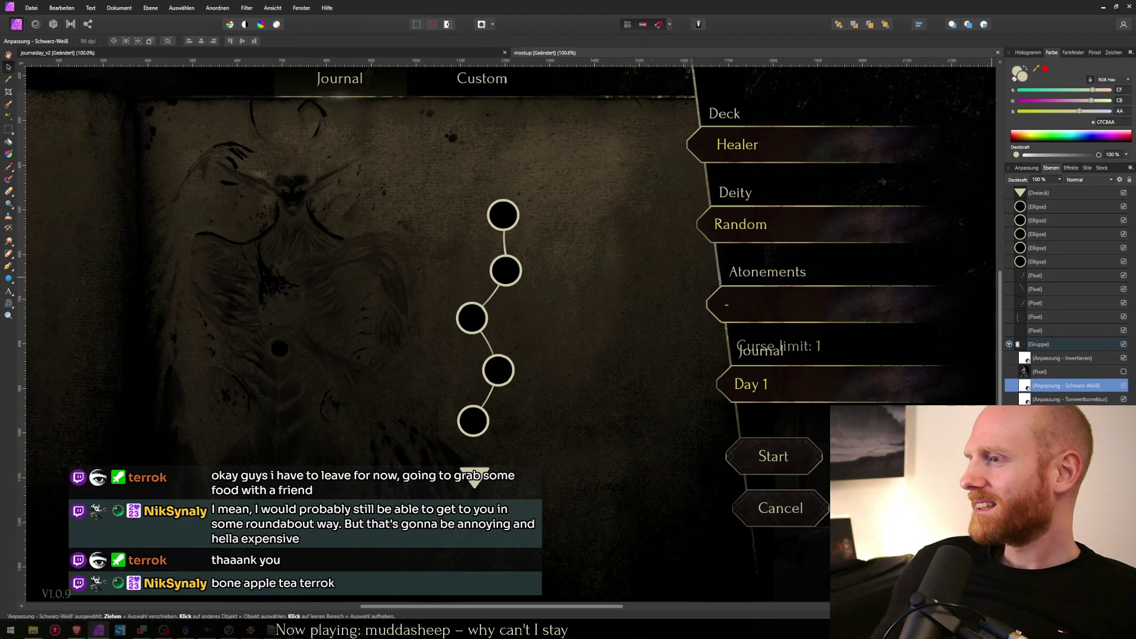
left_click(296, 343)
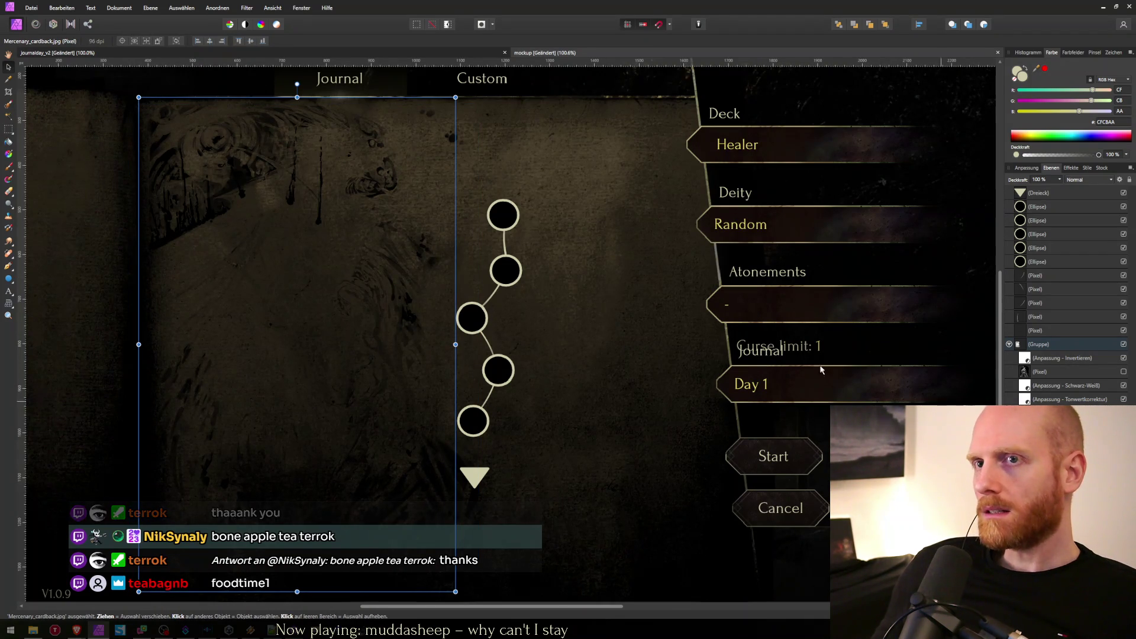
left_click(590, 274)
scroll(591, 274, "down", 2)
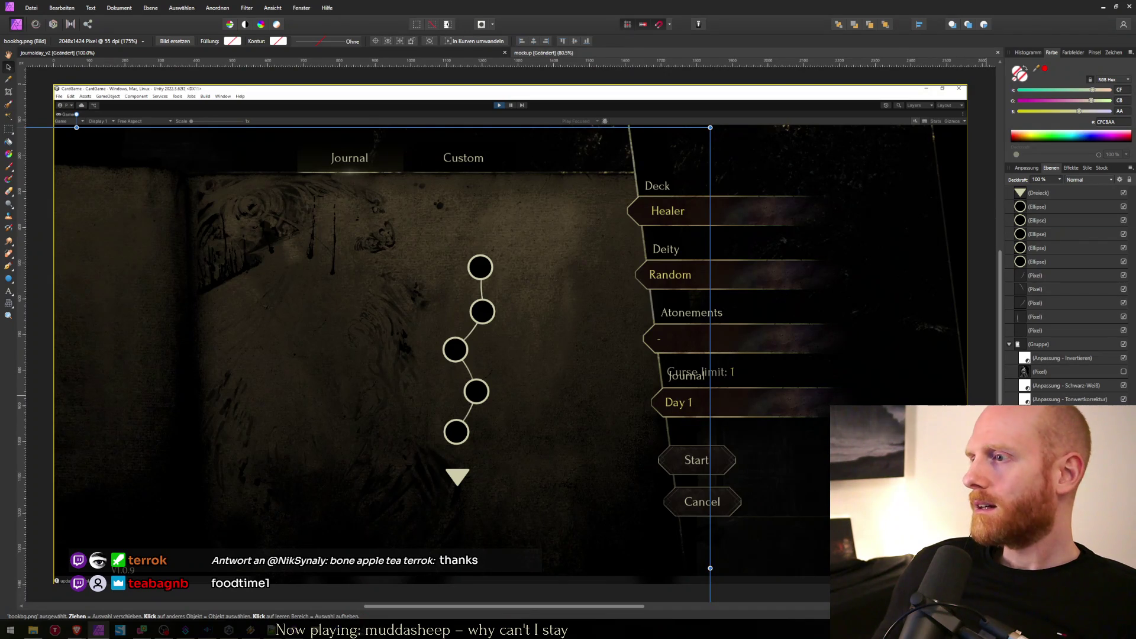
left_click(315, 355)
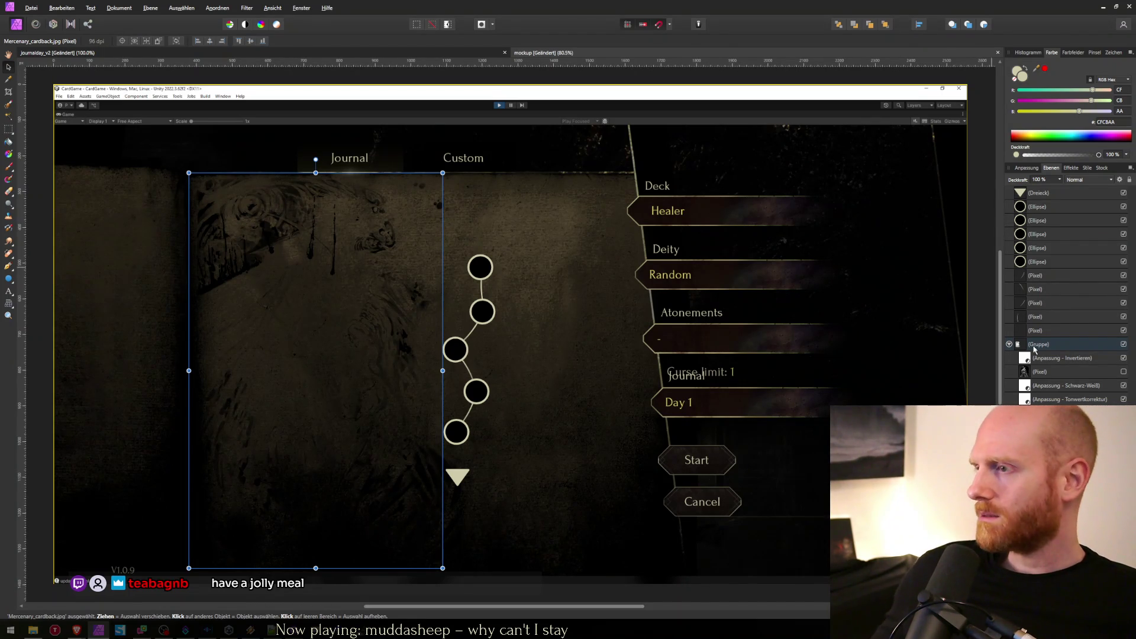
left_click(1038, 385)
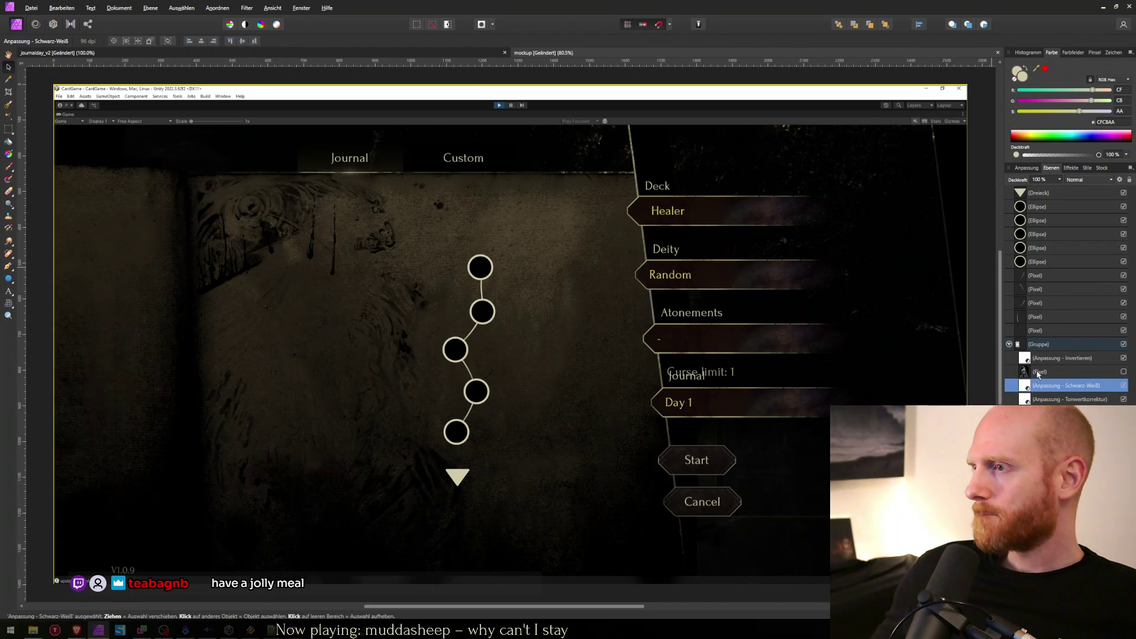
left_click(1038, 373)
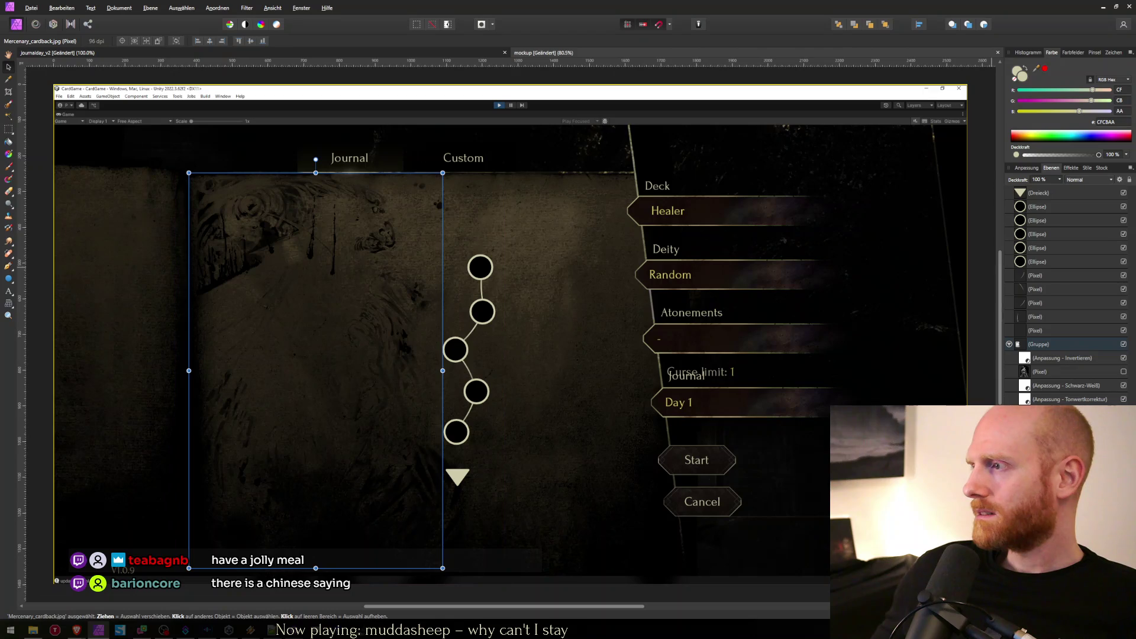
left_click(1043, 359)
left_click(1042, 350)
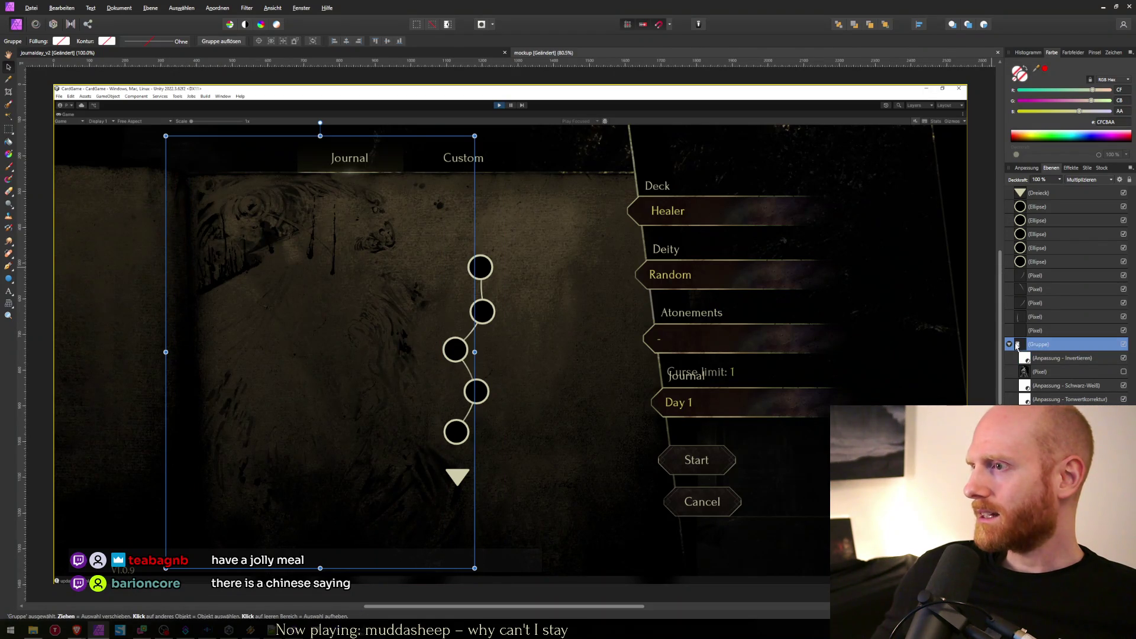
left_click(1030, 335)
left_click(1029, 345)
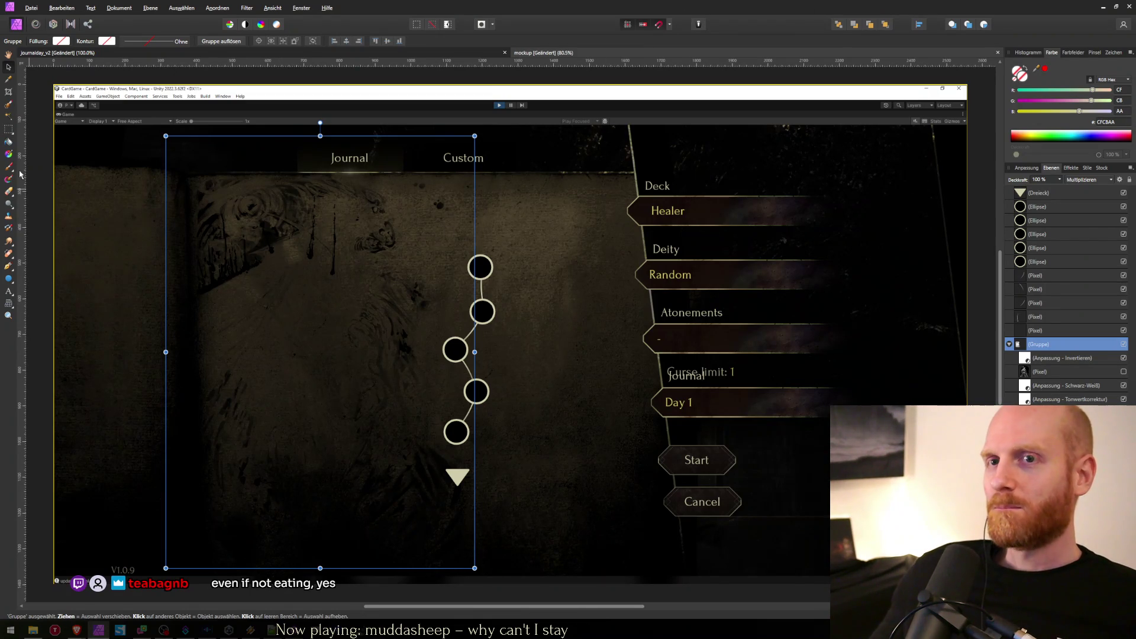
Select the bookbg.png background and save the mockup document with Ctrl+S.
left_click(54, 166)
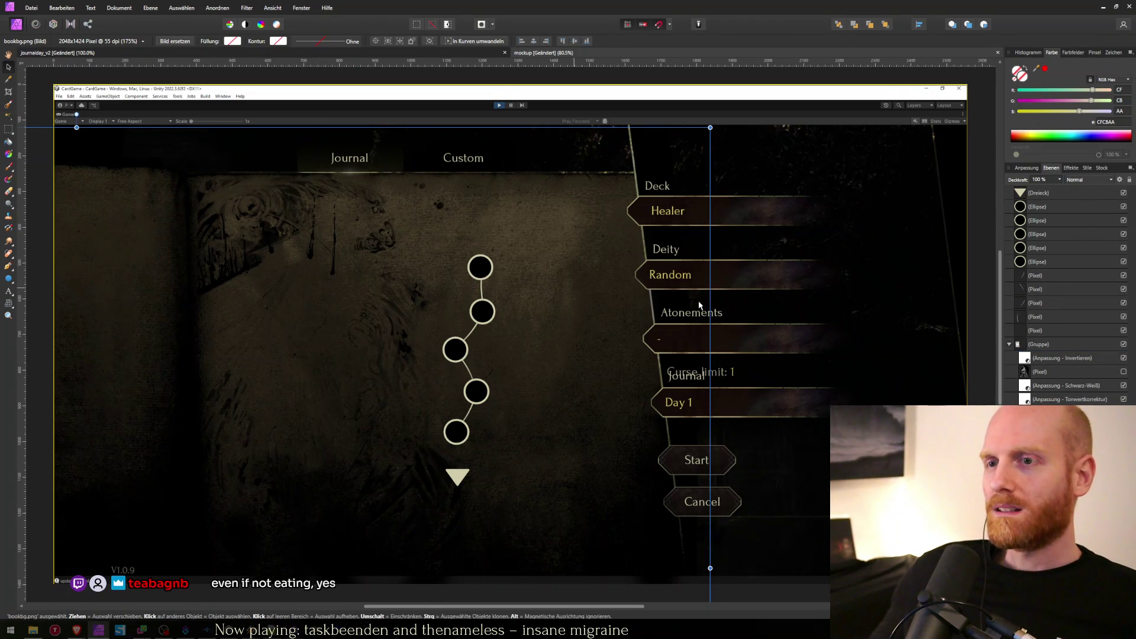
left_click(981, 248)
scroll(988, 276, "down", 2)
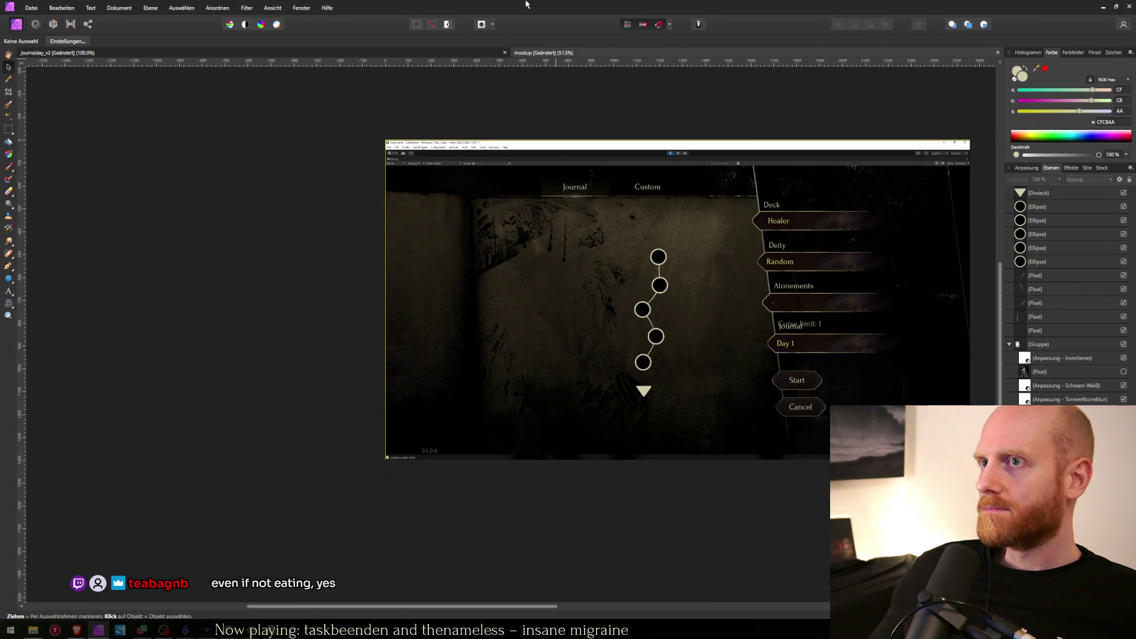
key("ctrl+z")
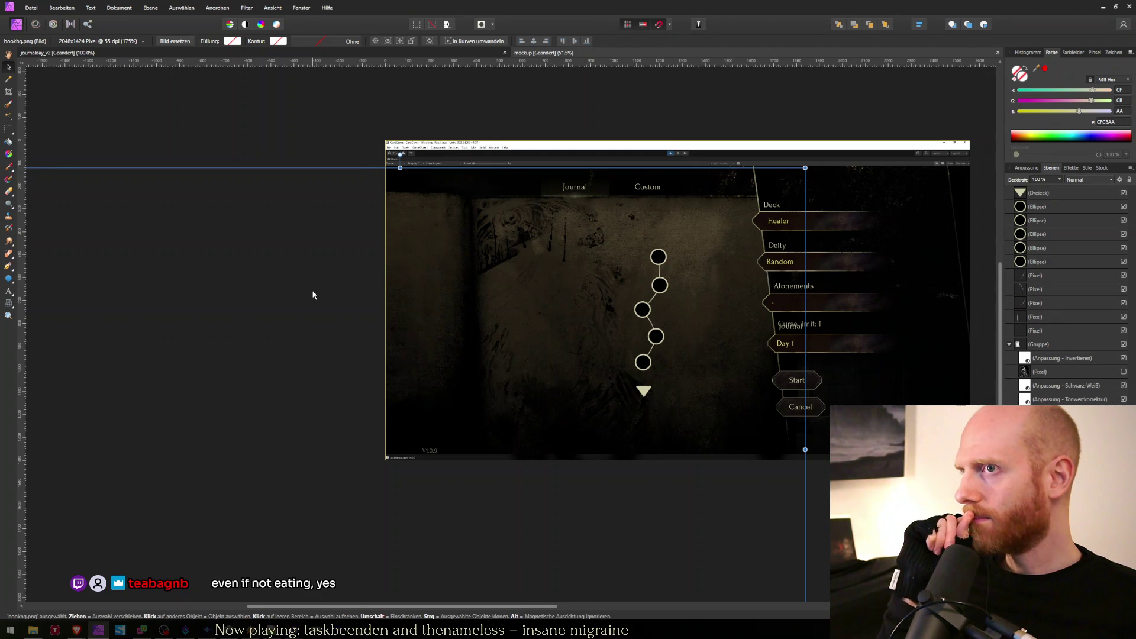
key("ctrl+s")
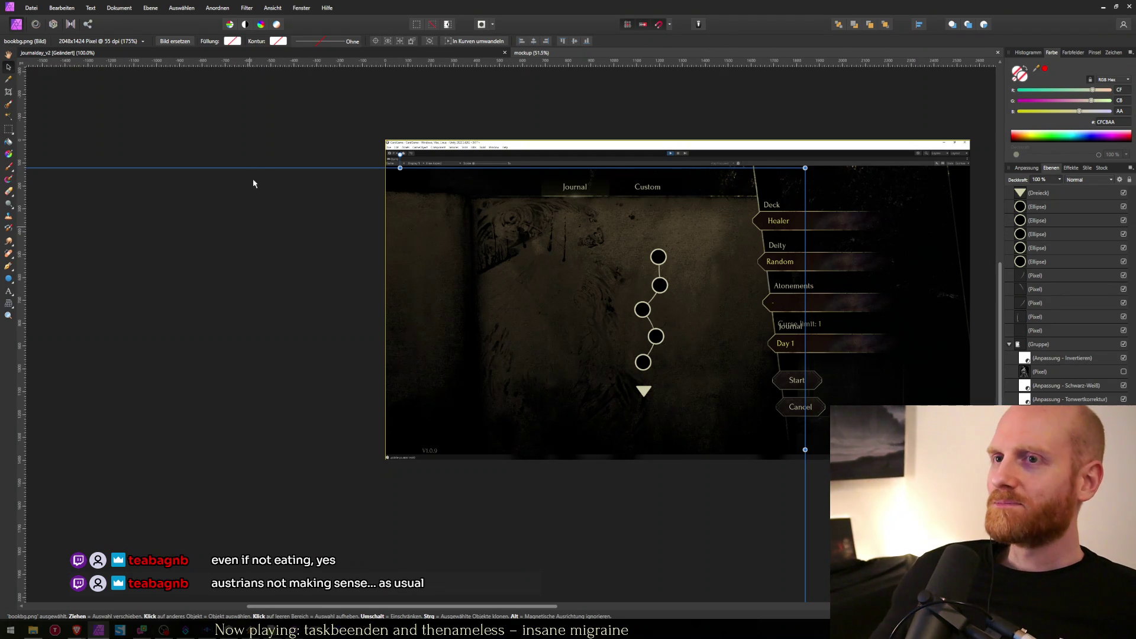
left_click(254, 161)
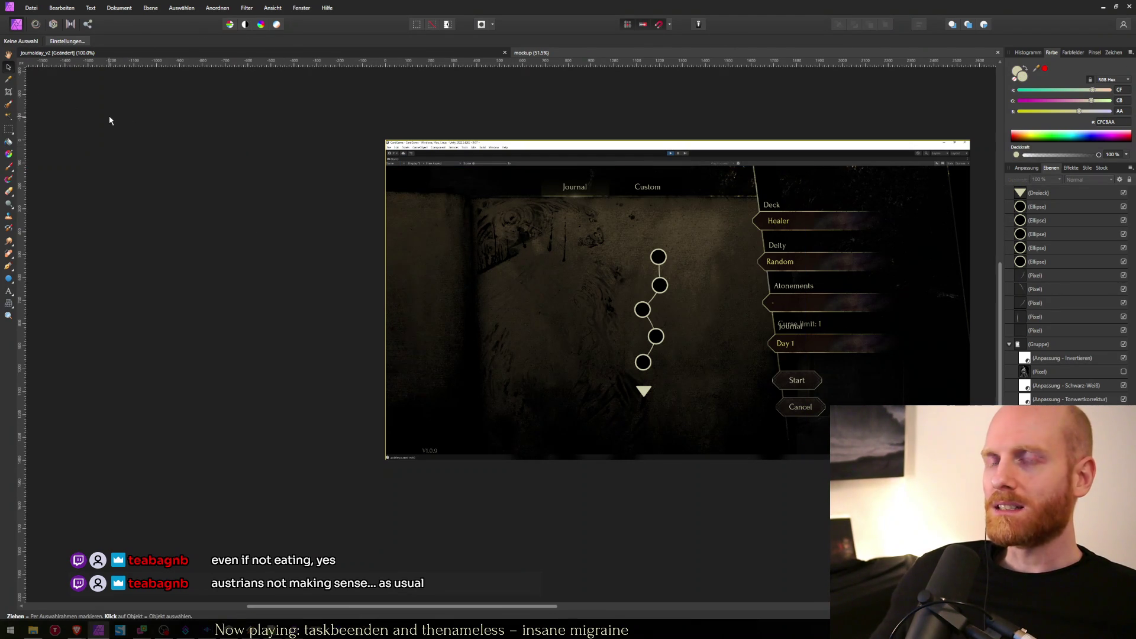
left_click(30, 8)
left_click(676, 4)
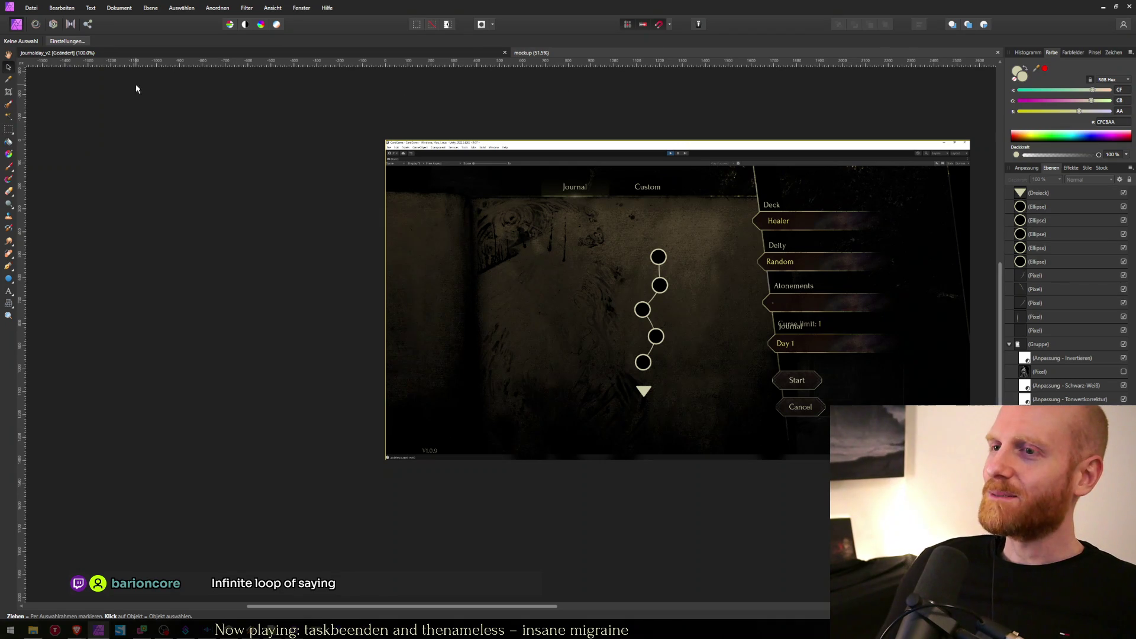
Reselect the book background image to check it, then clear the selection.
left_click(257, 257)
scroll(296, 260, "up", 2)
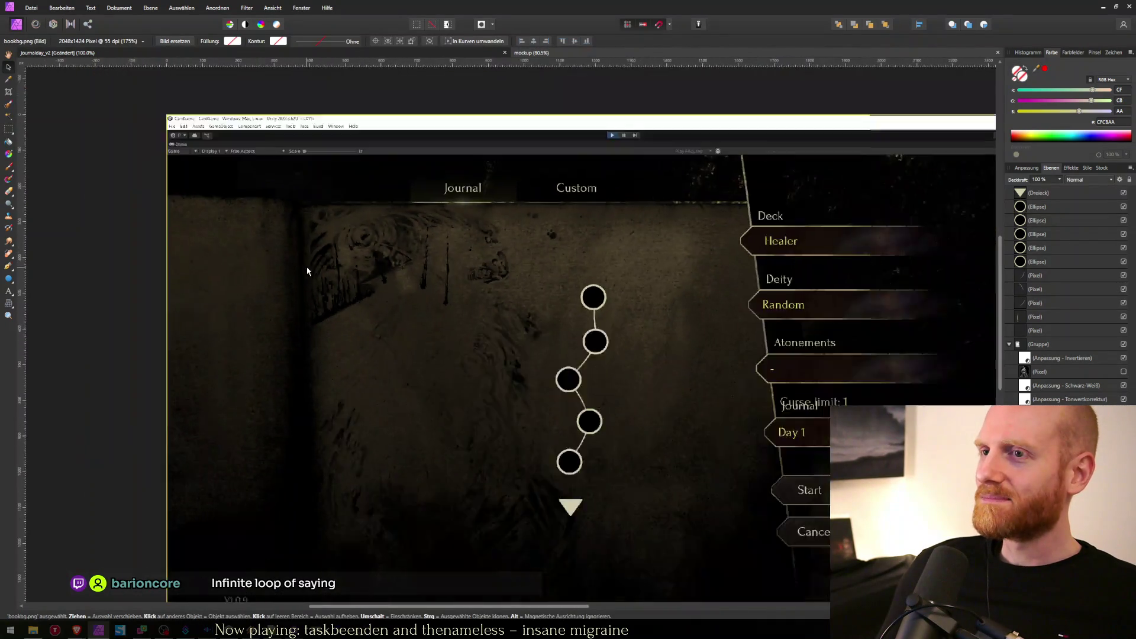
scroll(314, 268, "down", 2)
scroll(320, 266, "up", 3)
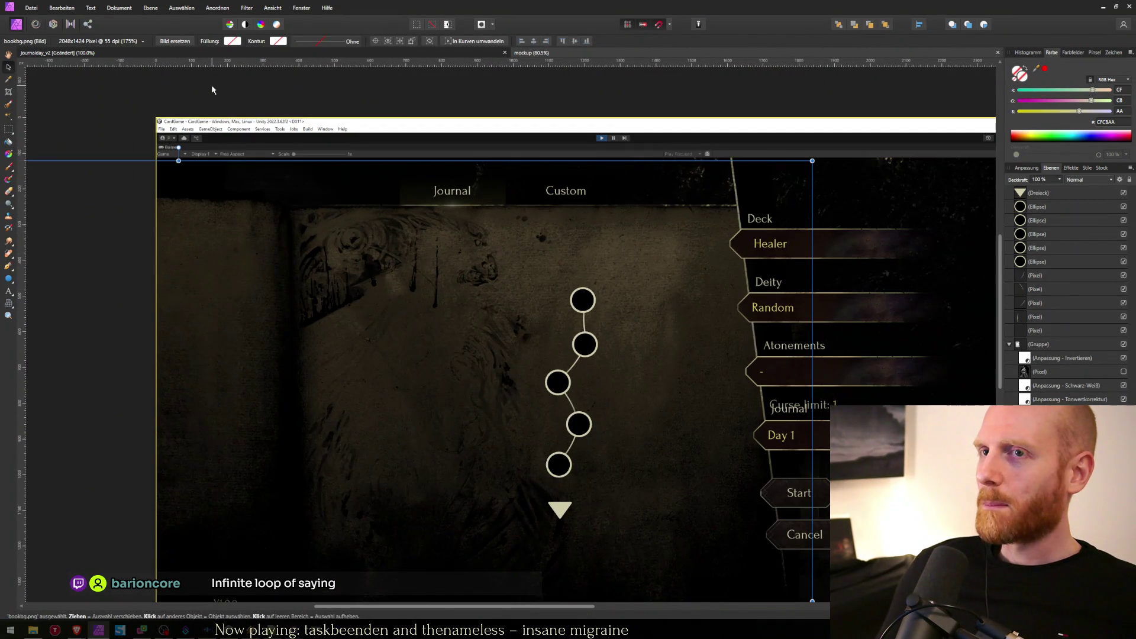
left_click(210, 90)
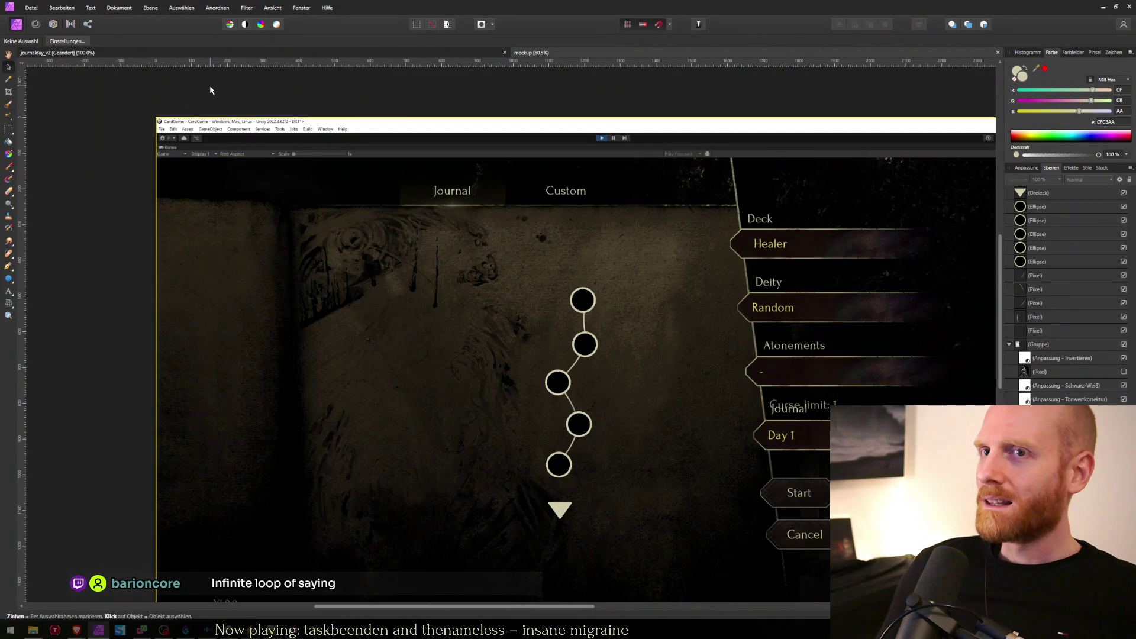
left_click(30, 8)
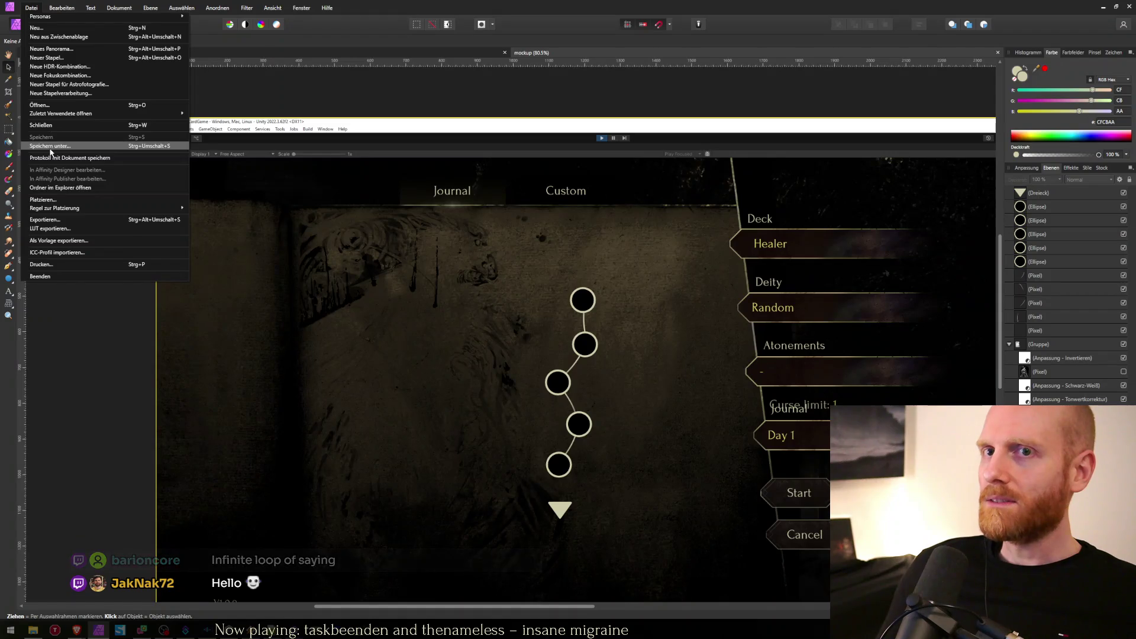
Use Save As with the name journal_deck_backgrounds in the Desktop folder, dropping the _start suffix.
left_click(142, 145)
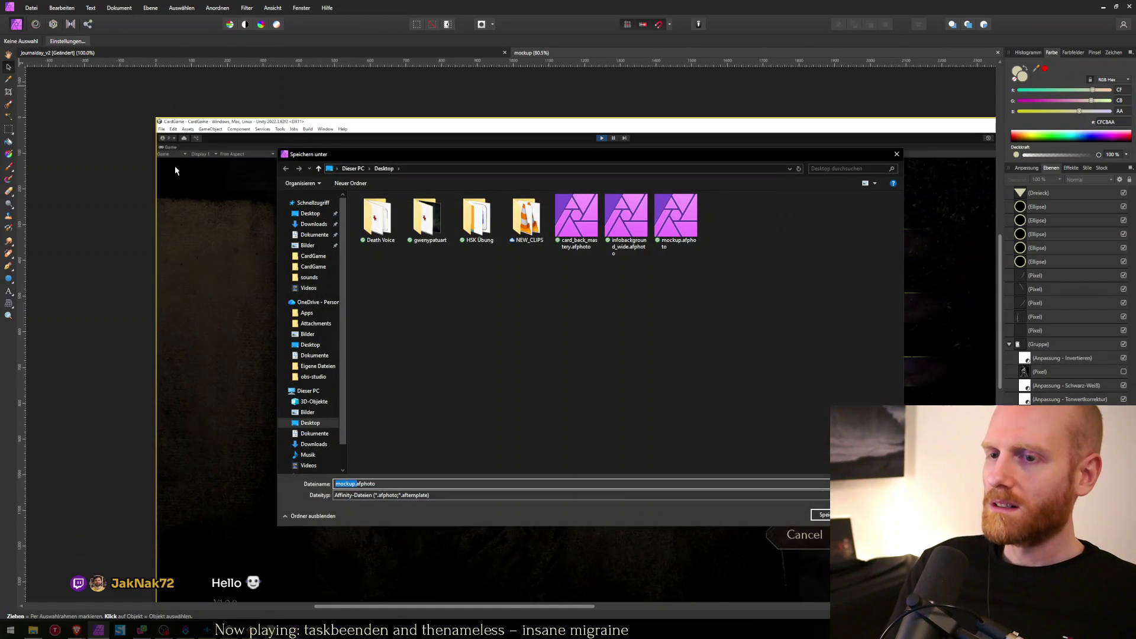
type("journal_s")
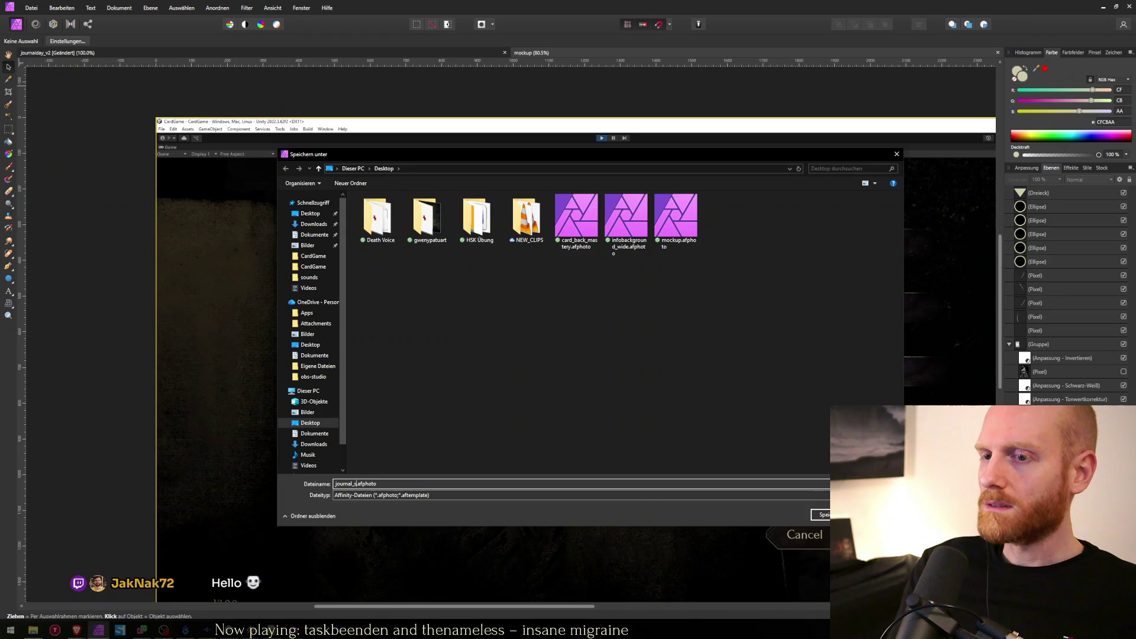
key("BackSpace")
key("BackSpace")
key("BackSpace")
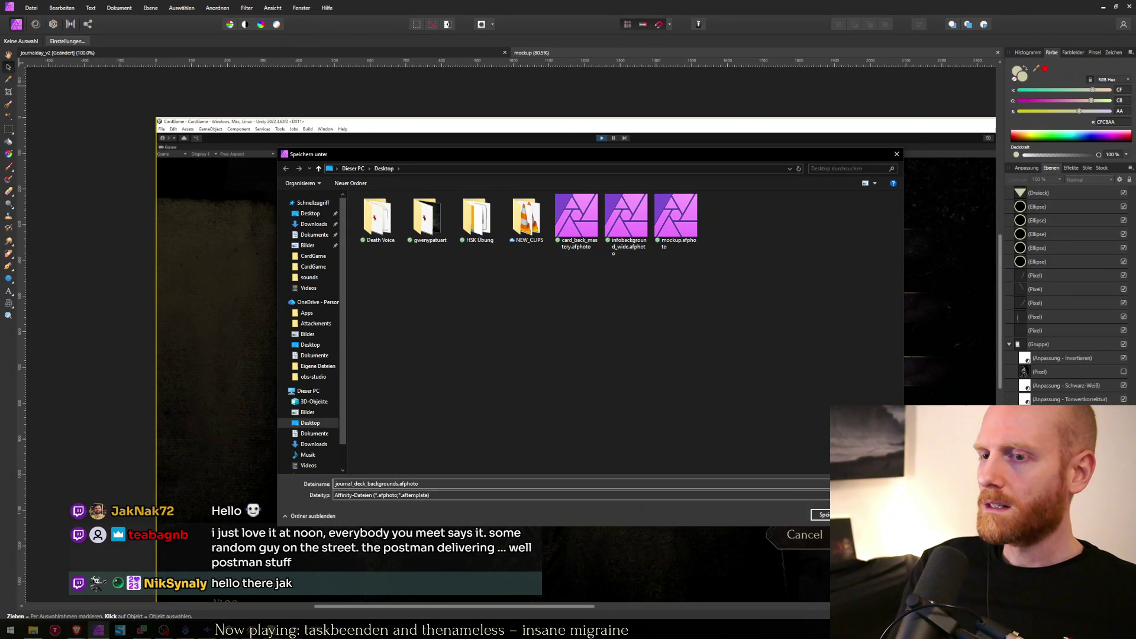
key("Return")
scroll(366, 266, "down", 3)
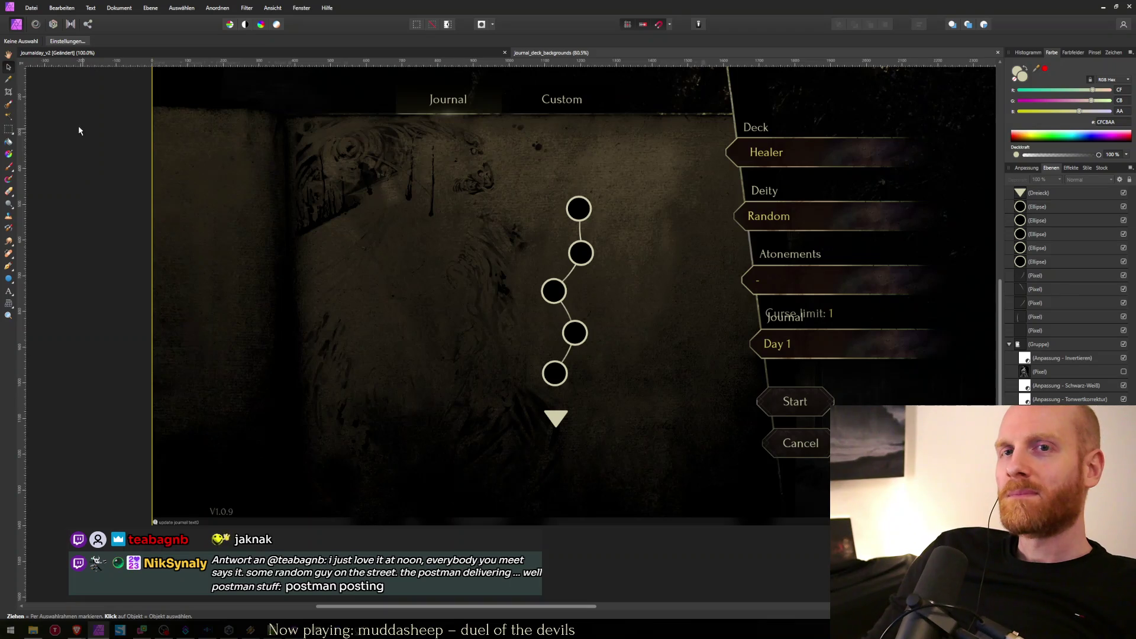
Start a crop and pull its left edge in to trim the dark left margin.
left_click(8, 92)
left_click_drag(153, 272, 288, 273)
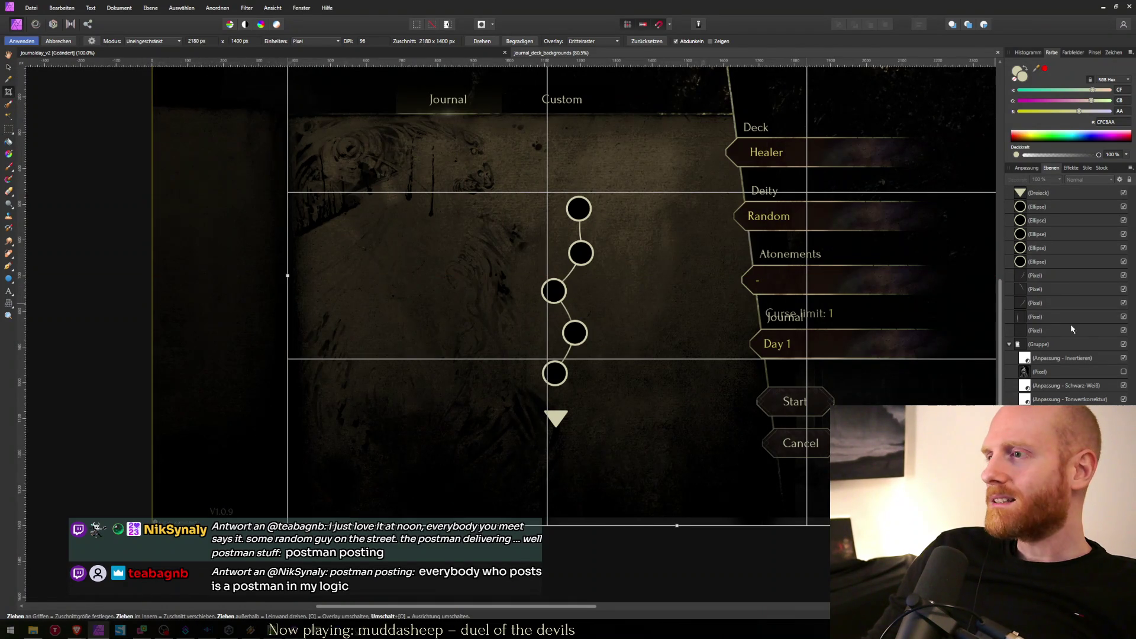
Frame the crop on the journal panel at 930 × 1102 px and apply it.
scroll(856, 312, "down", 4)
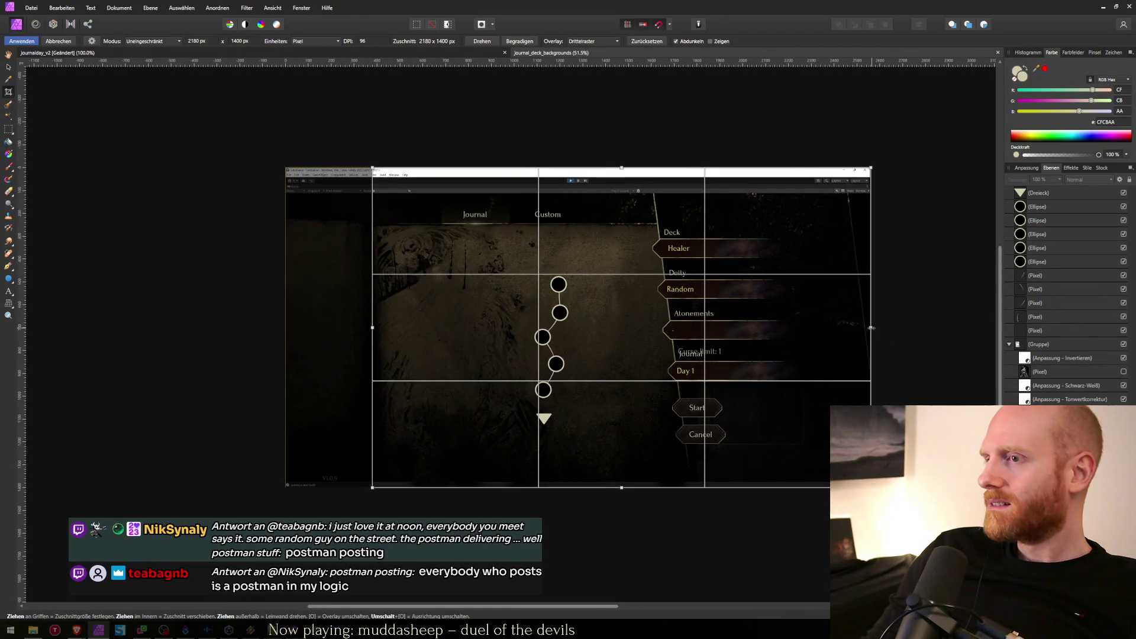
left_click_drag(871, 327, 585, 327)
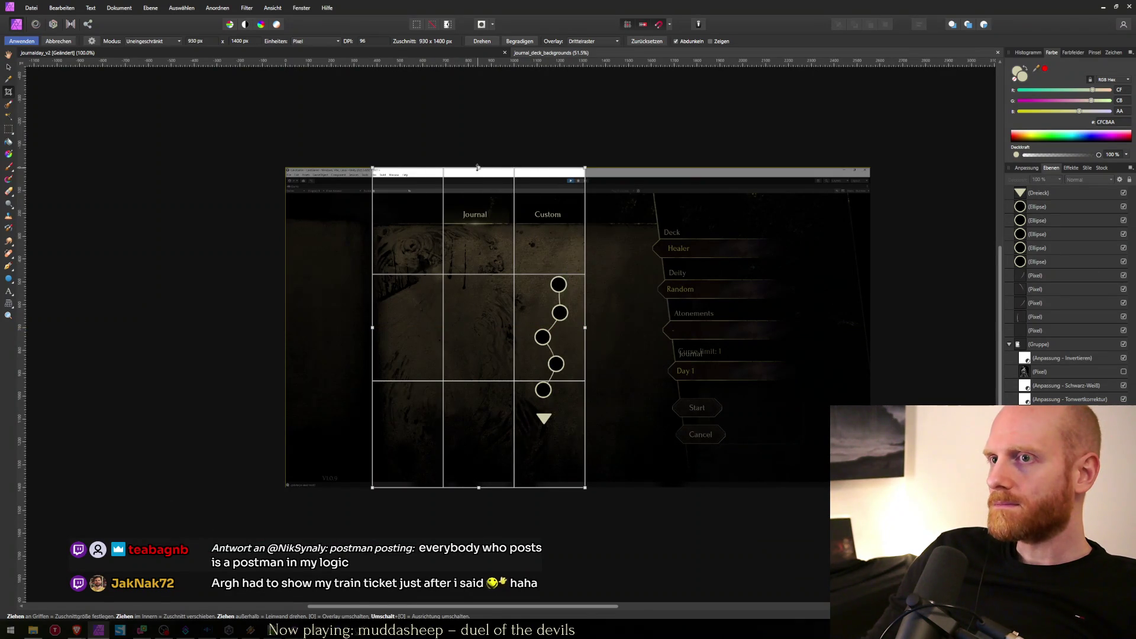
left_click_drag(477, 167, 477, 225)
scroll(404, 255, "up", 5)
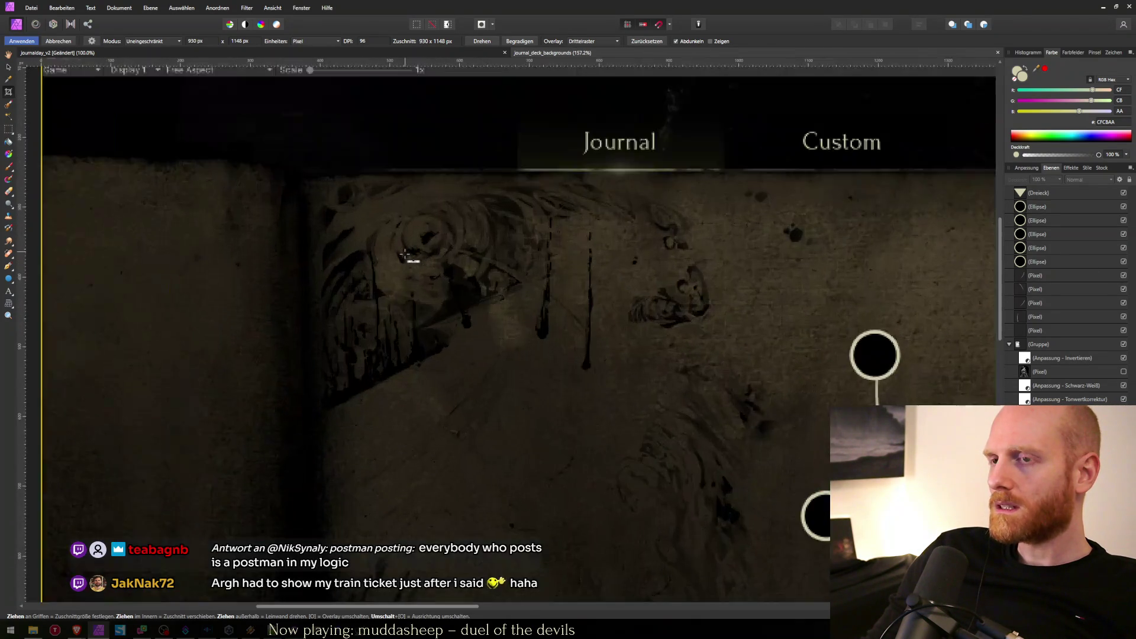
scroll(575, 295, "down", 2)
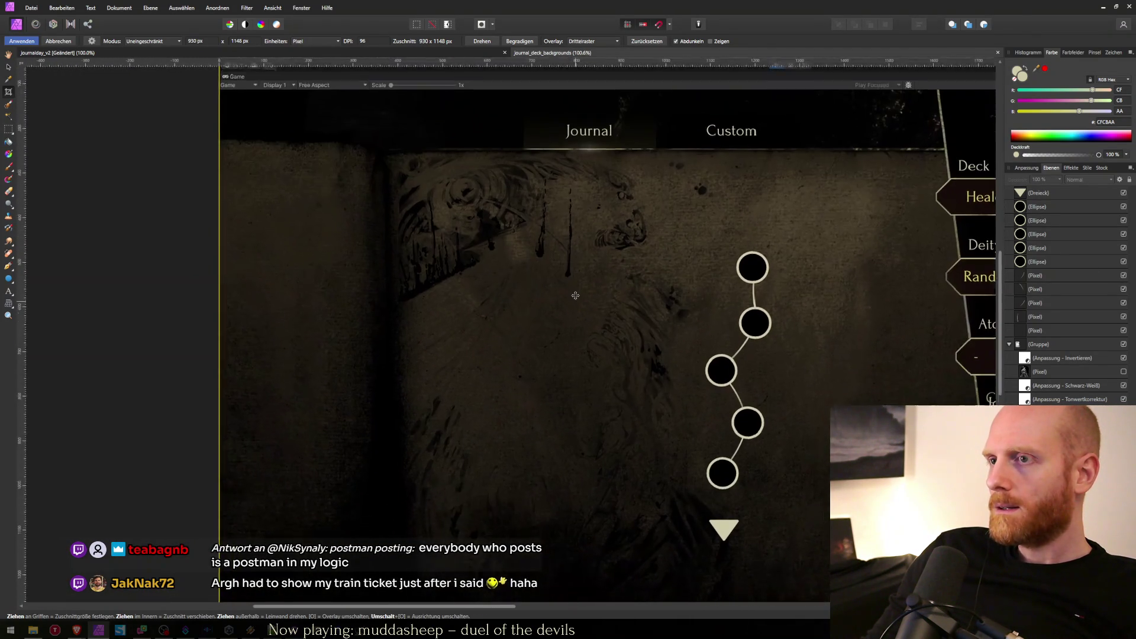
scroll(575, 295, "down", 4)
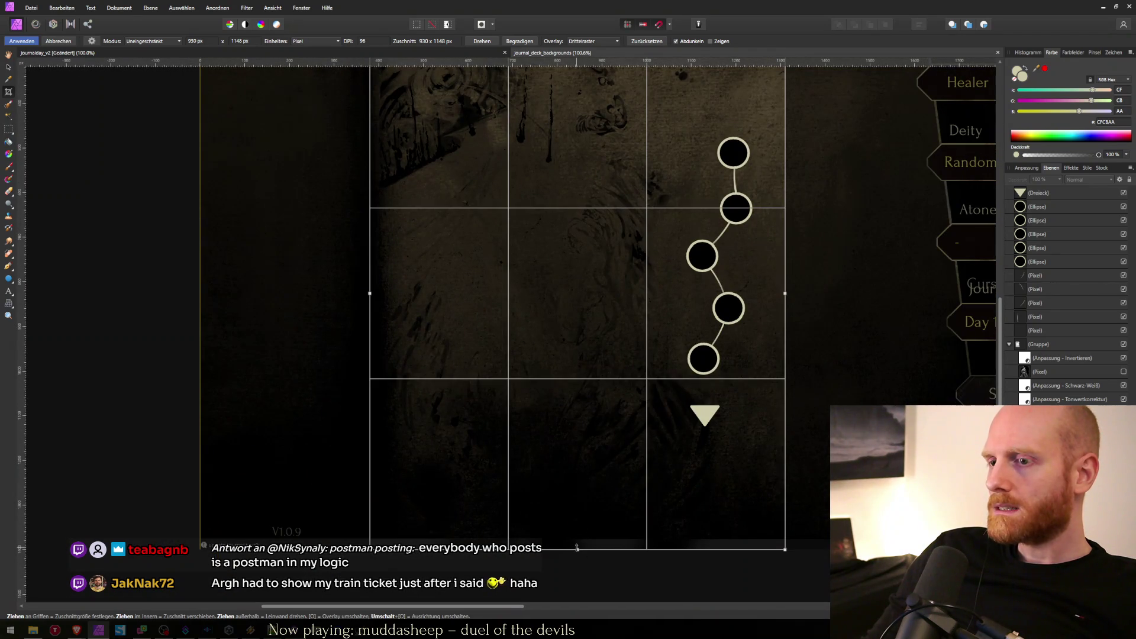
left_click_drag(576, 547, 585, 526)
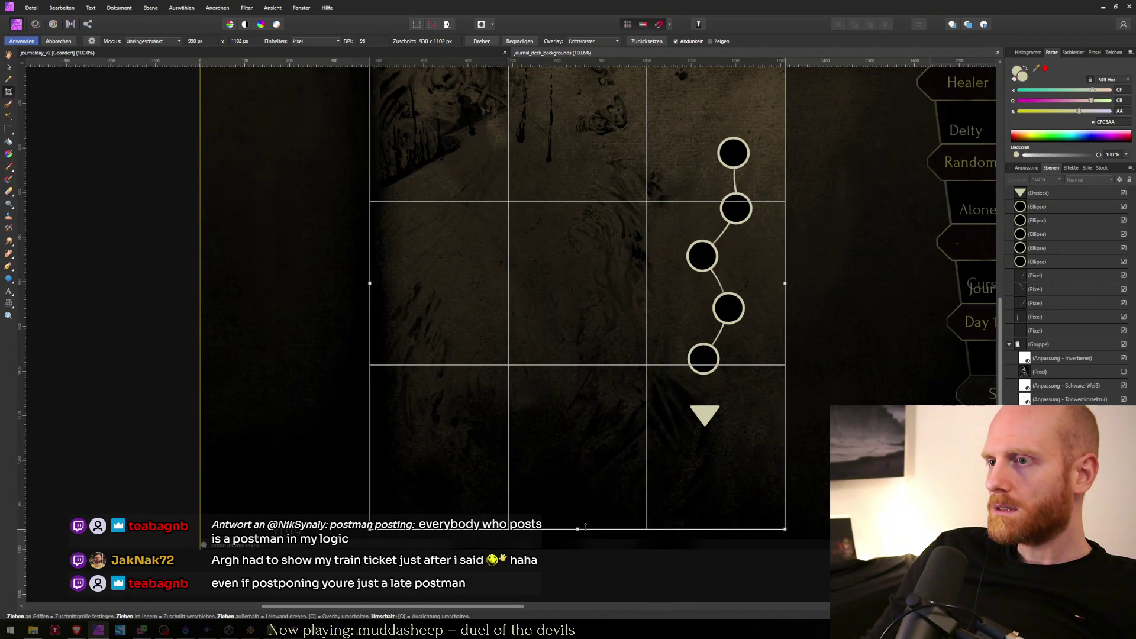
scroll(583, 412, "down", 2)
scroll(583, 412, "down", 2)
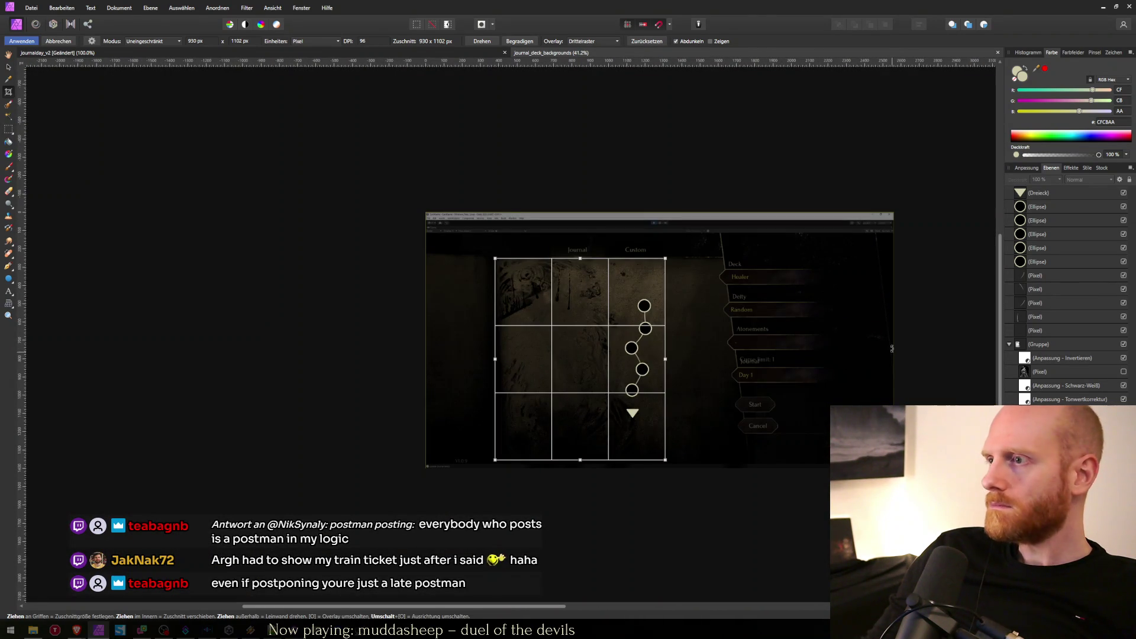
key("Return")
left_click(1065, 201)
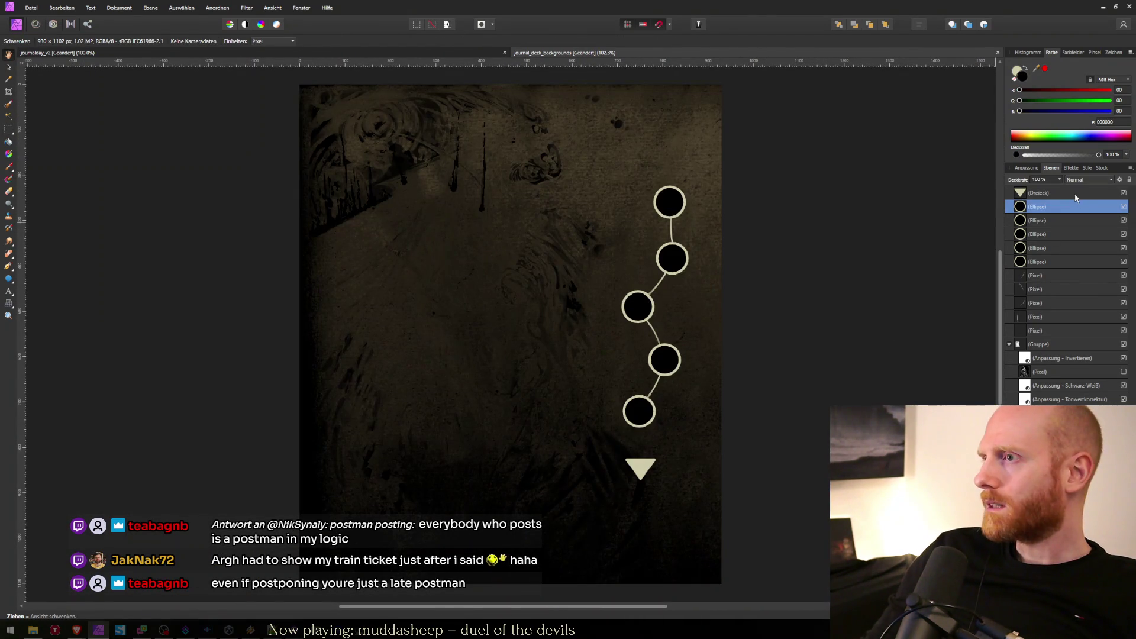
Delete the Dreieck triangle, the five Ellipse node layers and the four curve Pixel layers.
left_click(1075, 195)
left_click(1049, 264, "shift")
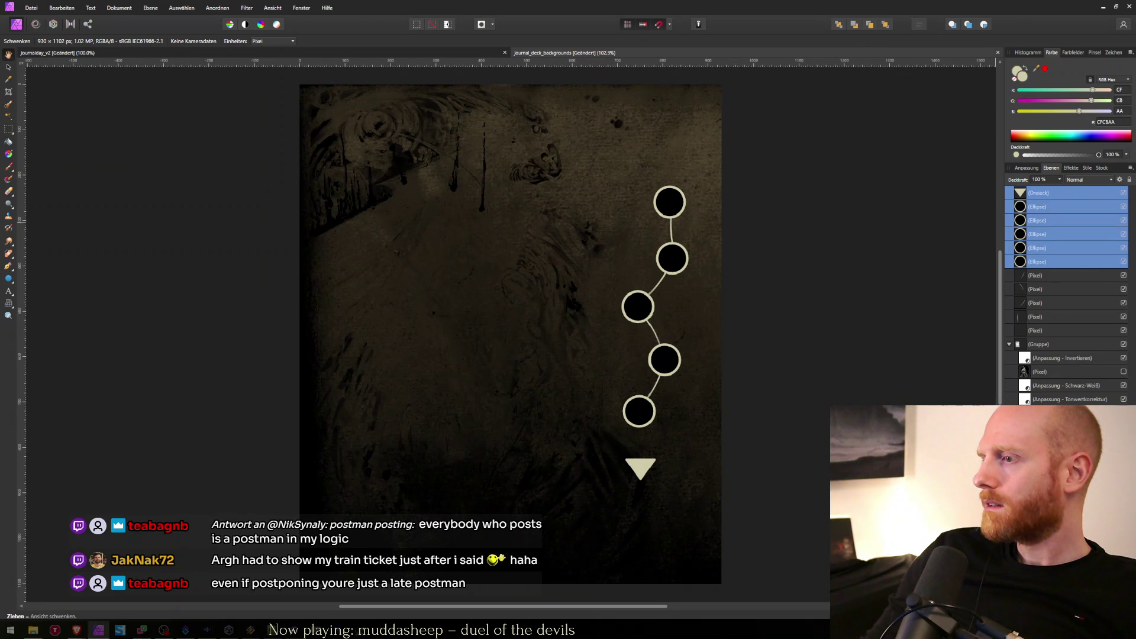
key("Delete")
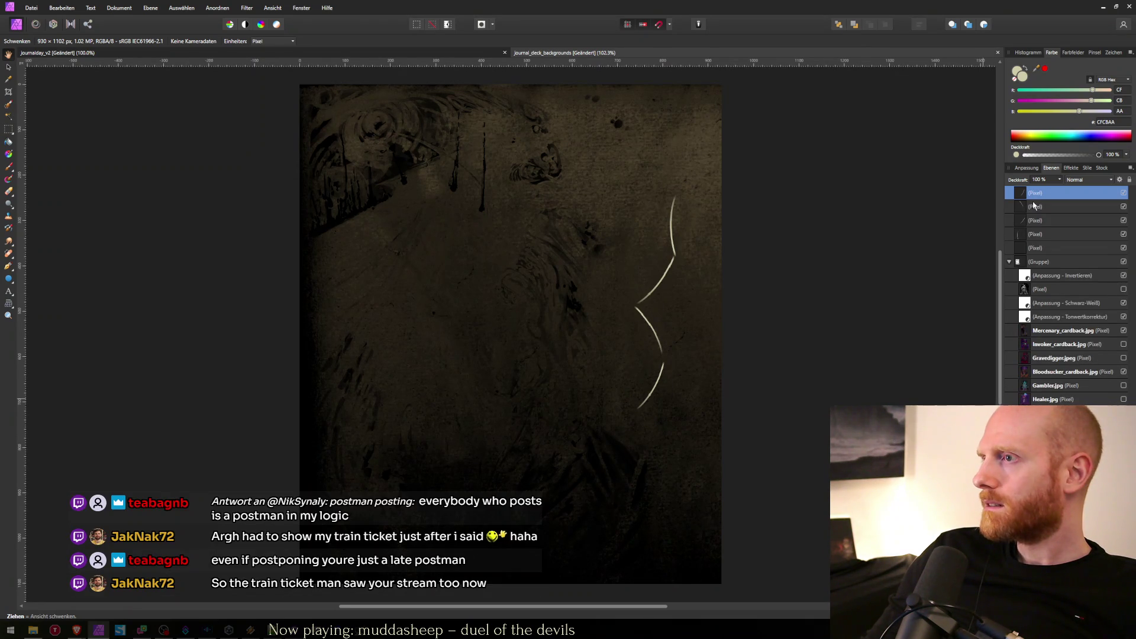
left_click(1038, 248, "shift")
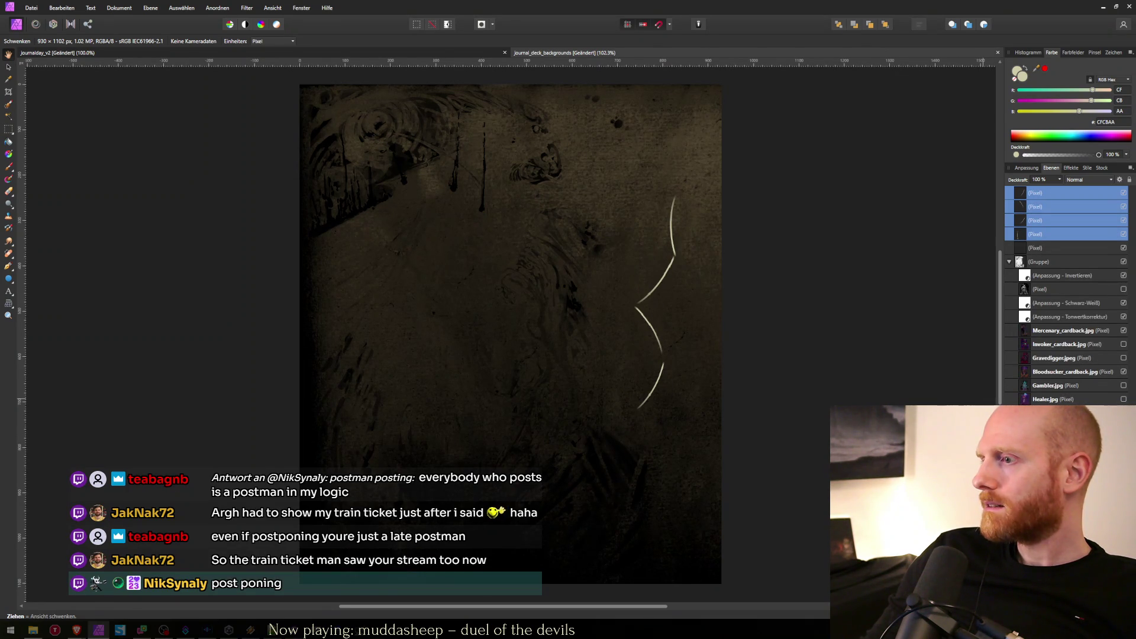
key("Delete")
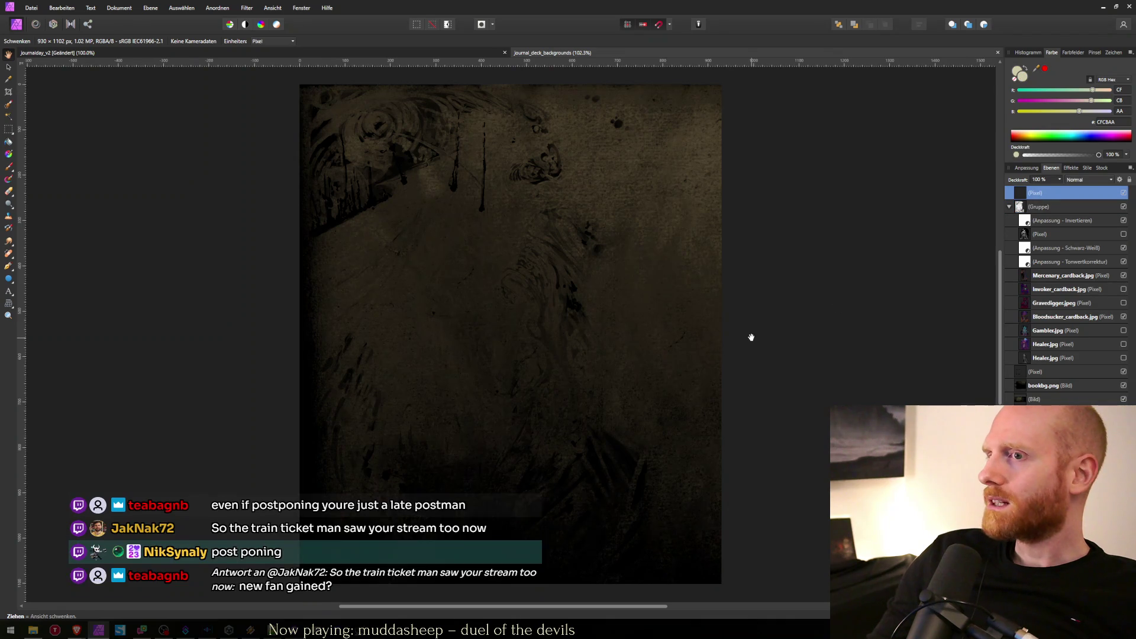
Recentre the cropped image and delete the leftover top Pixel layer.
scroll(751, 335, "down", 2)
left_click_drag(784, 308, 730, 322)
scroll(611, 324, "up", 1)
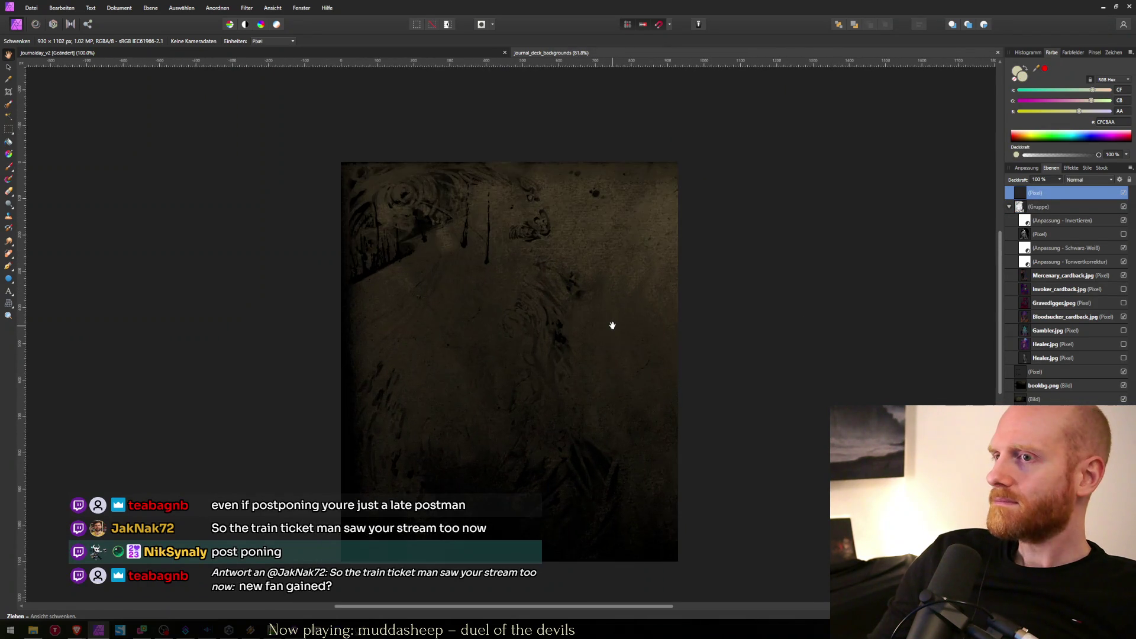
scroll(673, 328, "up", 1)
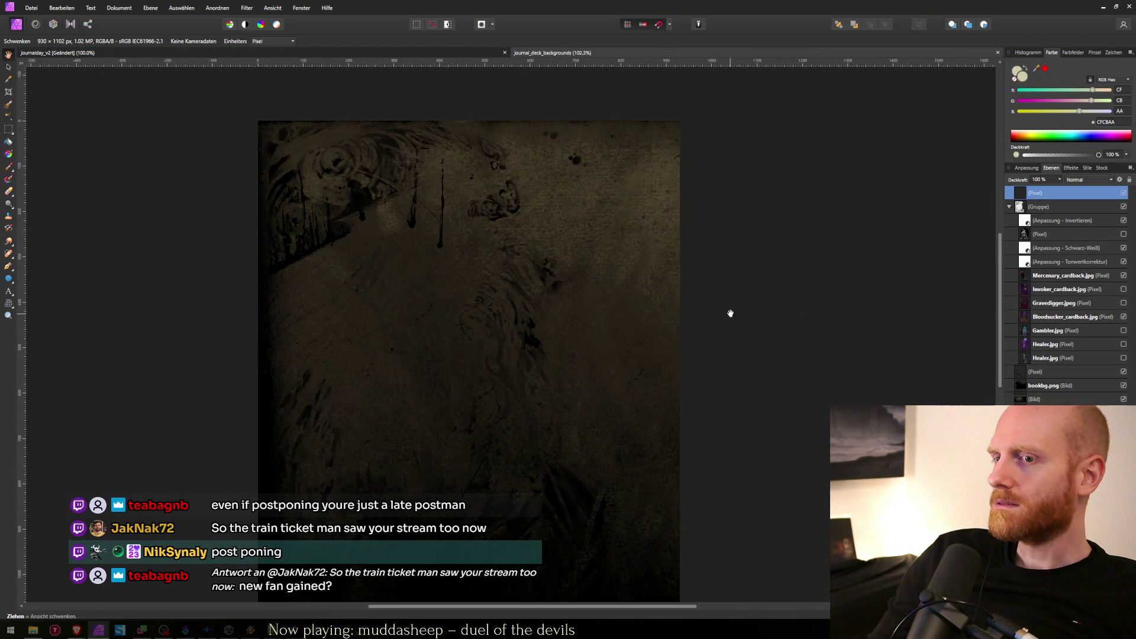
scroll(730, 313, "down", 1)
left_click(1067, 207)
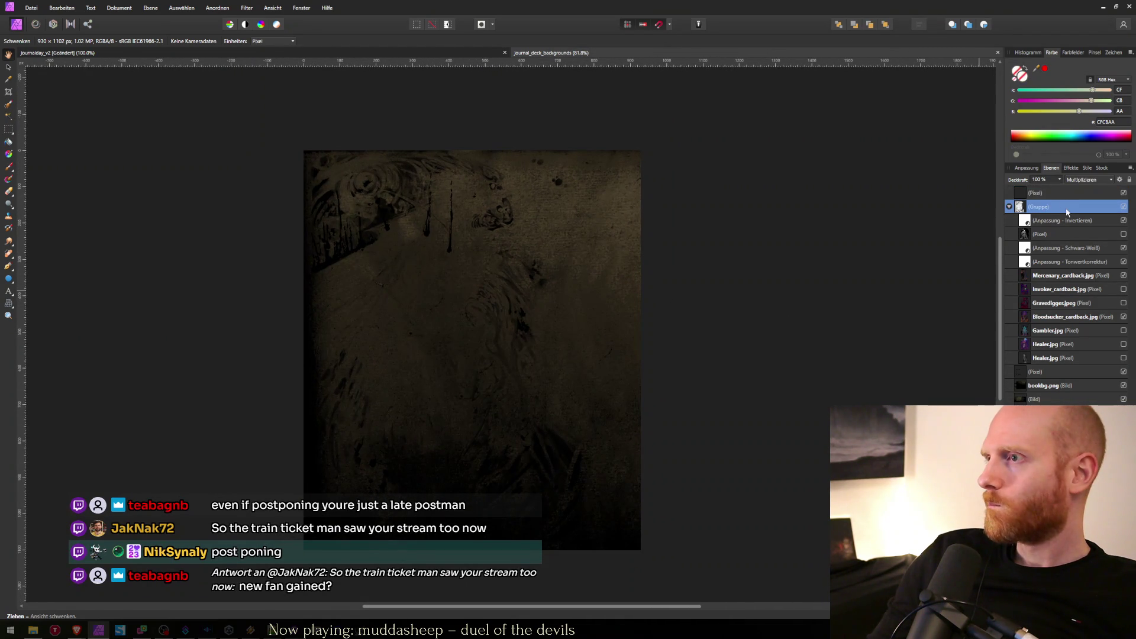
left_click(1050, 193)
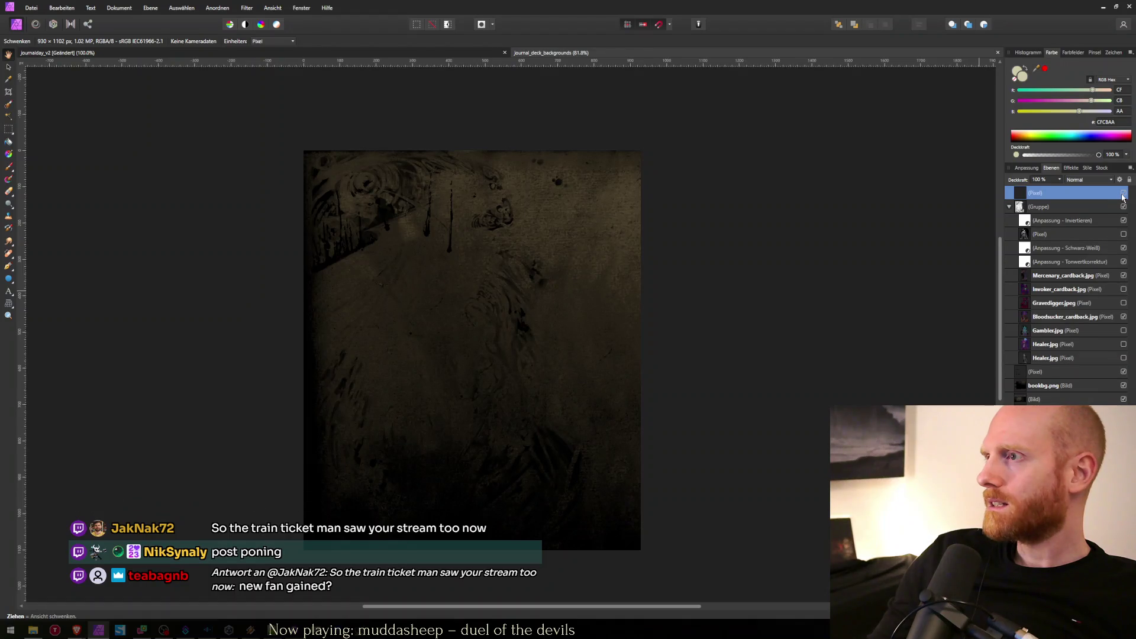
left_click(1045, 208)
left_click(1040, 193)
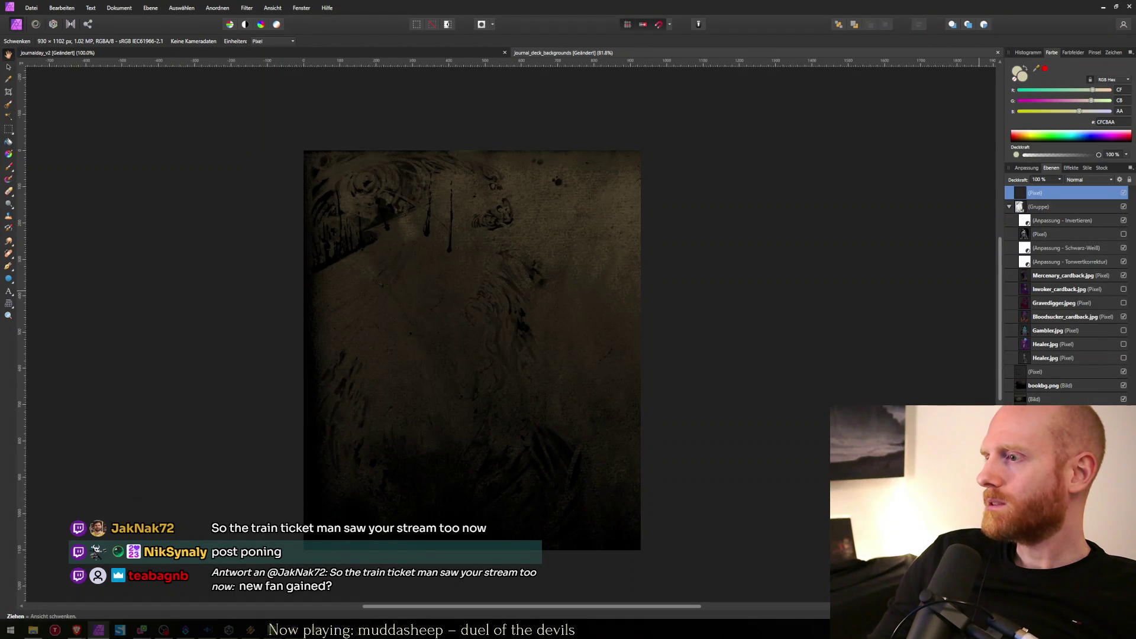
key("Delete")
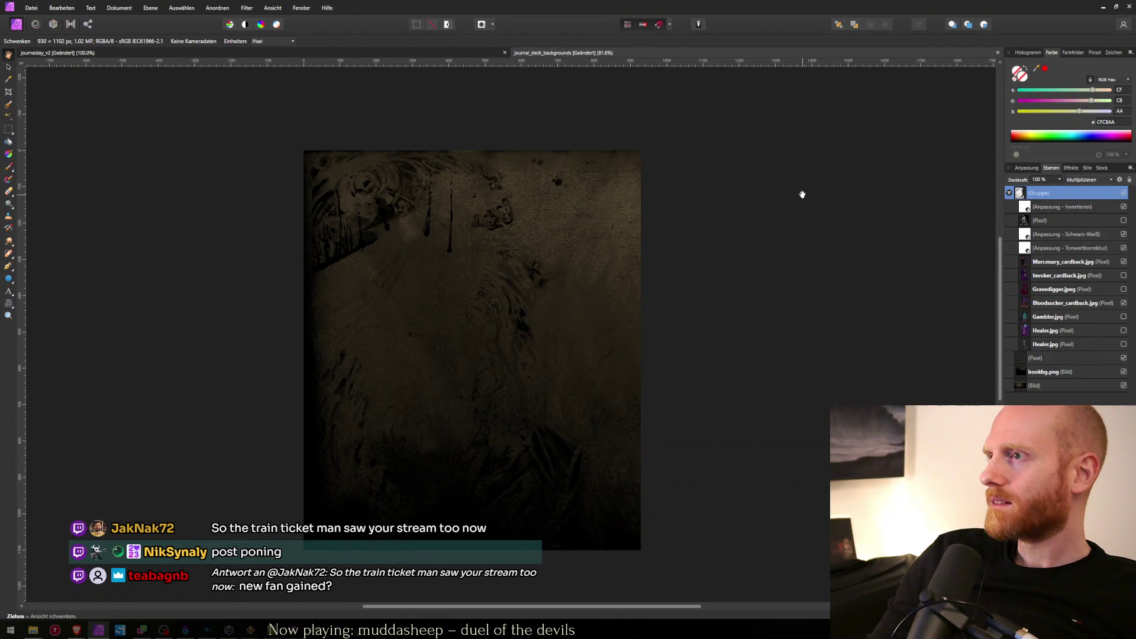
Hide the Bloodsucker_cardback.jpg layer so a different cardback texture shows.
left_click(1032, 206)
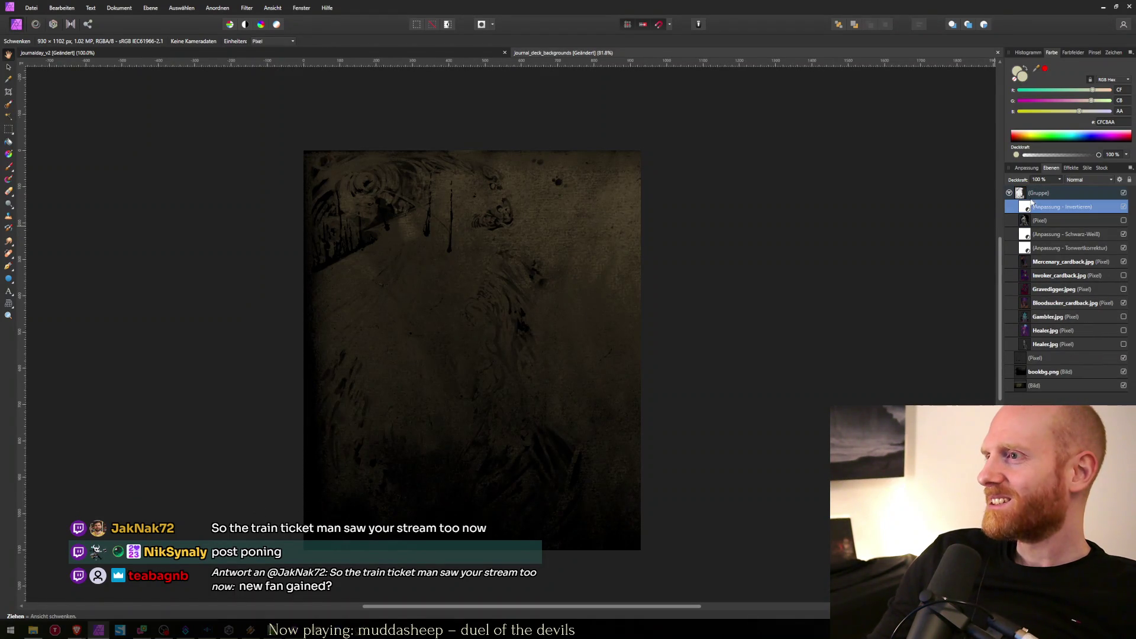
left_click(1034, 194)
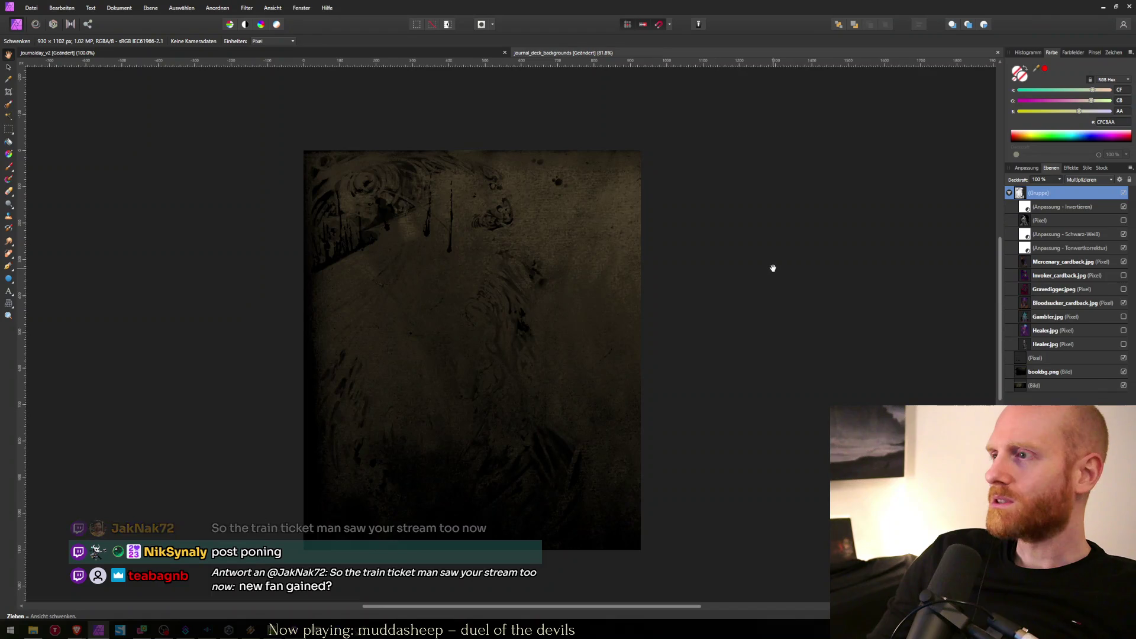
left_click(1063, 261)
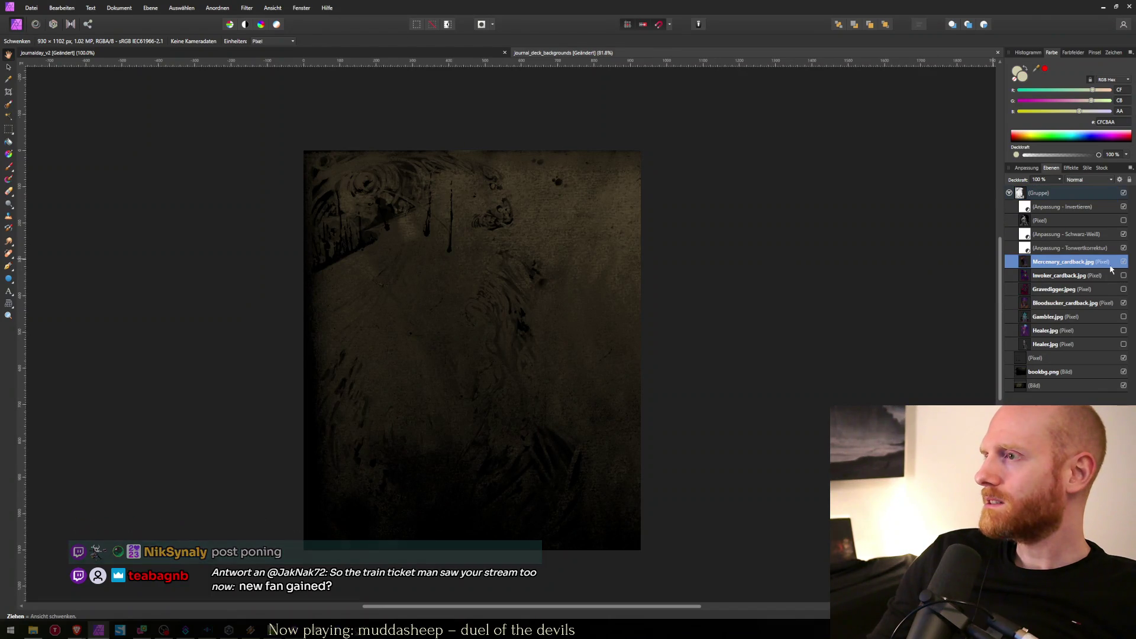
left_click(1123, 302)
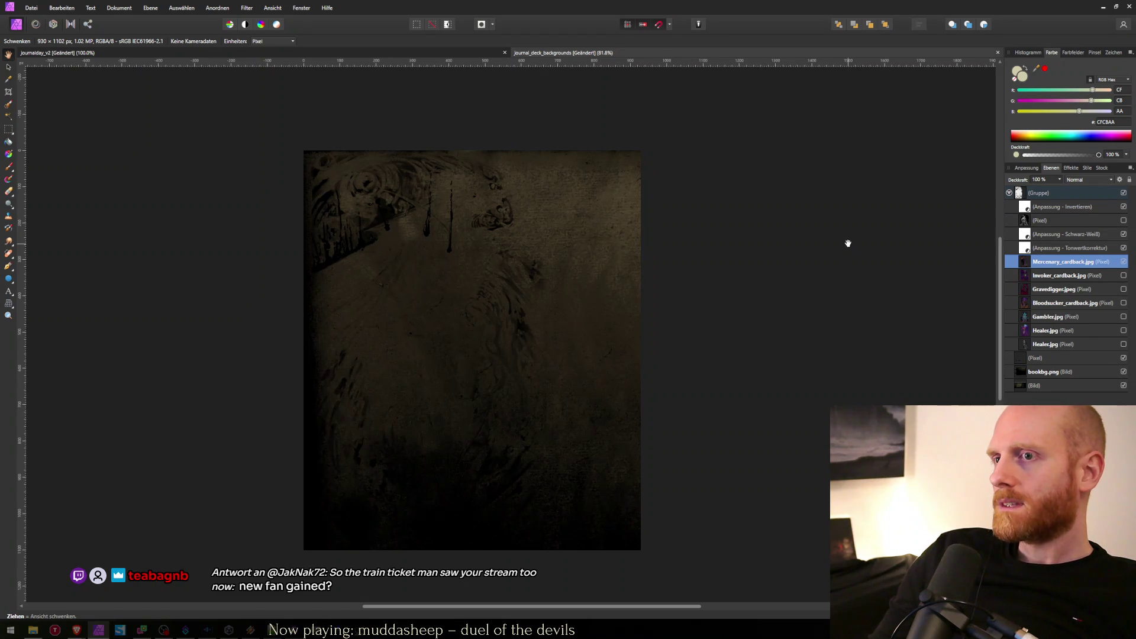
left_click(1034, 385)
left_click(1035, 358)
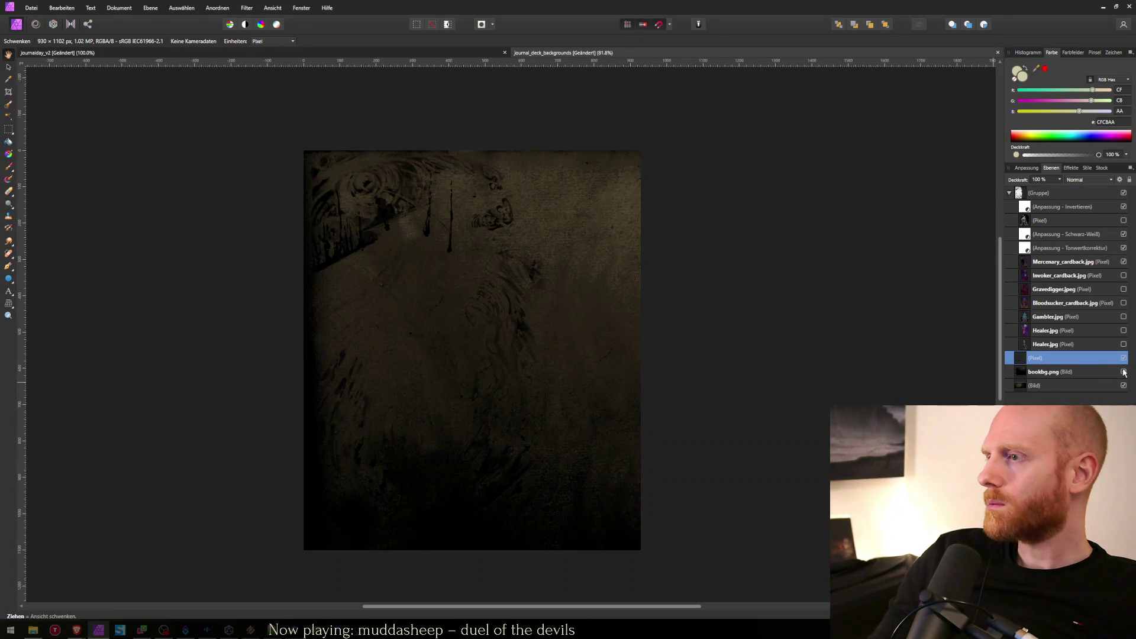
left_click(1123, 385)
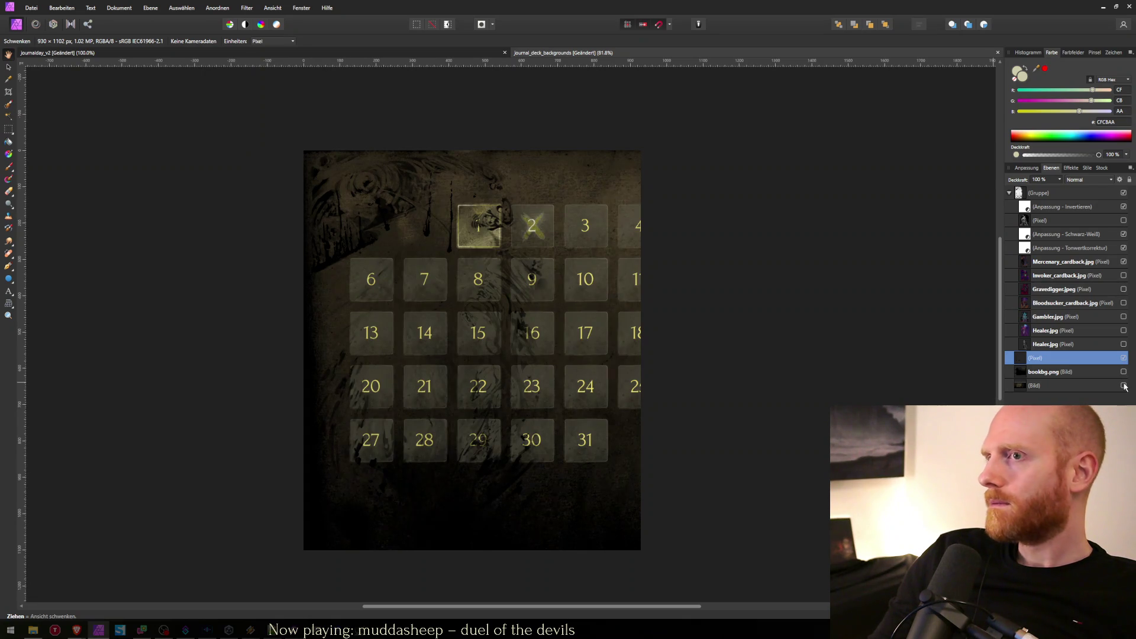
left_click(1123, 386)
left_click(1123, 385)
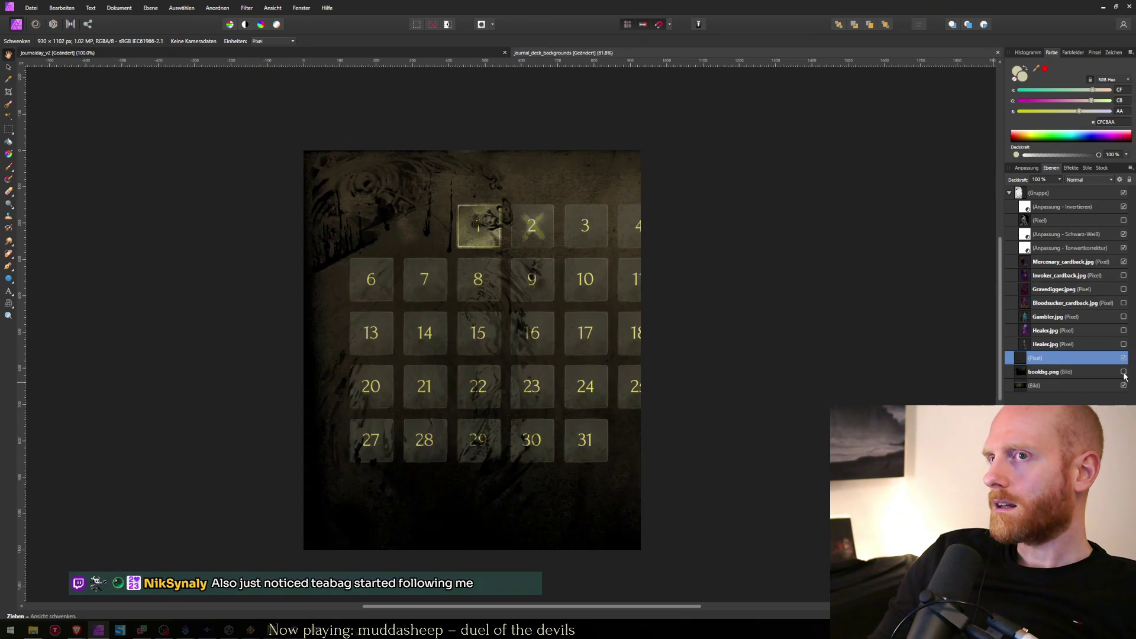
left_click(1124, 372)
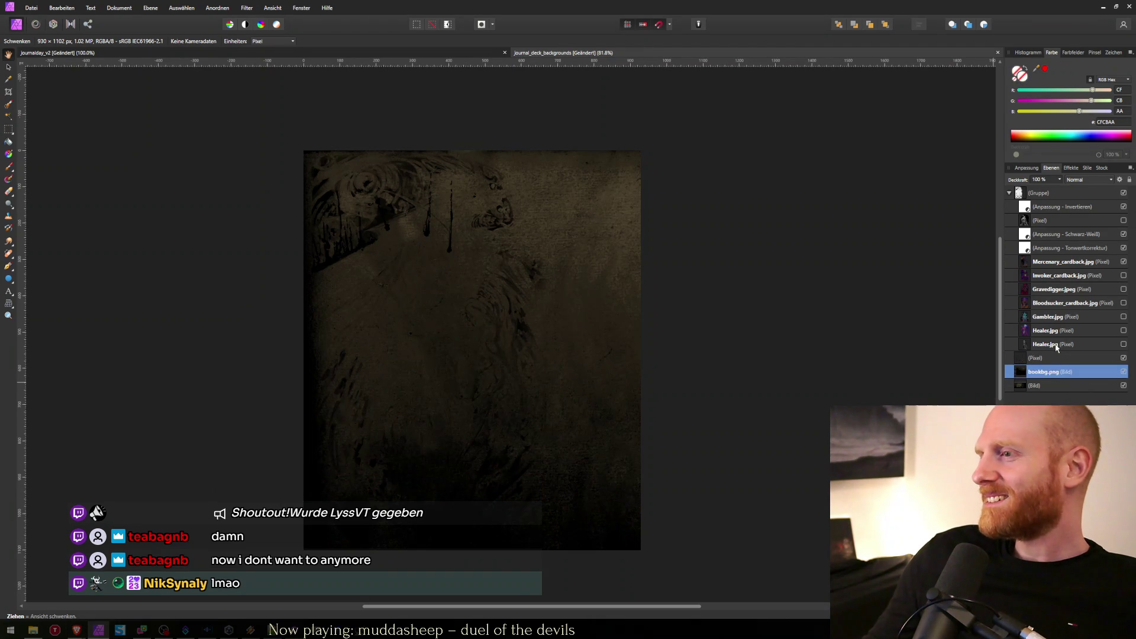
Add a new empty Pixel layer and move it above the cardback group.
left_click(1059, 345)
key("ctrl+shift+n")
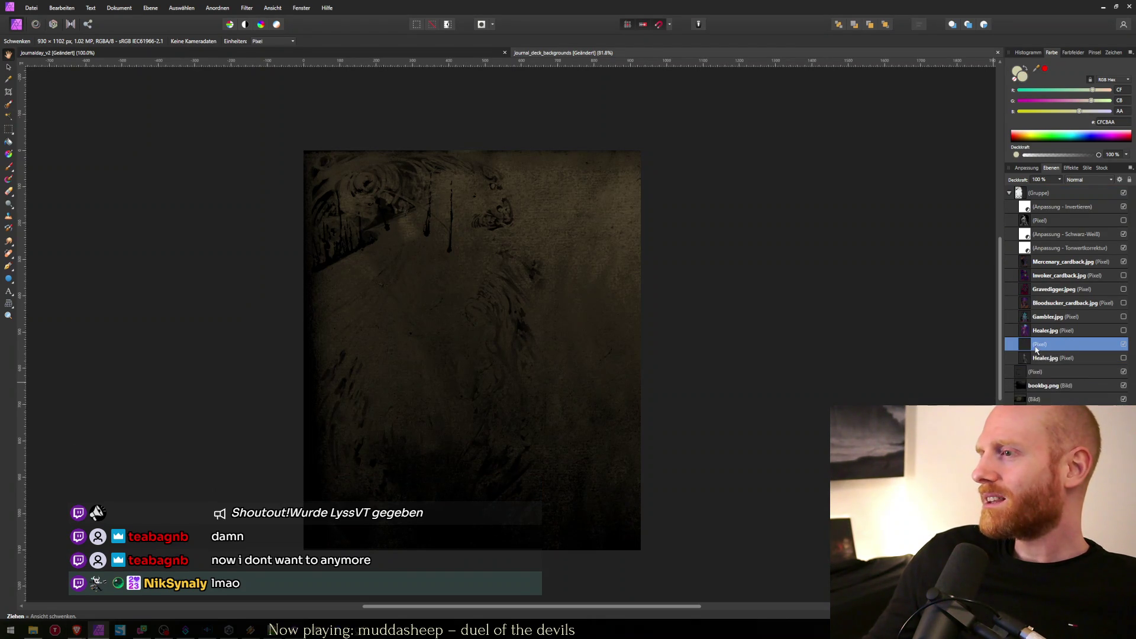
left_click_drag(1032, 343, 1021, 264)
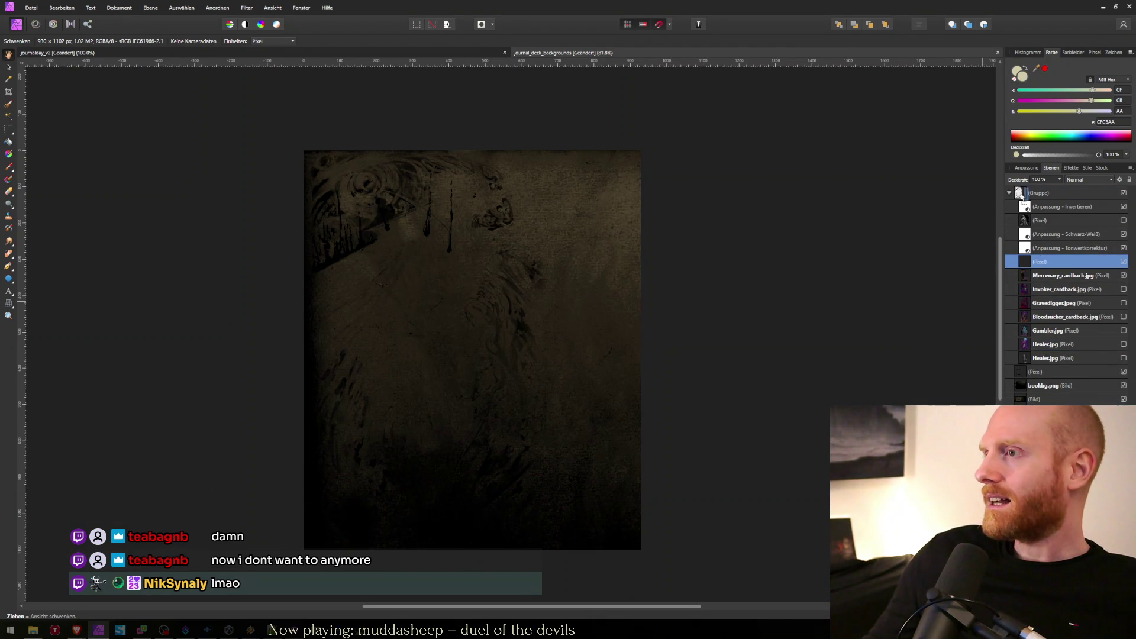
left_click_drag(1021, 197, 1020, 188)
key("b")
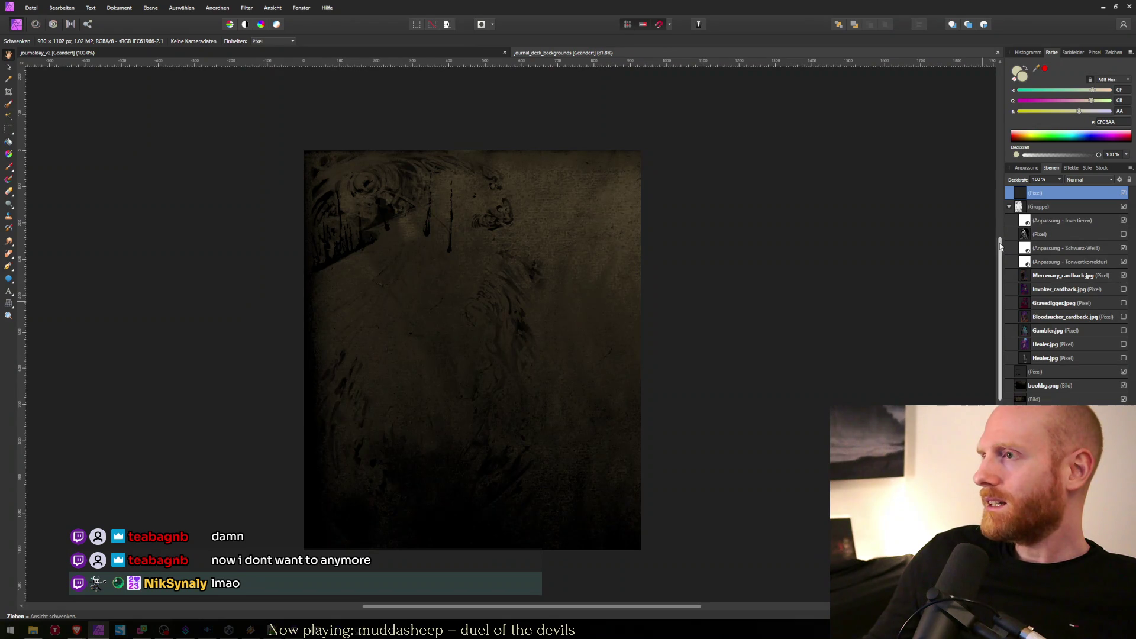
left_click_drag(540, 171, 552, 167)
key("ctrl+z")
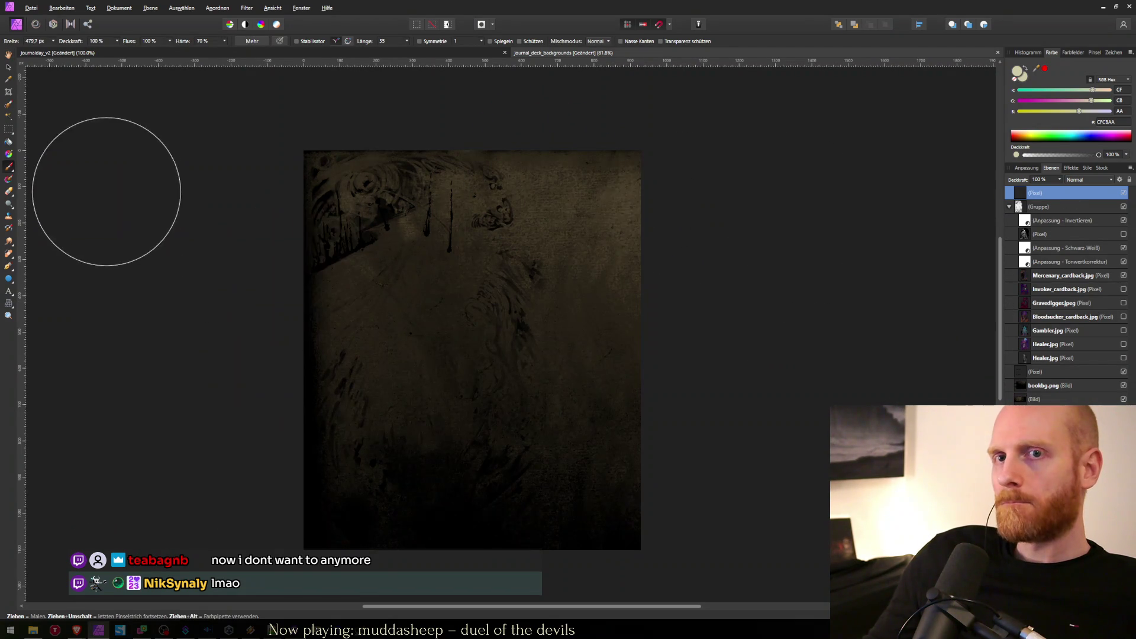
Set the layer's blend mode to Radieren and erase the edges with a soft 612 px brush.
left_click(1077, 180)
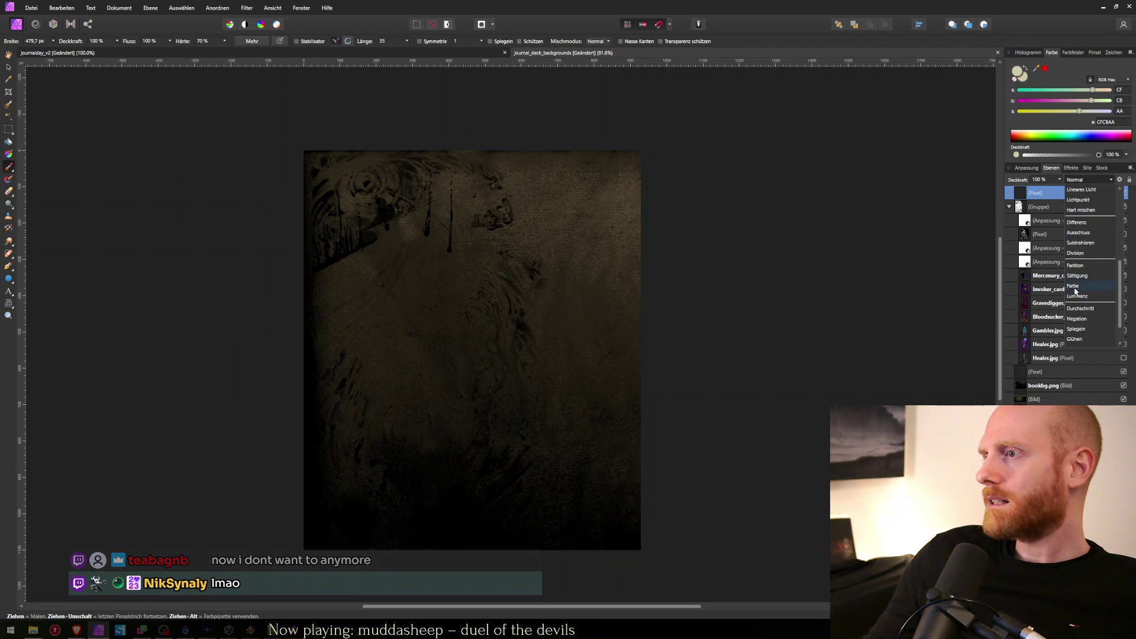
left_click(1075, 341)
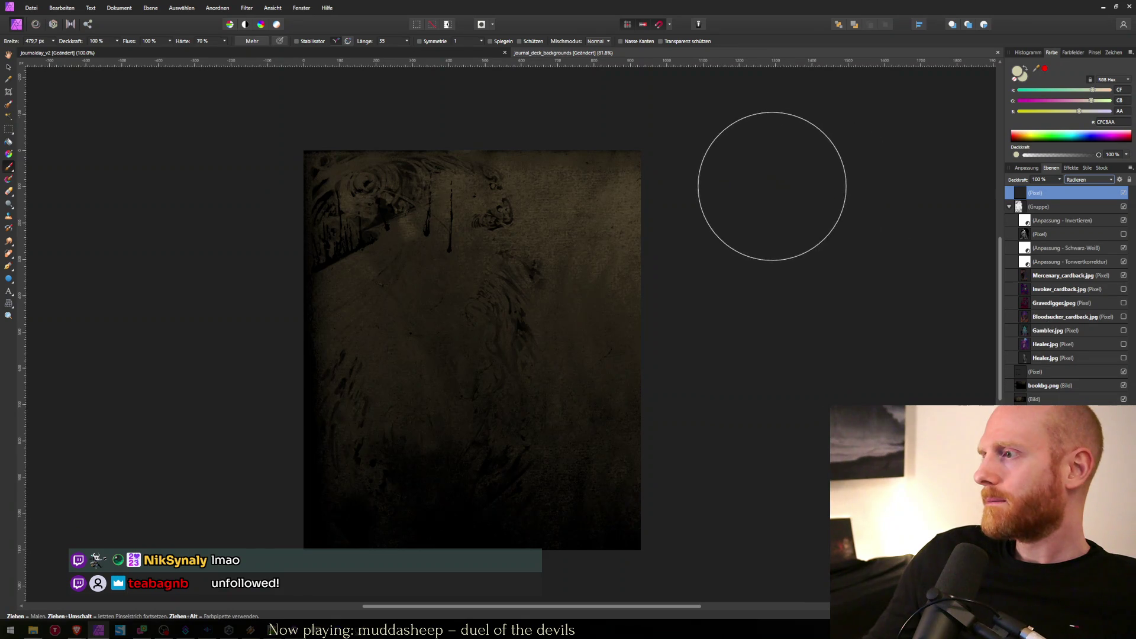
scroll(721, 185, "down", 2)
mouse_move(634, 125)
left_mouse_down()
mouse_move(662, 391)
mouse_move(626, 452)
left_mouse_up()
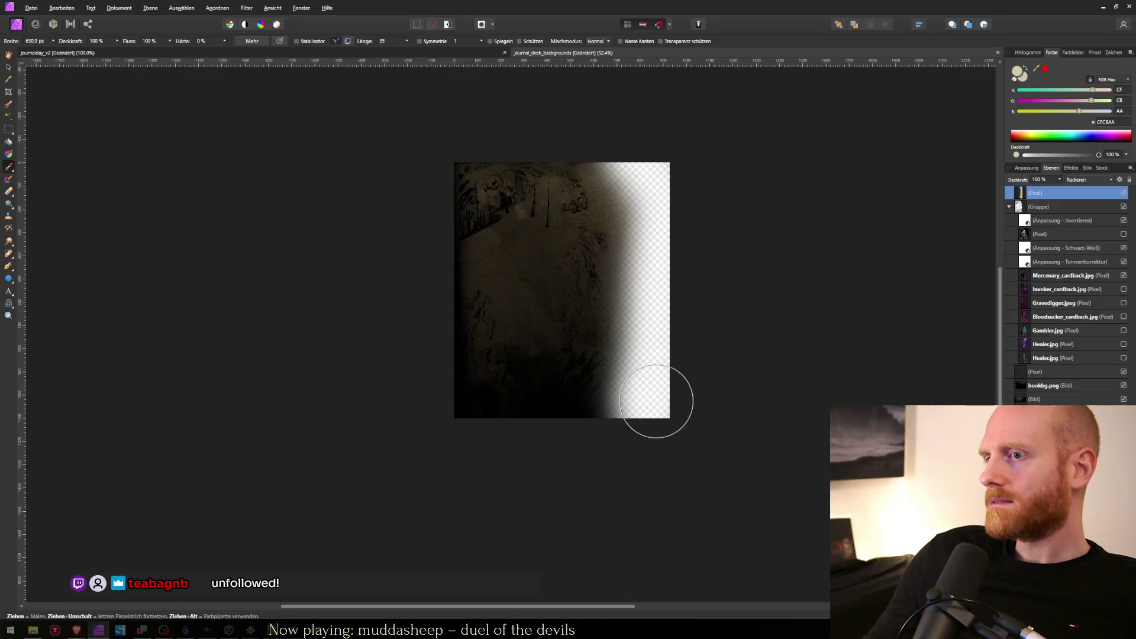
left_click_drag(437, 431, 436, 423)
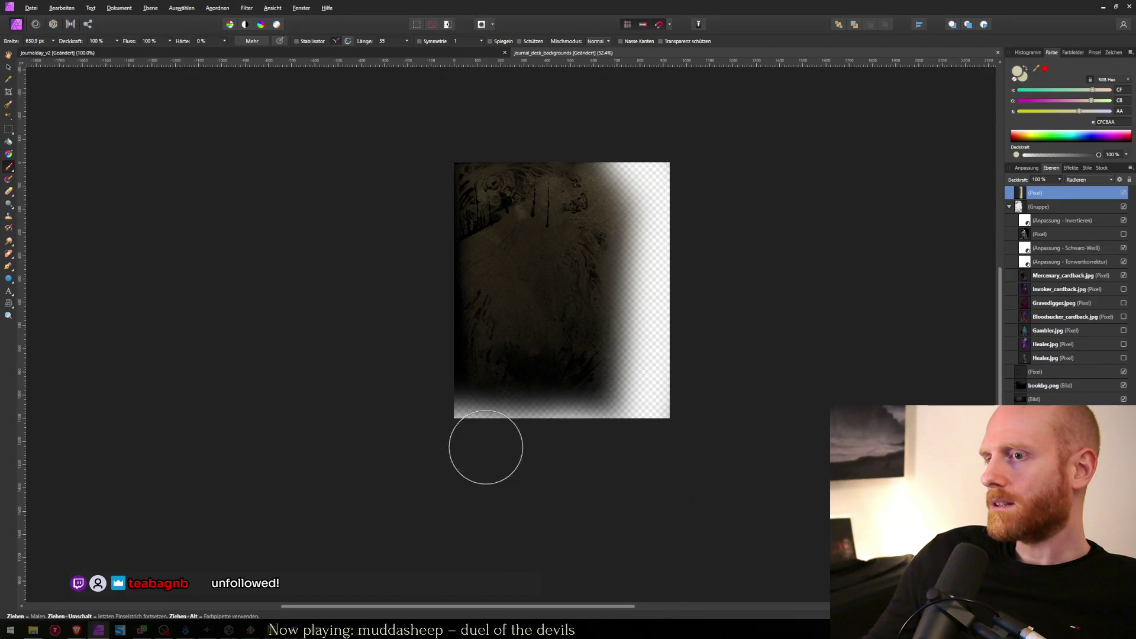
mouse_move(426, 136)
left_mouse_down()
mouse_move(766, 109)
mouse_move(437, 126)
left_mouse_up()
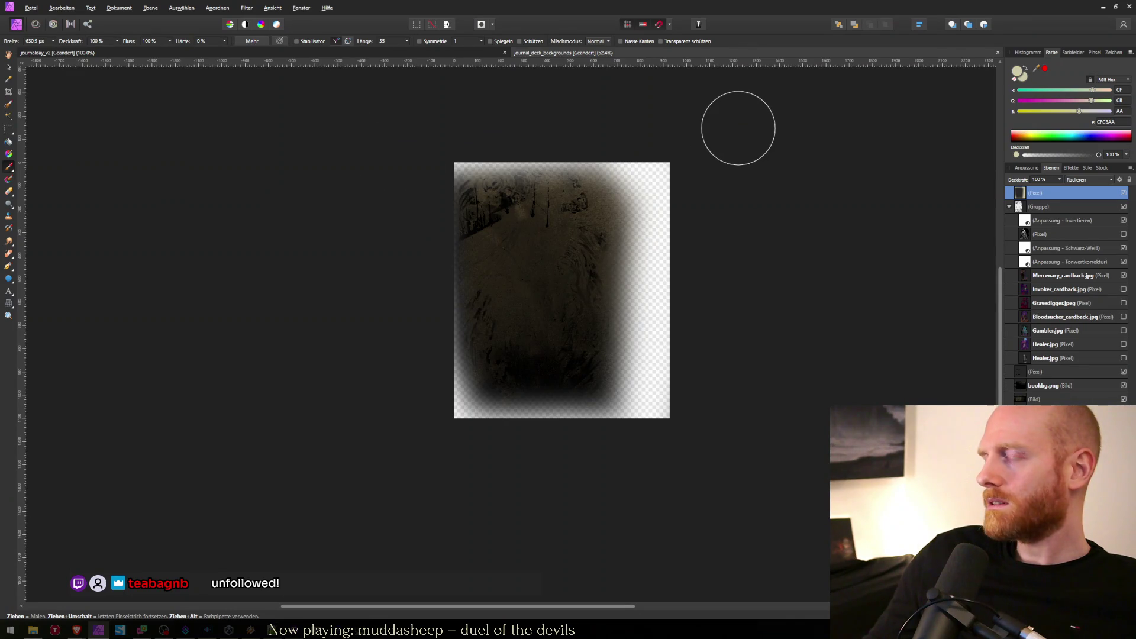
key("ctrl+alt+shift+w")
key("Return")
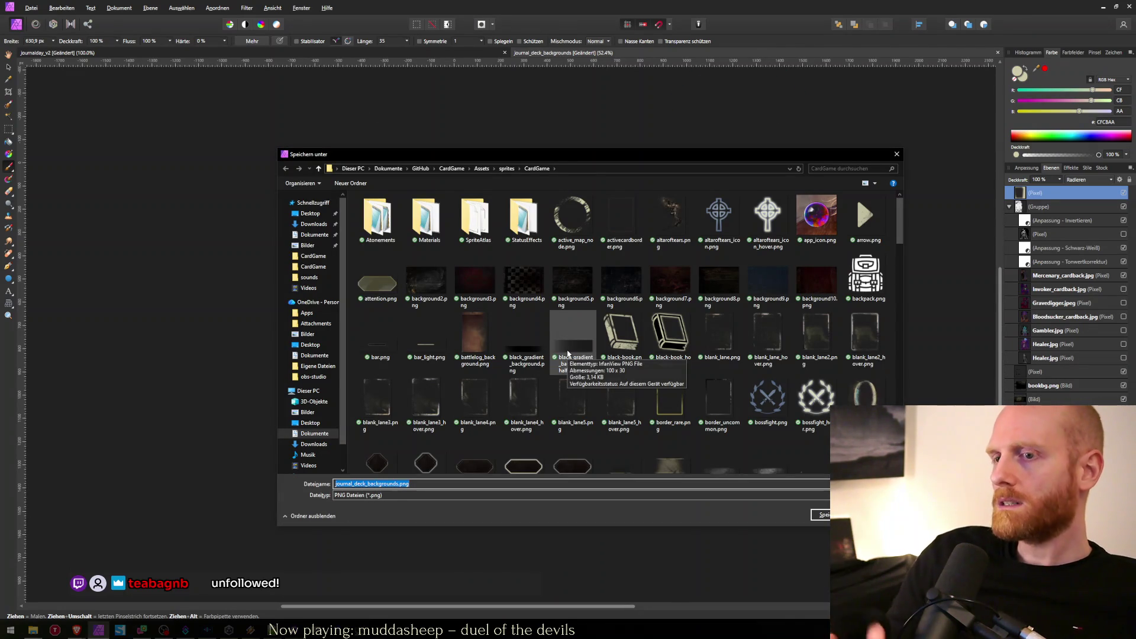
Add the _mer suffix to the PNG file name, then switch to Journal.cs in Visual Studio.
key("End")
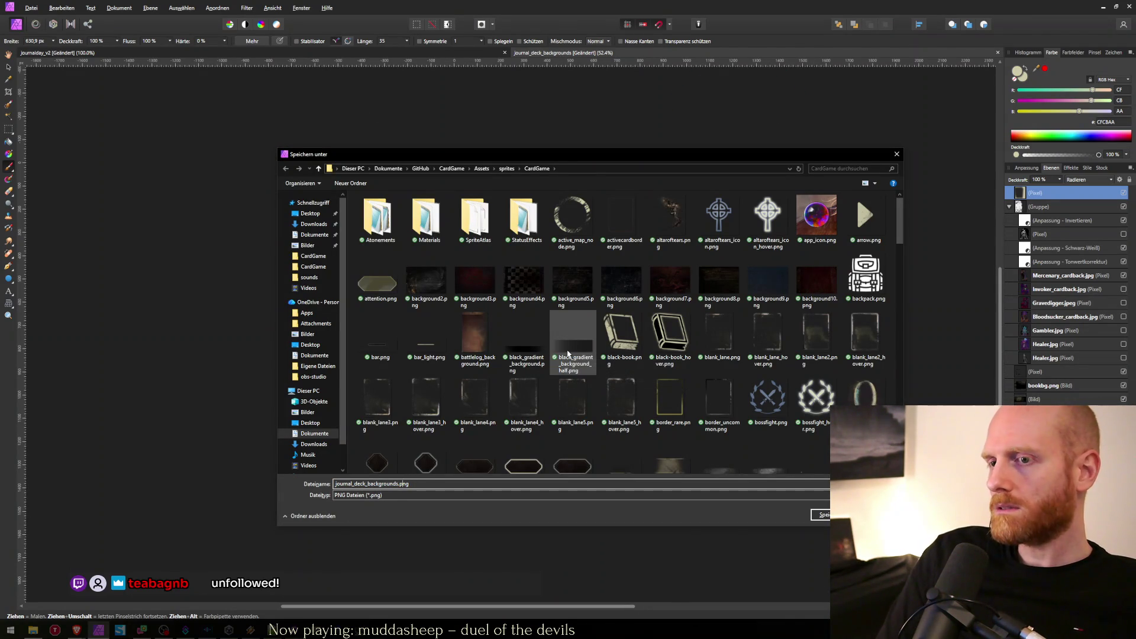
key("Left")
key("Left")
key("Left")
type("_me")
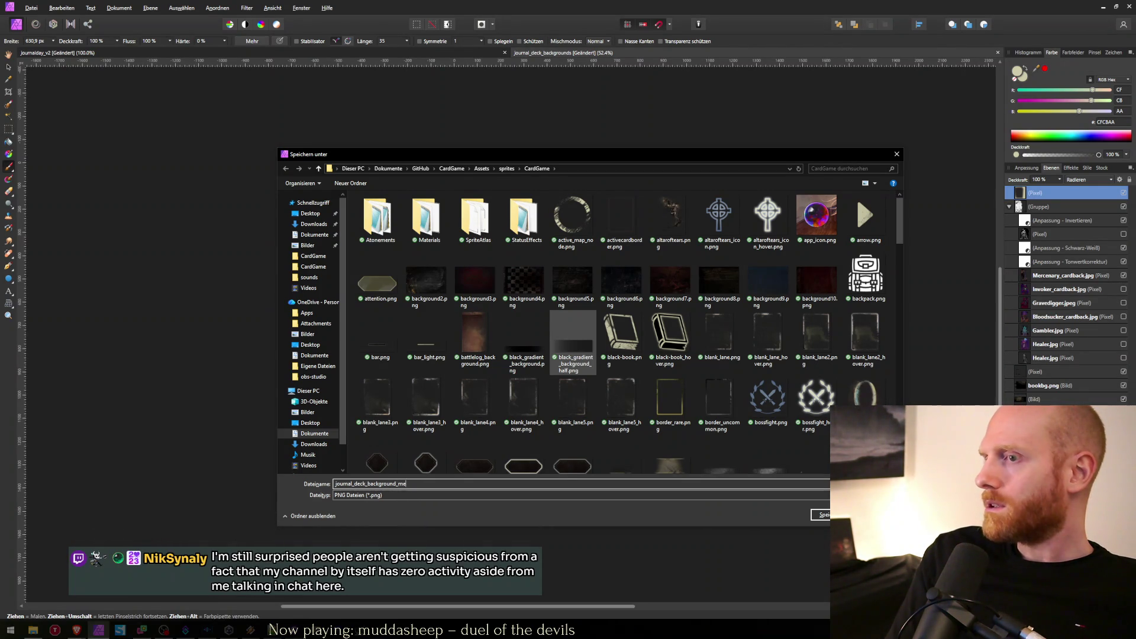
type("r")
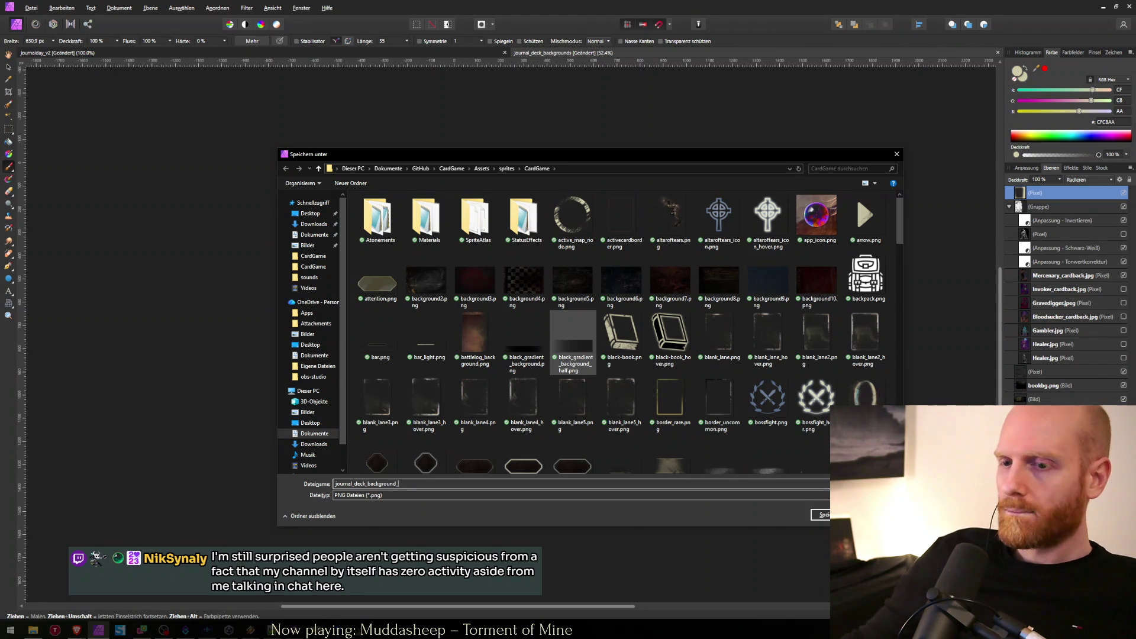
key("alt+Tab")
key("Down")
key("Down")
key("Down")
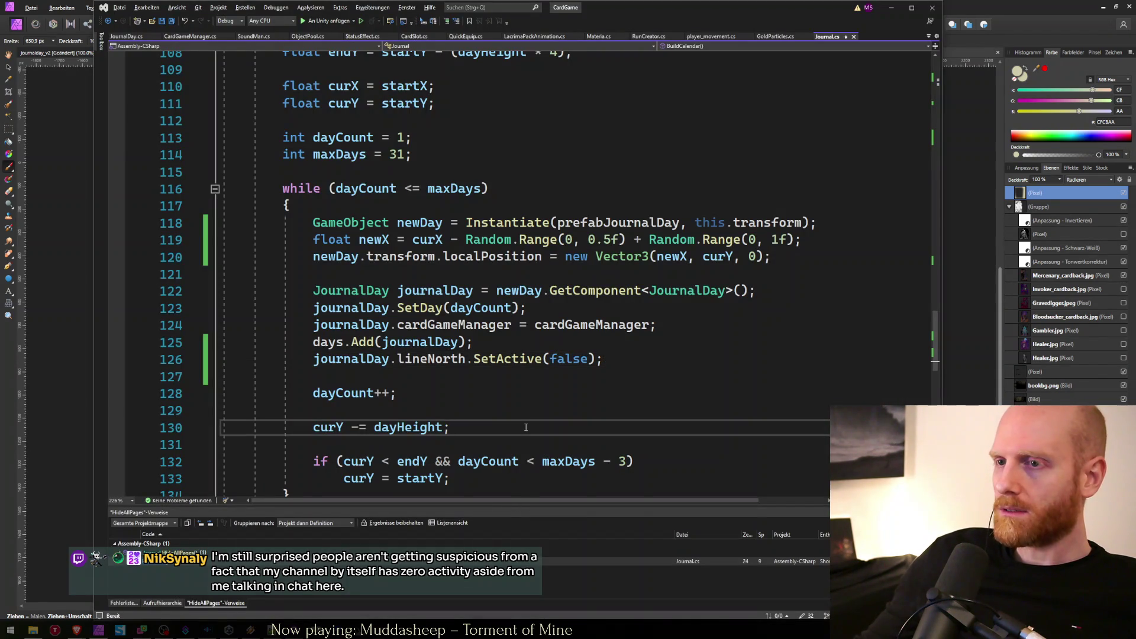
Review the Journal class fields and Show() near line 21, then return to the pending PNG save.
key("ctrl+Home")
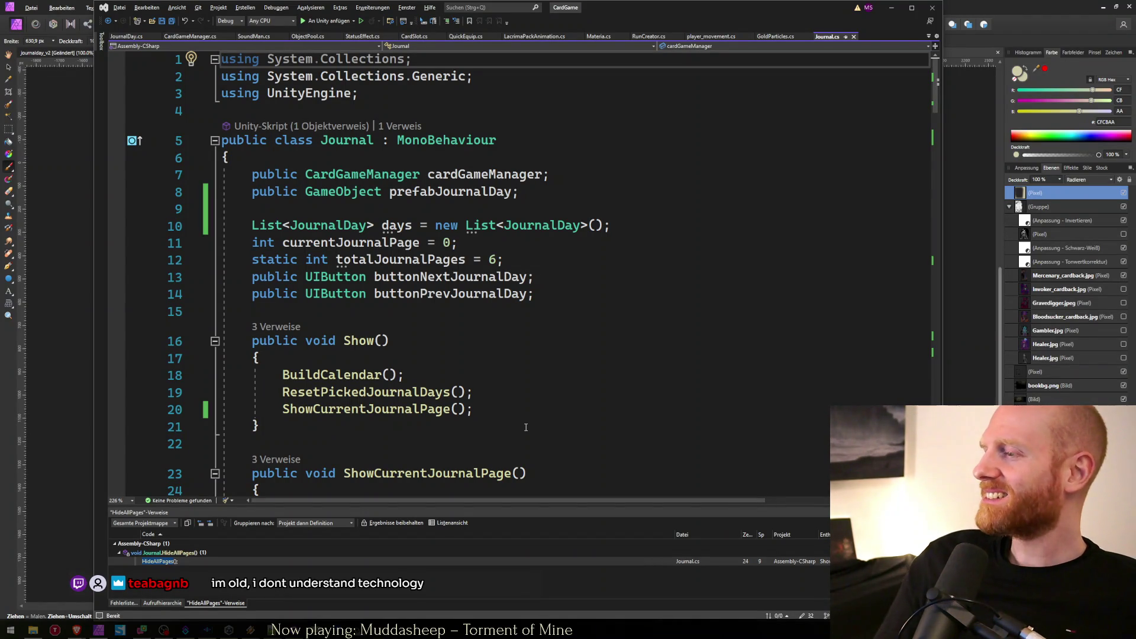
left_click(525, 427)
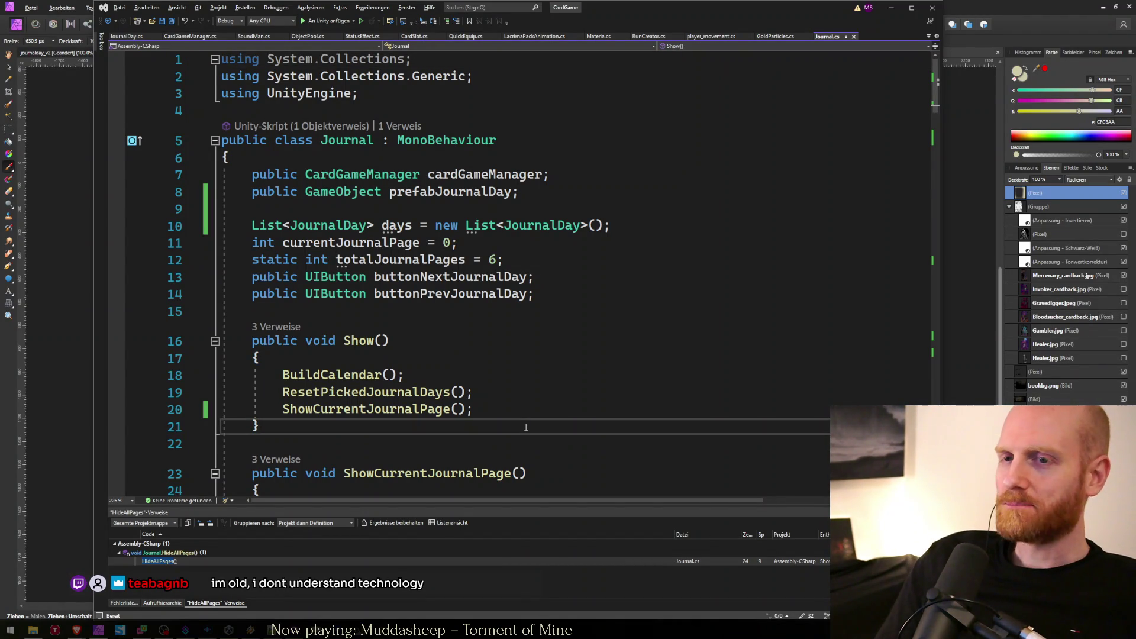
key("alt+Tab")
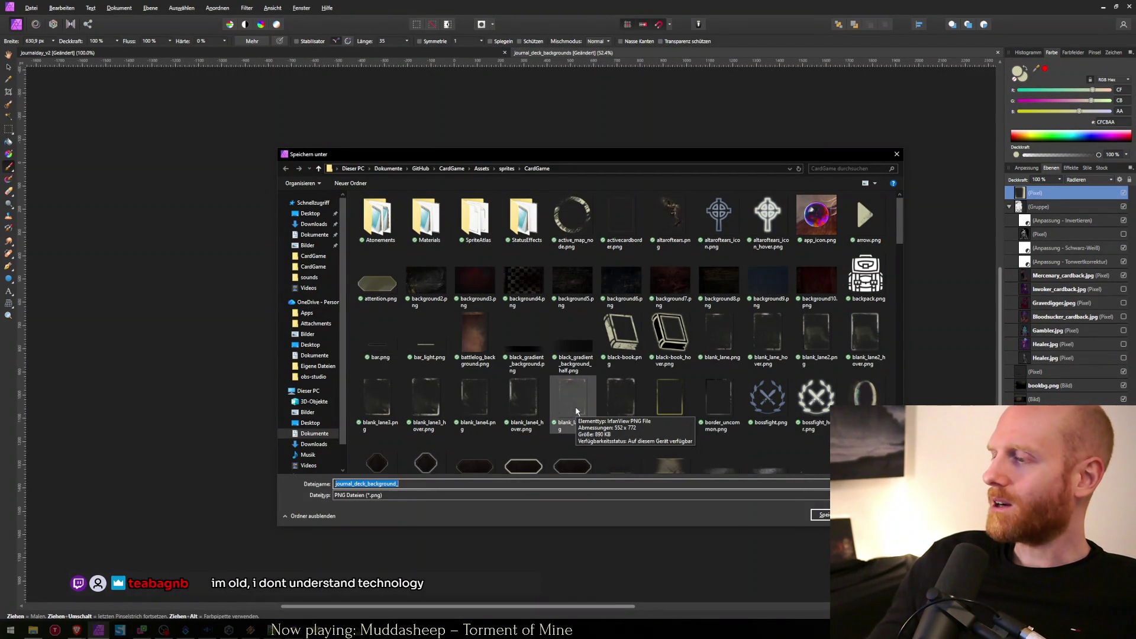
Move the Speichern unter save dialog up-left and narrow it, leaving the file name unchanged.
key("End")
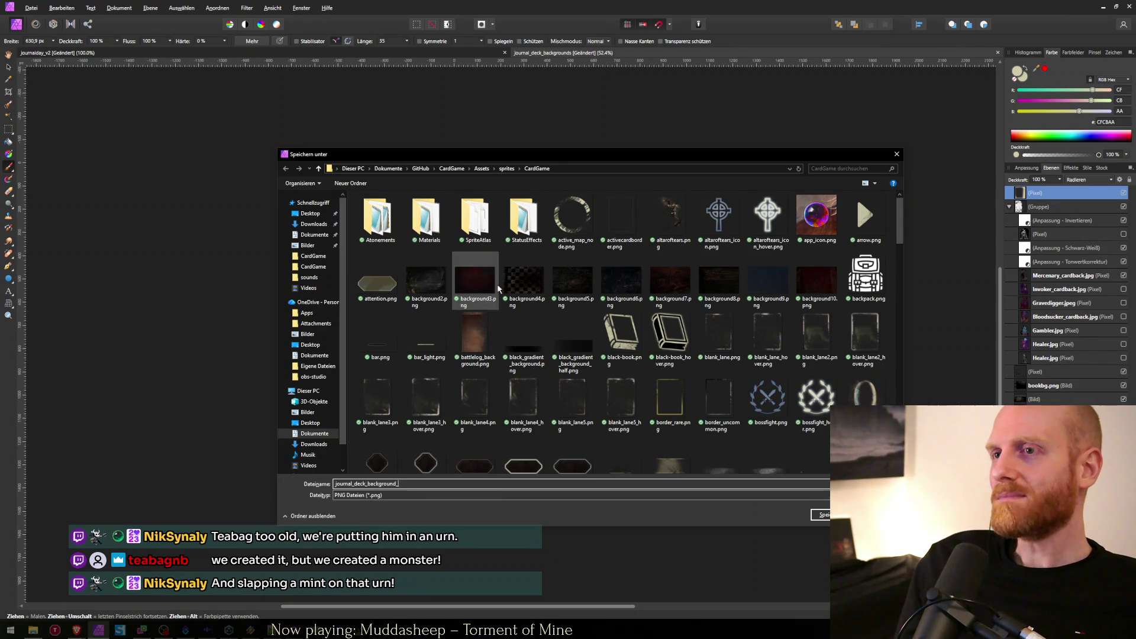
mouse_move(485, 160)
left_mouse_down()
mouse_move(238, 144)
mouse_move(251, 176)
left_mouse_up()
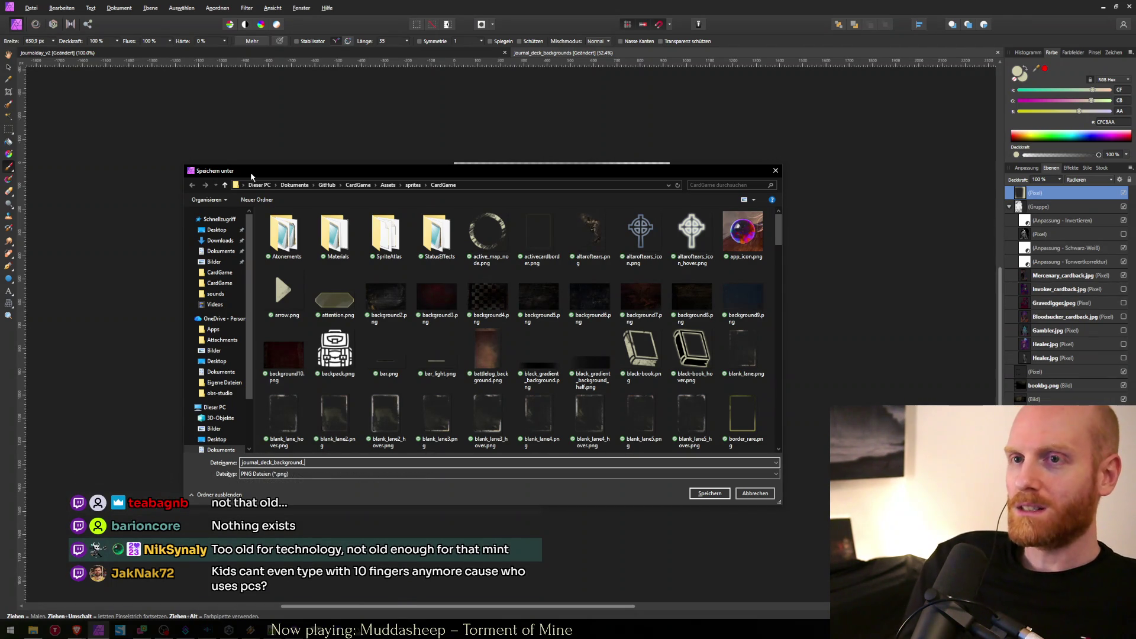
mouse_move(189, 172)
left_mouse_down()
mouse_move(271, 162)
mouse_move(219, 164)
left_mouse_up()
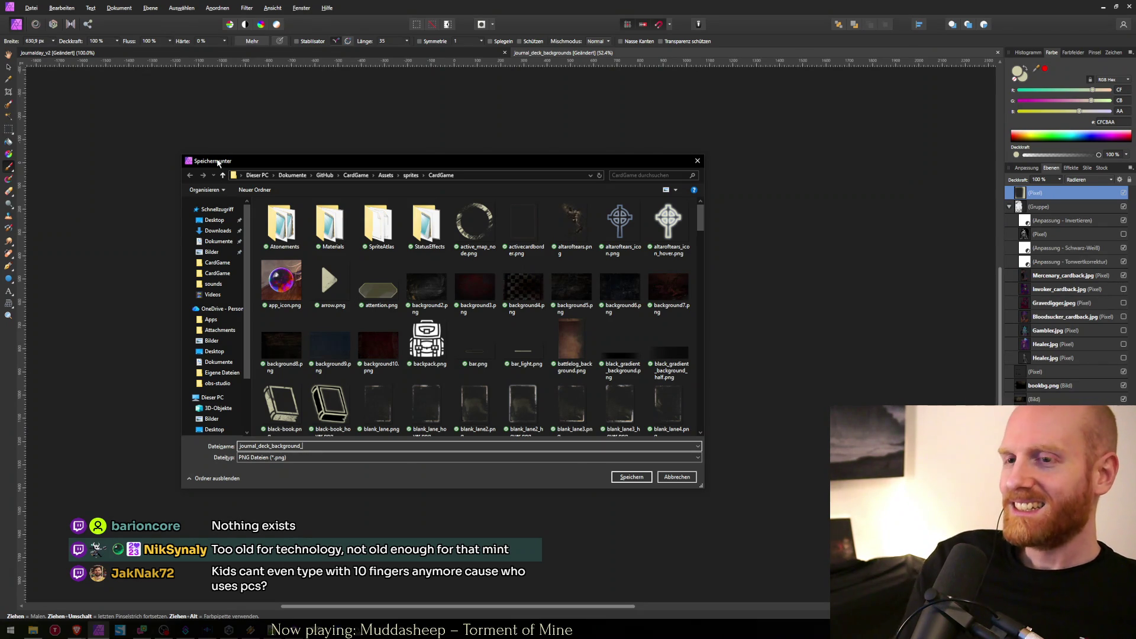
key("ctrl+a")
key("End")
key("ctrl+a")
key("End")
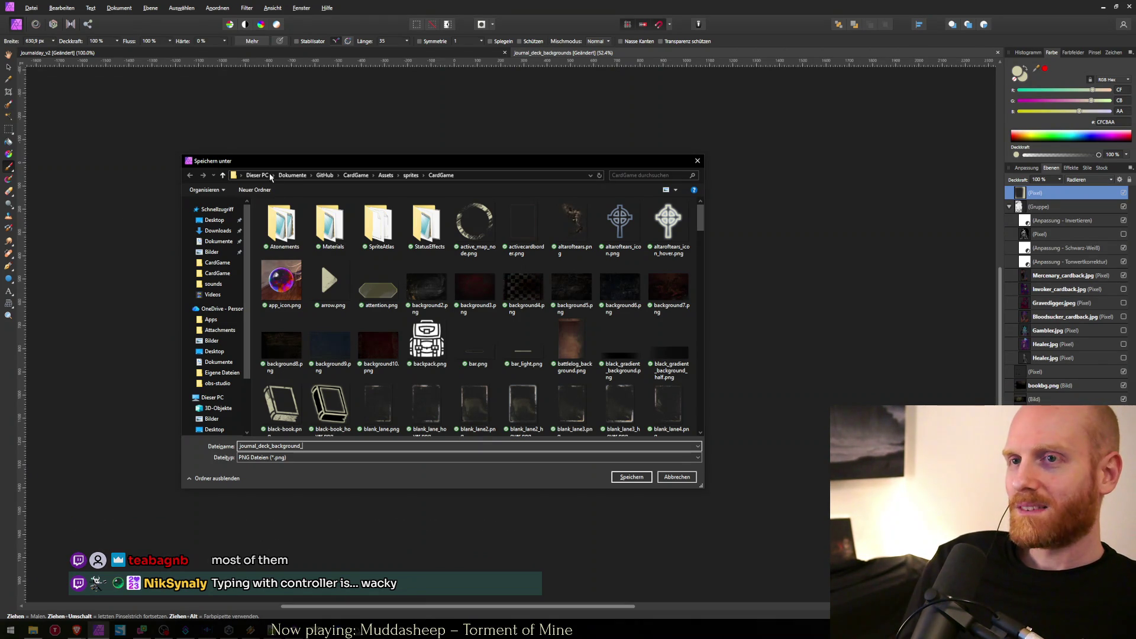
Nudge the save dialog left, then bring up Steam's Faith in Despair library page.
left_click_drag(254, 161, 233, 162)
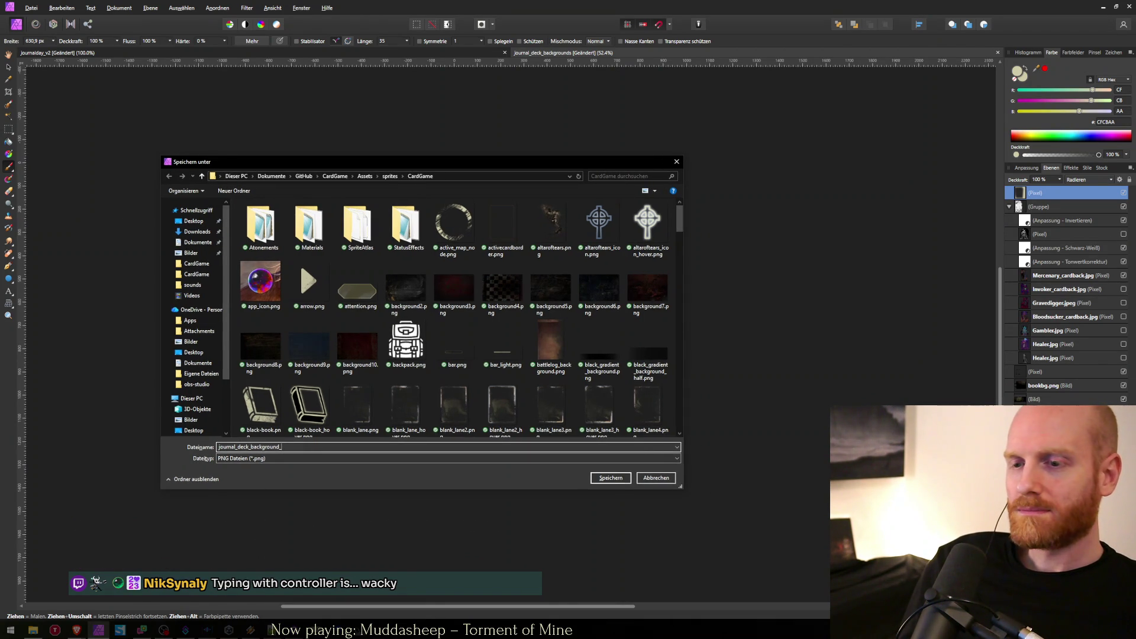
key("alt+Tab")
key("alt+Tab")
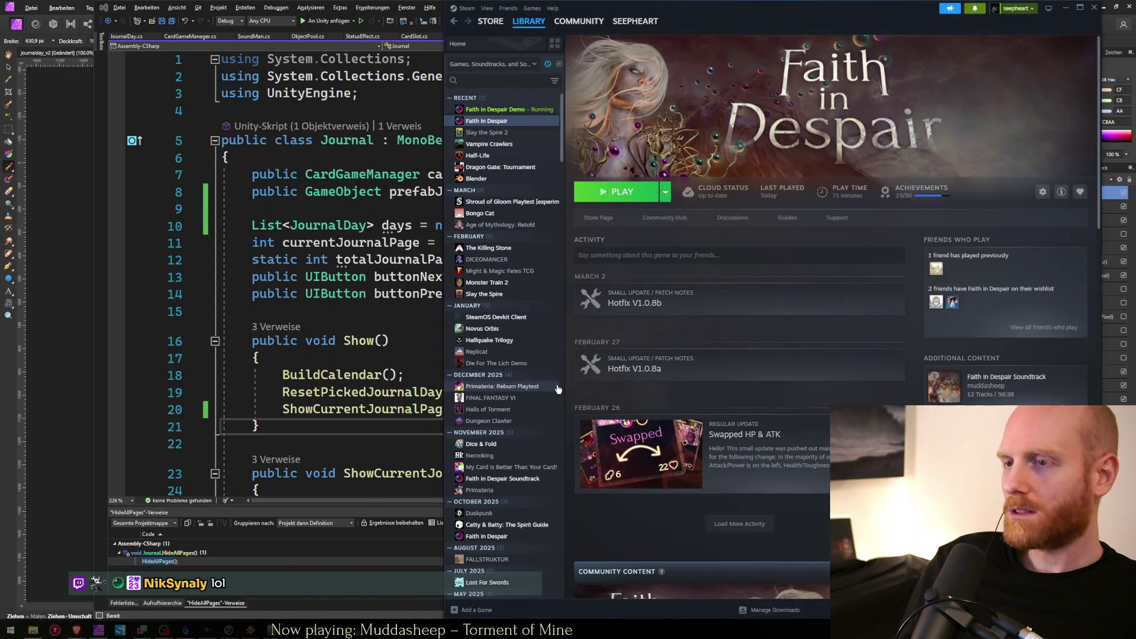
key("alt+Tab")
Bring the Faith in Despair spreadsheet to the front in Brave and start a new tab.
left_click(352, 375)
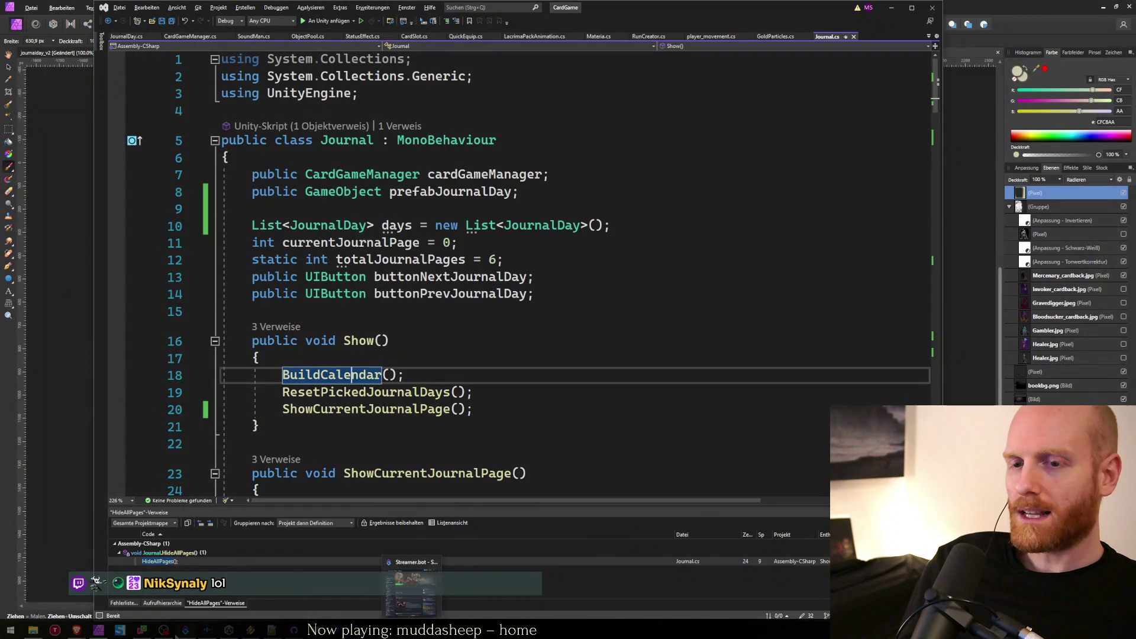
mouse_move(108, 635)
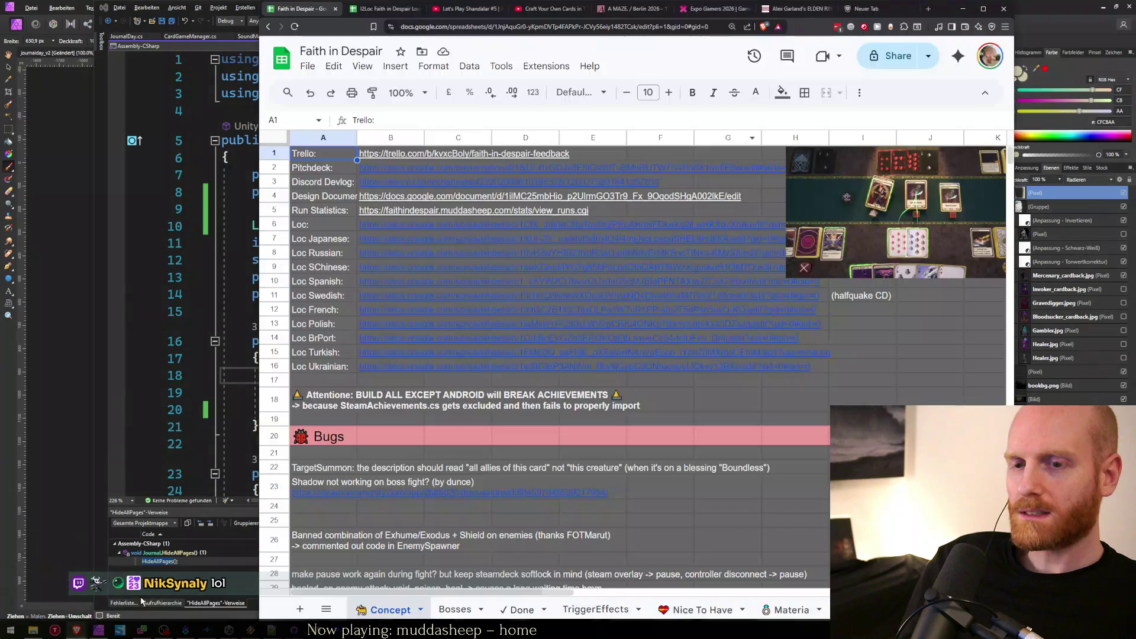
left_click(76, 629)
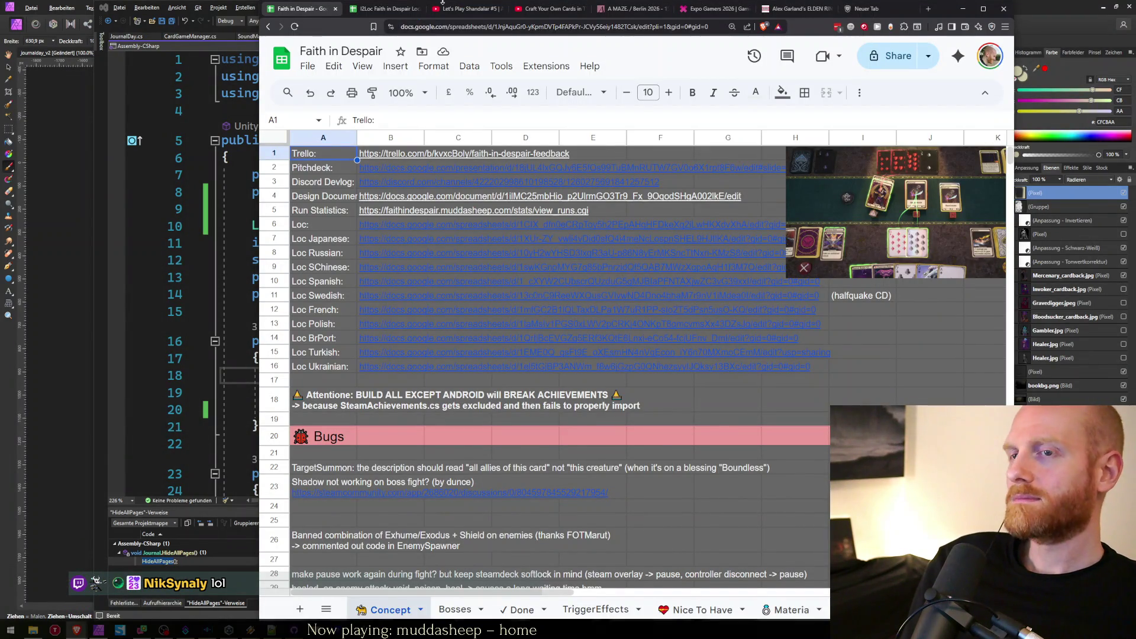
key("ctrl+t")
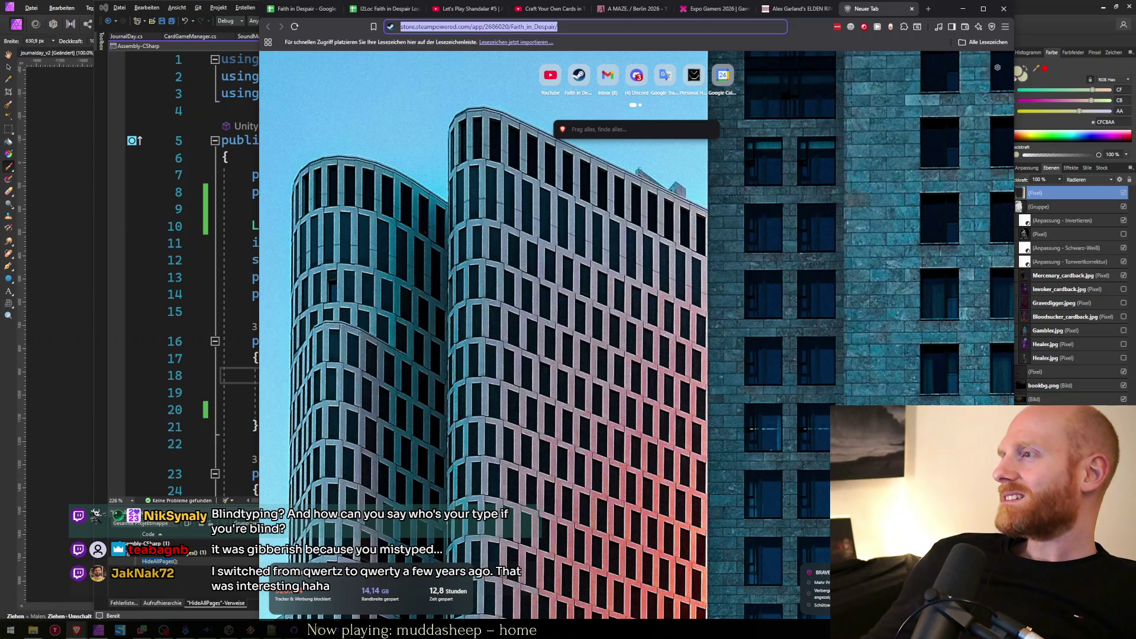
Push the Twitch chat window off-screen and bring Notepad++'s worksheet.txt forward at line 22.
key("alt+Tab")
left_click_drag(739, 224, 451, 178)
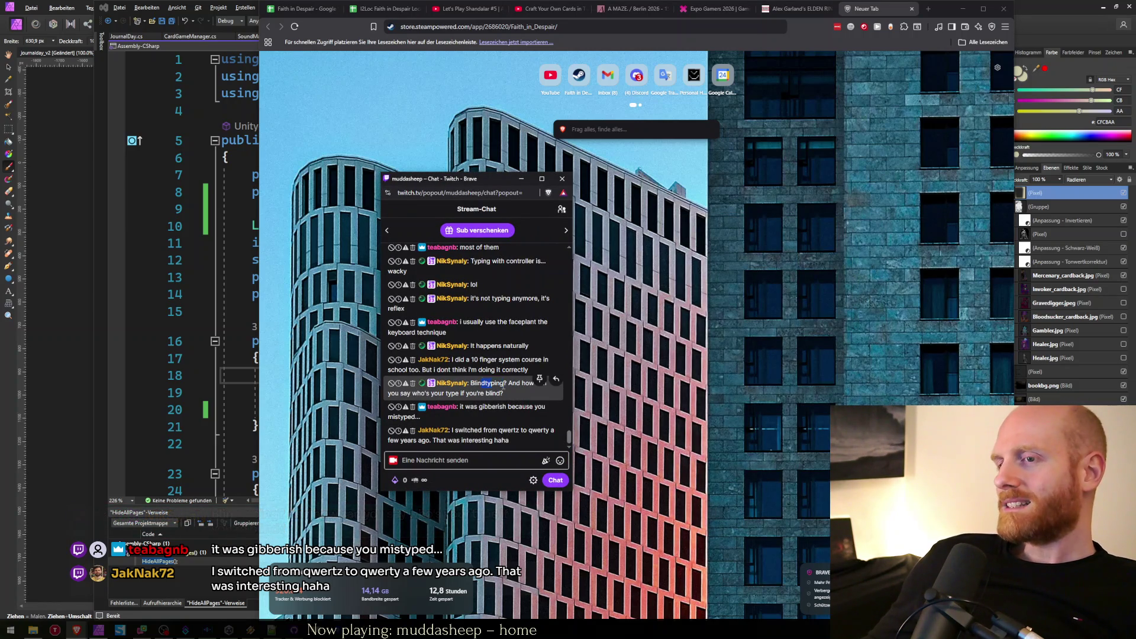
left_click(506, 421)
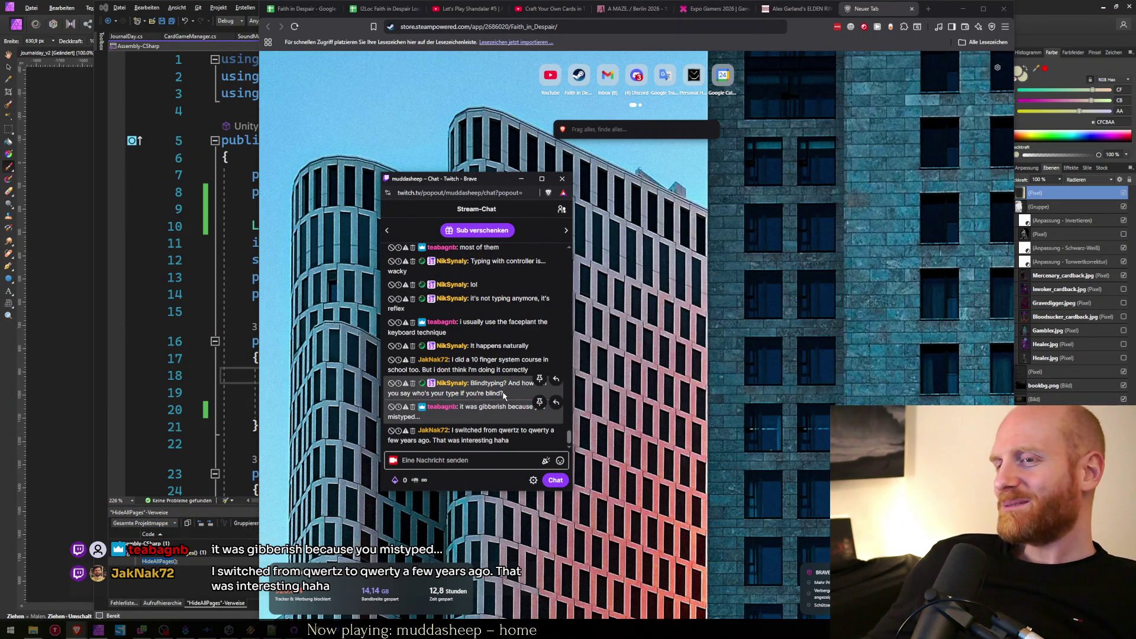
left_click_drag(475, 182, 1133, 180)
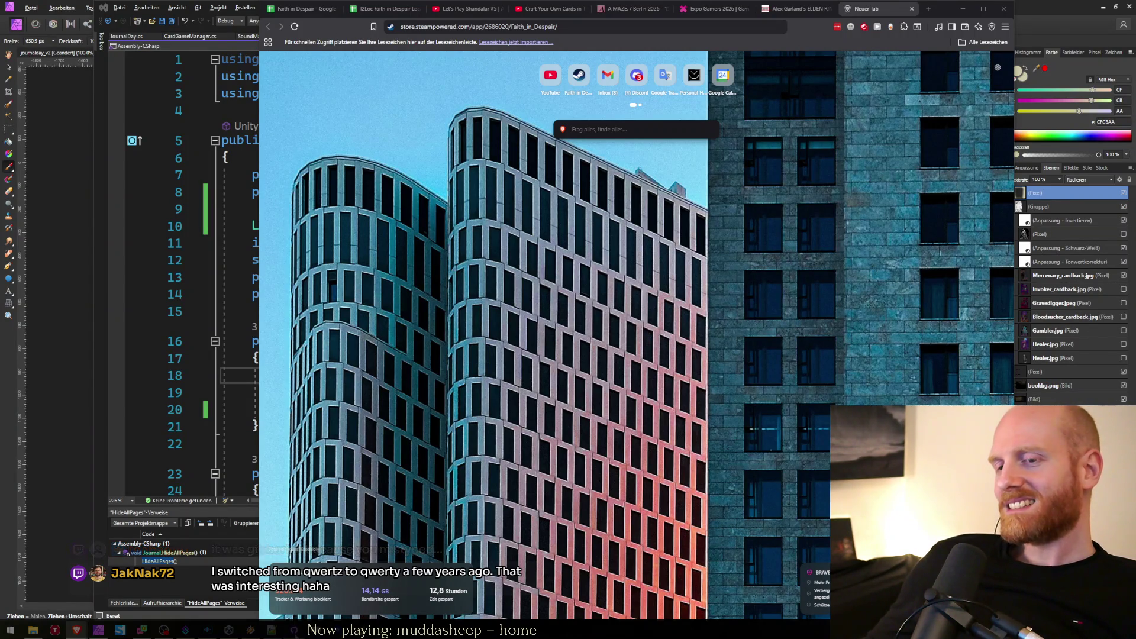
left_click(271, 629)
left_click(386, 416)
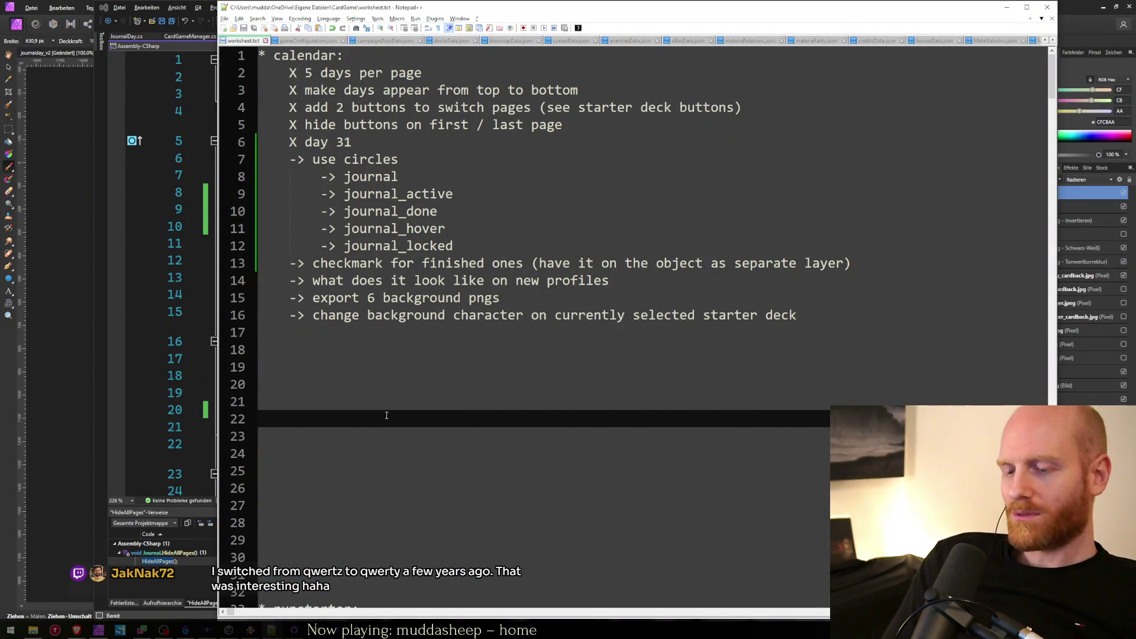
Find the author's earlier quote and paste the blind-typing chat joke above it, minus its chat prefix.
scroll(387, 415, "down", 10)
key("ctrl+f")
type("niksyn")
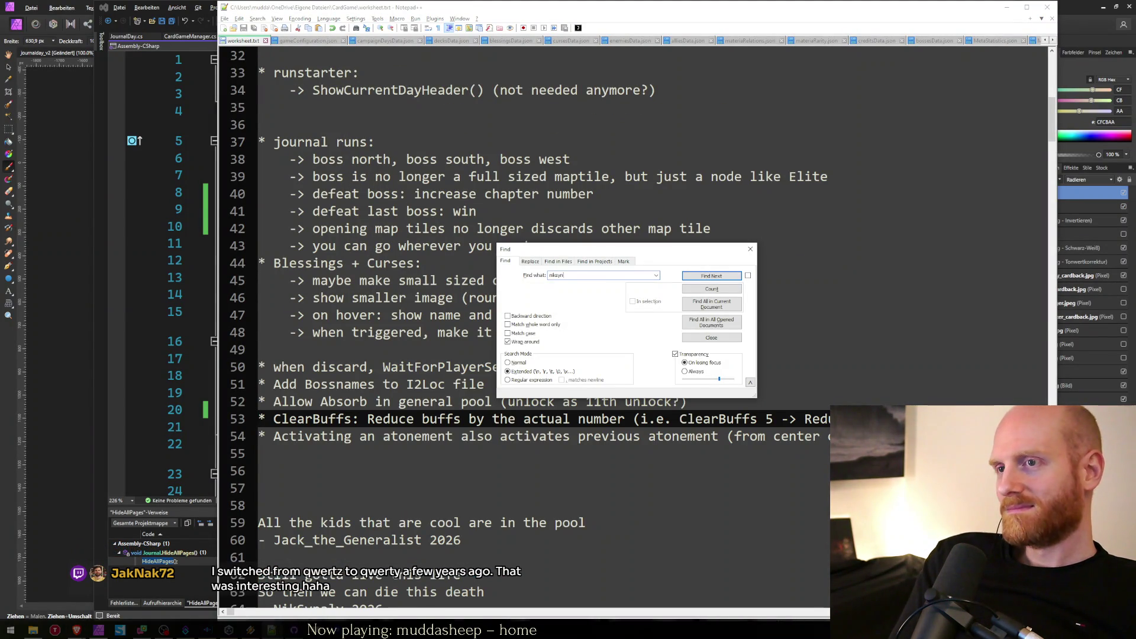
key("Return")
key("Escape")
key("Up")
key("Up")
key("Up")
key("Up")
key("Up")
key("Up")
key("Up")
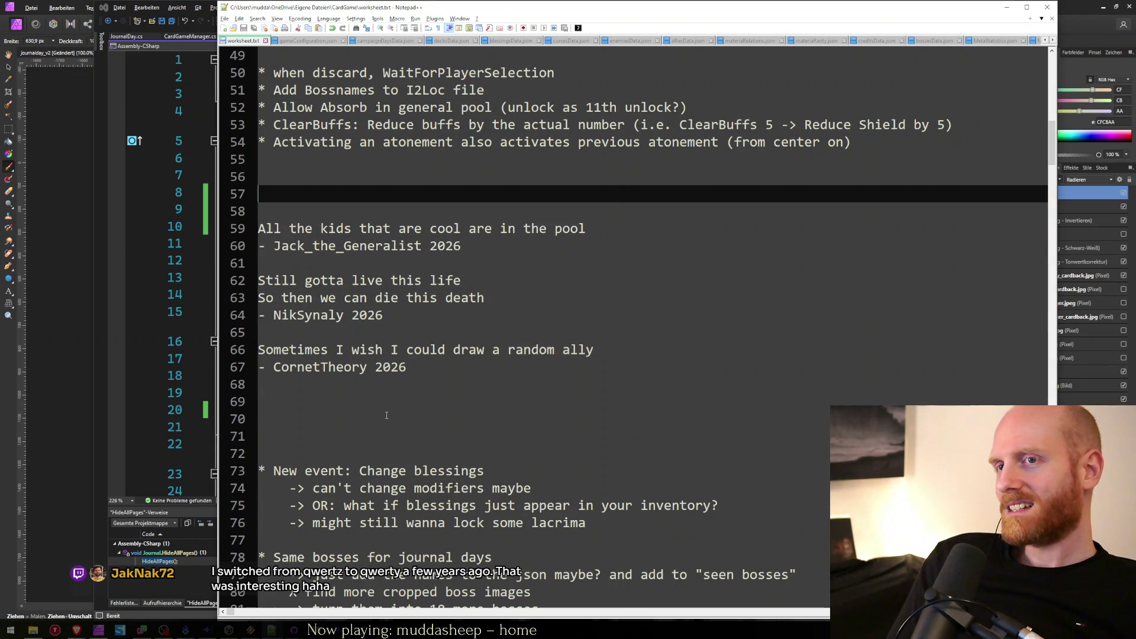
key("ctrl+v")
key("shift+Home")
key("Home")
key("shift+Right")
key("shift+Right")
key("shift+Right")
key("shift+Right")
key("shift+Right")
key("shift+Right")
key("shift+Right")
key("shift+Right")
key("shift+Right")
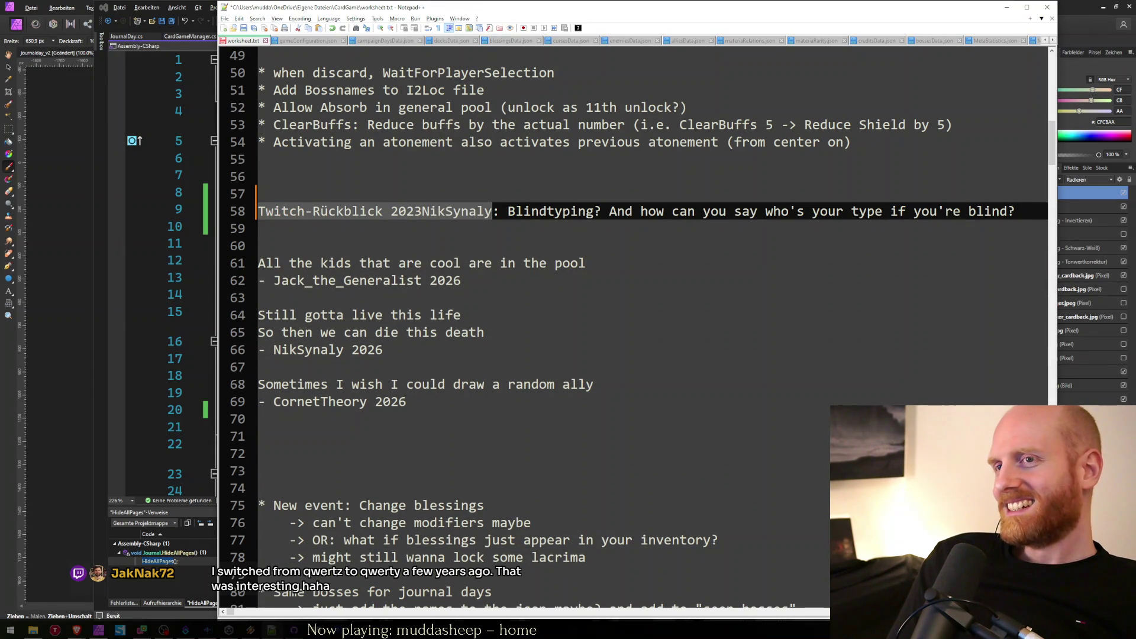
key("Delete")
key("Delete")
key("Delete")
Credit the new quote with the author's name and 2026, spacing it from the other quotes.
key("End")
key("Return")
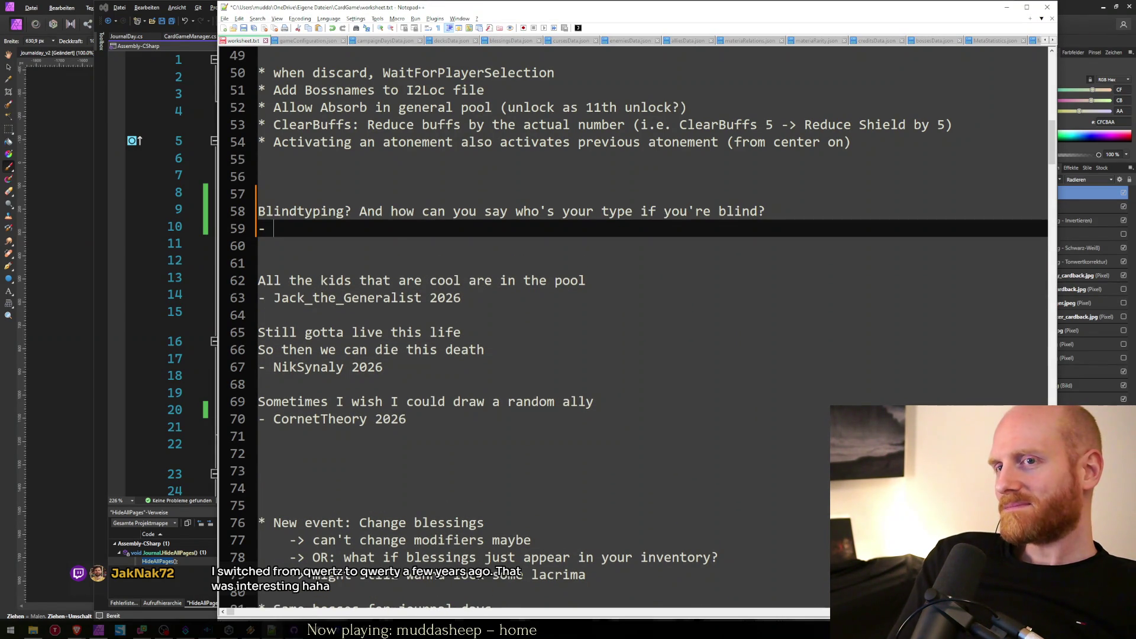
type("NikS")
key("Return")
type("2026")
key("Down")
key("Delete")
key("Up")
key("Up")
key("Up")
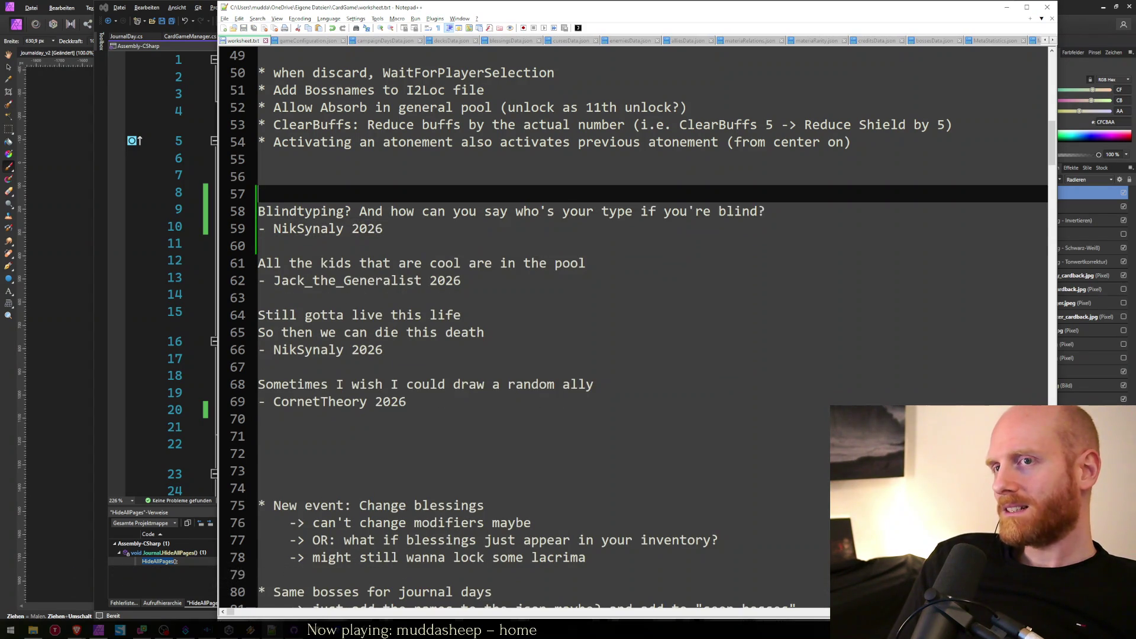
key("Return")
key("Return")
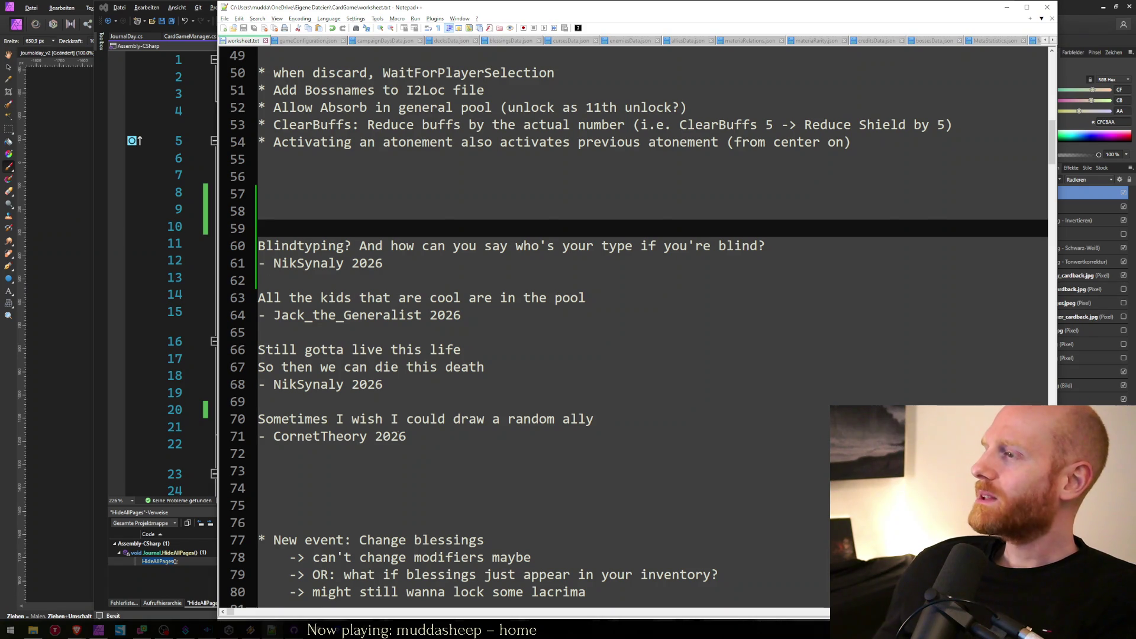
key("alt+Tab")
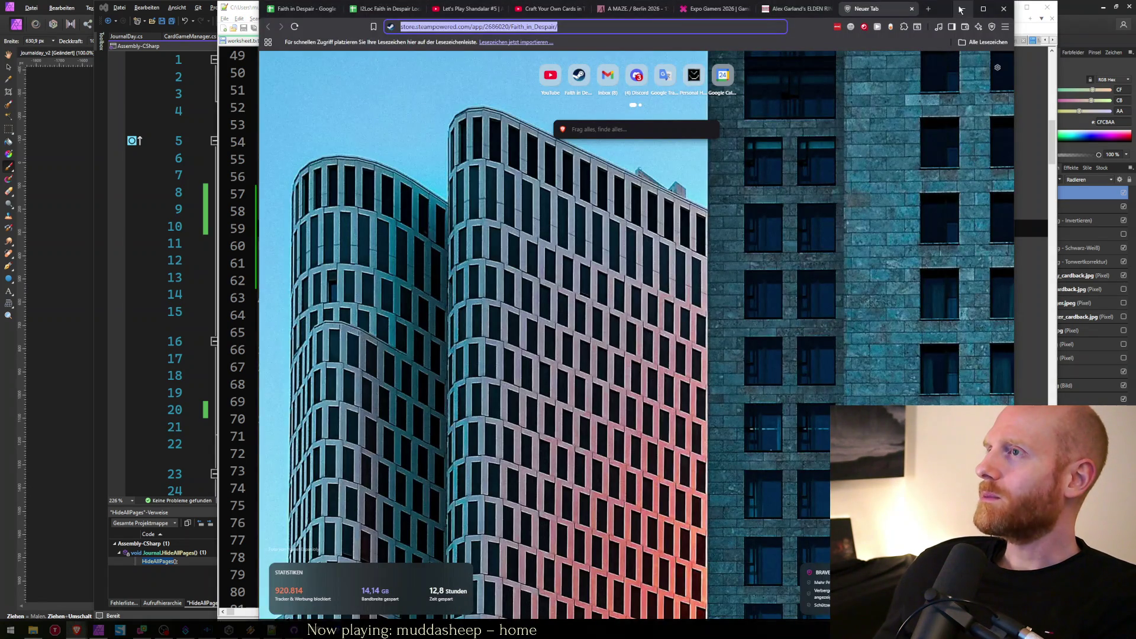
Minimize Brave, bring Affinity's save dialog forward, and open Scenes/SpiritGuide28 in Unity's Project panel.
left_click(960, 10)
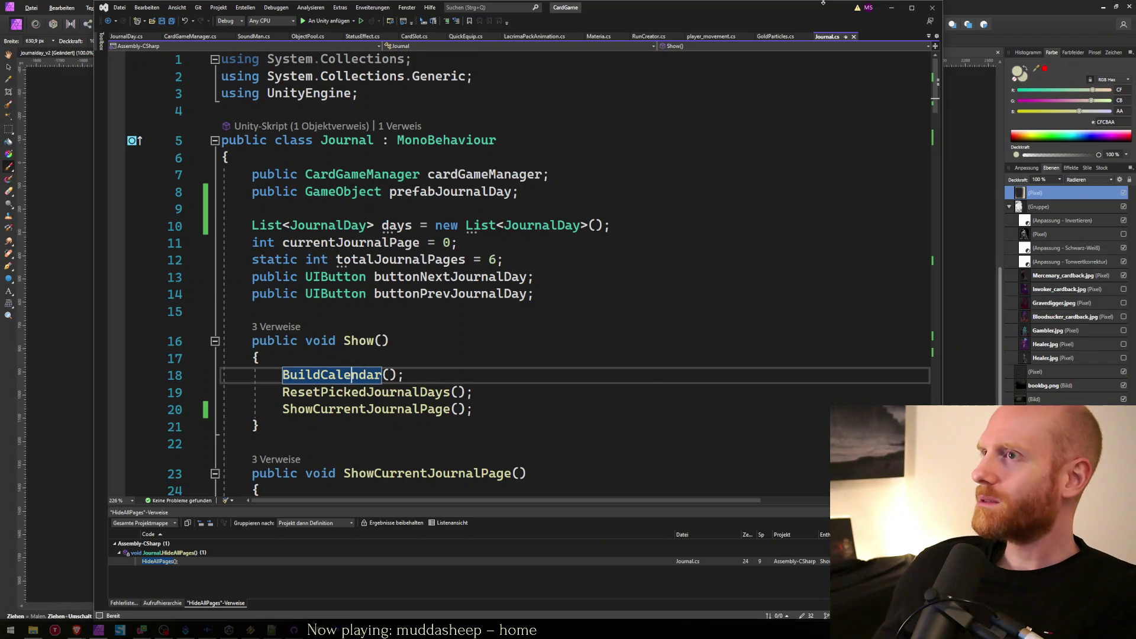
left_click(891, 8)
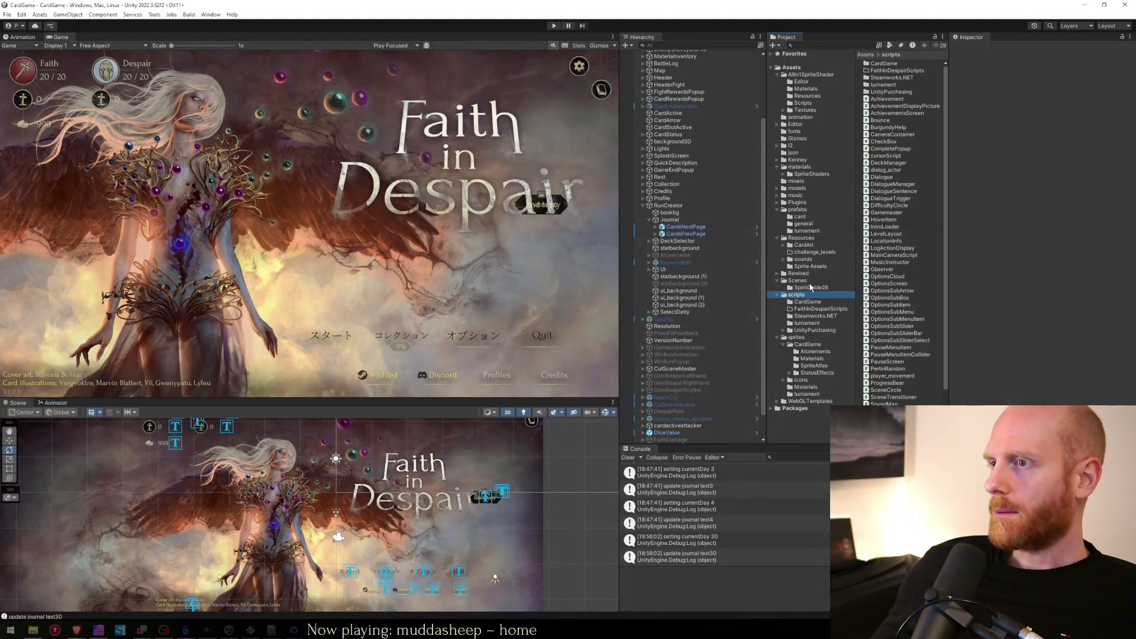
left_click(810, 283)
left_click(807, 289)
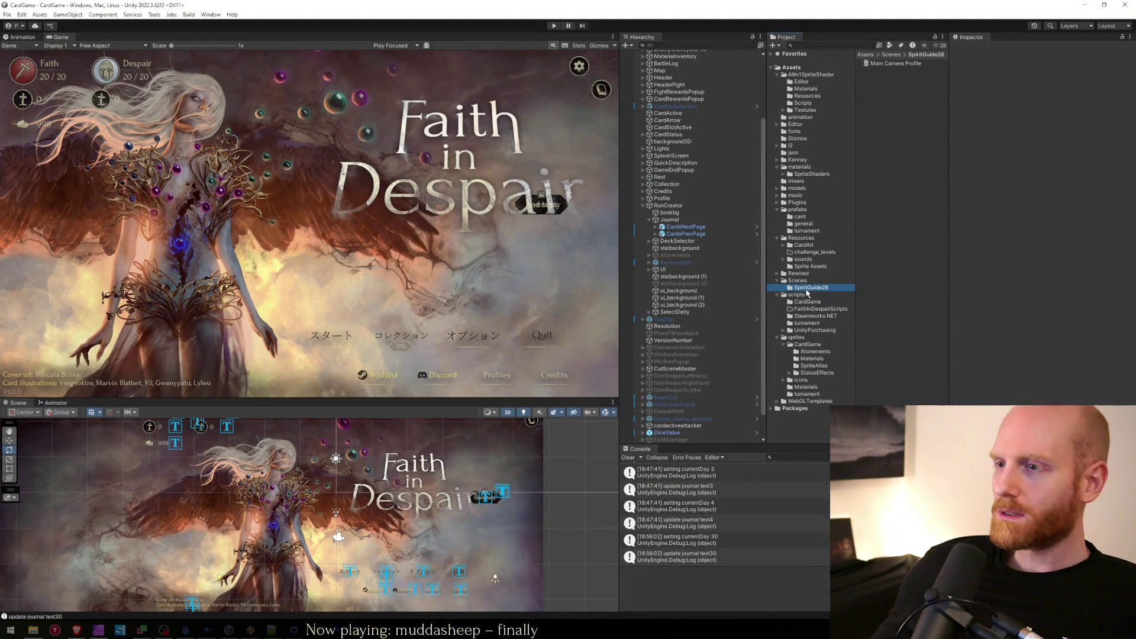
Browse Unity's Project panel through Scenes, Sprite Assets, Rewired and the CardArt subfolders.
left_click(807, 281)
left_click(806, 288)
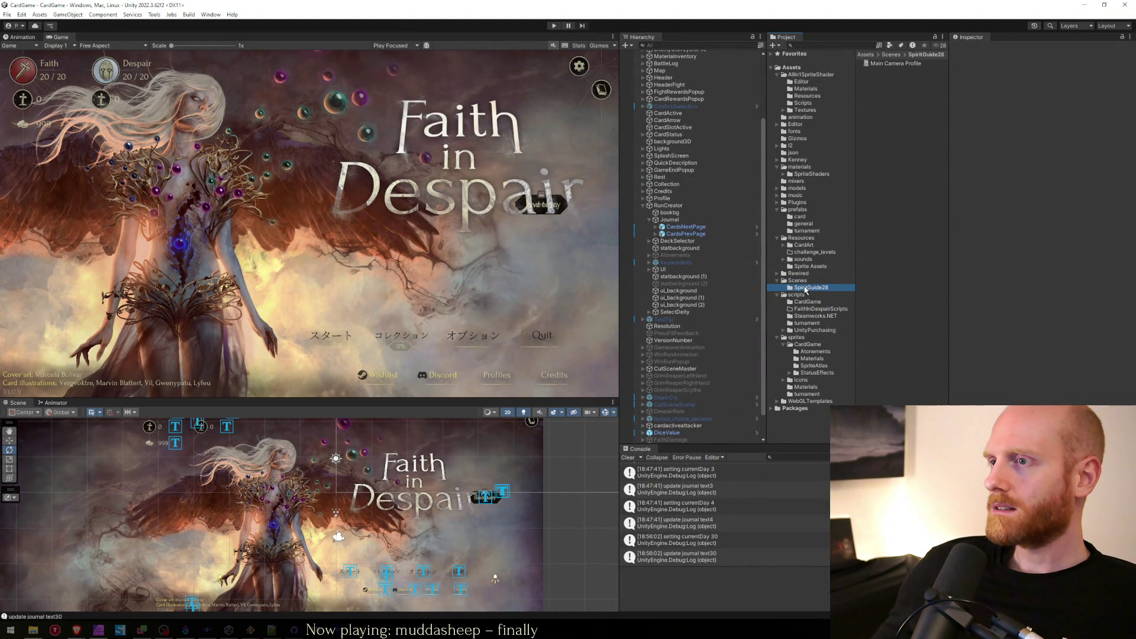
left_click(811, 267)
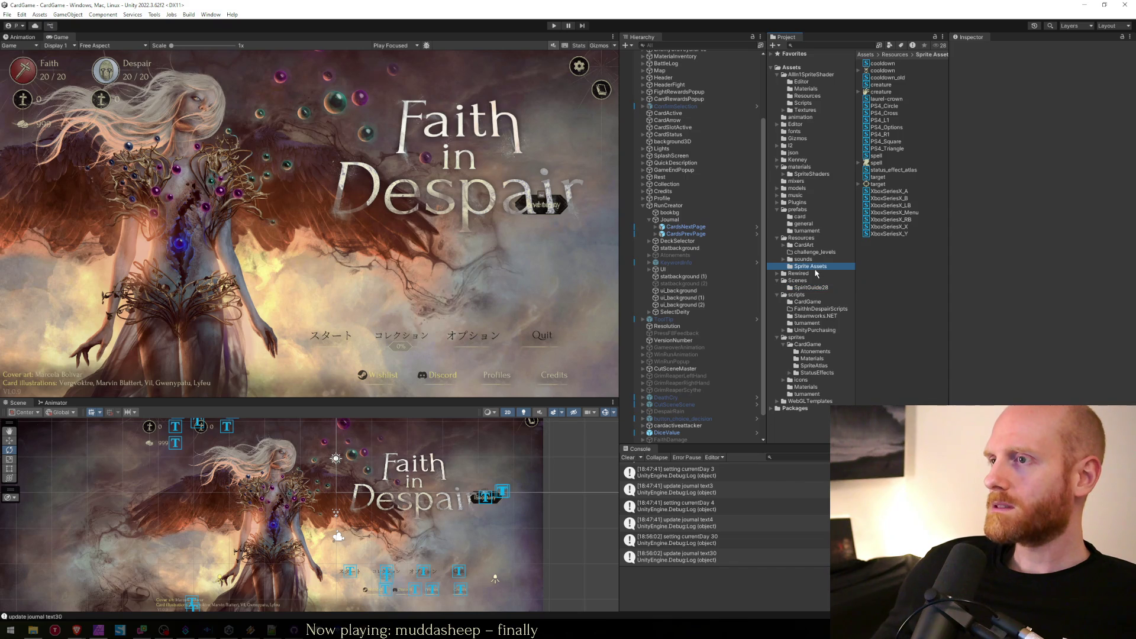
left_click(812, 288)
left_click(805, 274)
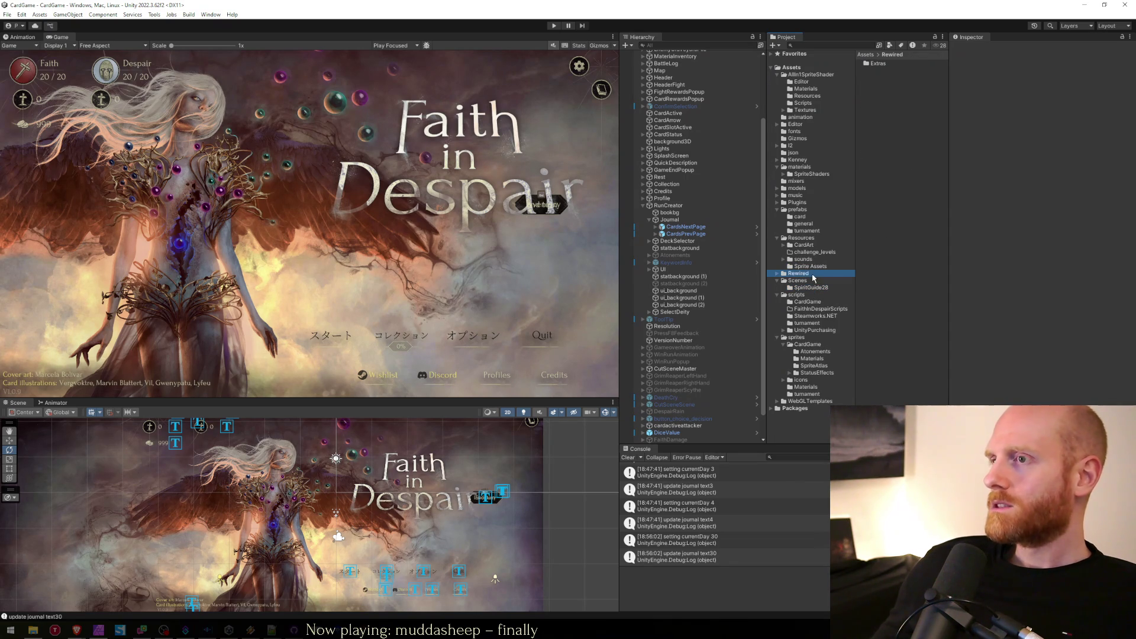
left_click(801, 217)
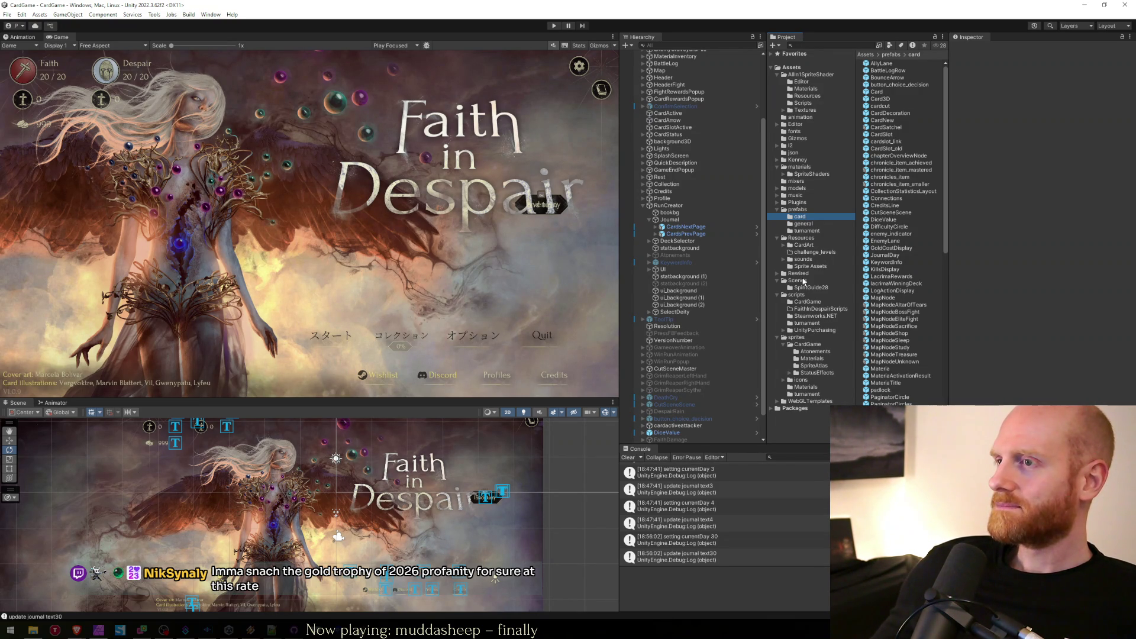
left_click(802, 245)
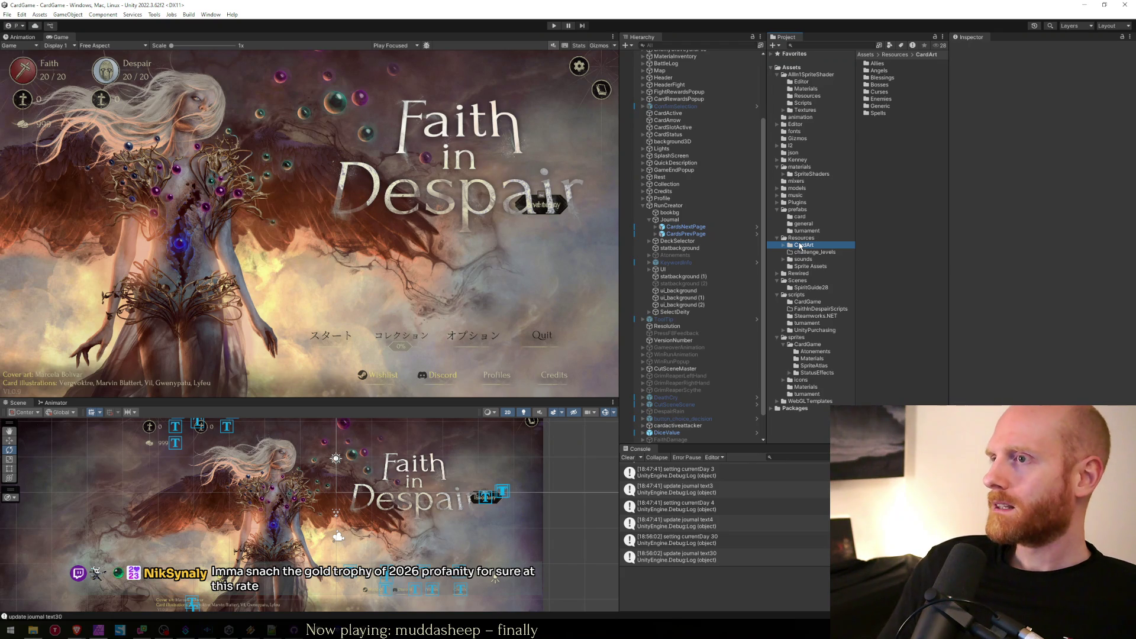
key("Right")
key("Down")
key("Down")
key("Down")
key("Down")
key("Down")
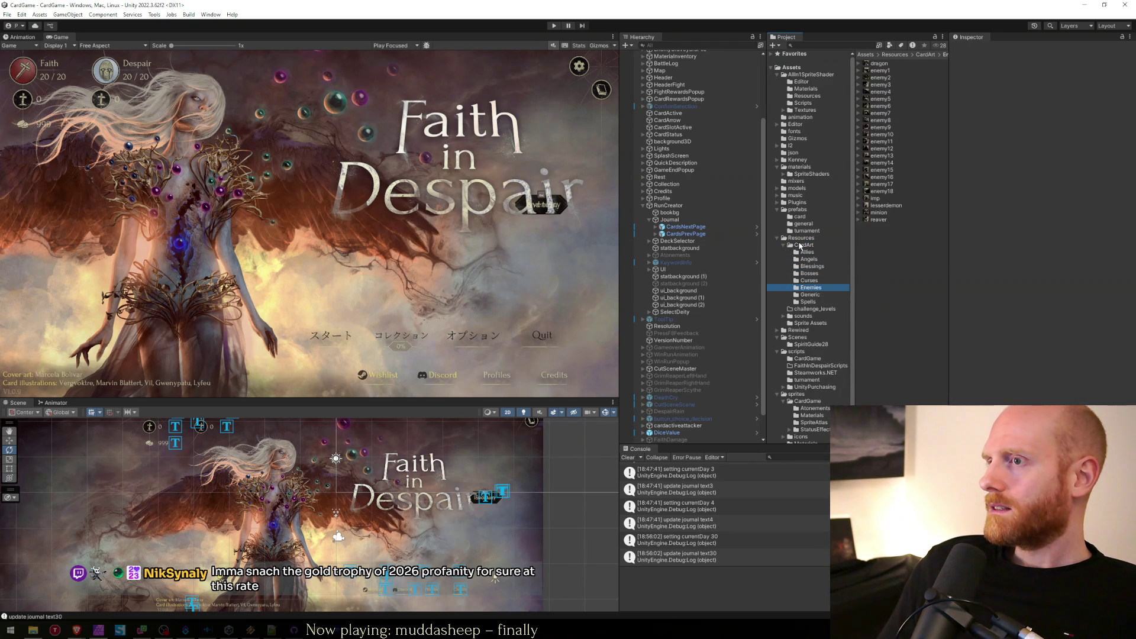
key("Down")
key("Down")
key("Up")
key("Up")
key("Up")
key("Up")
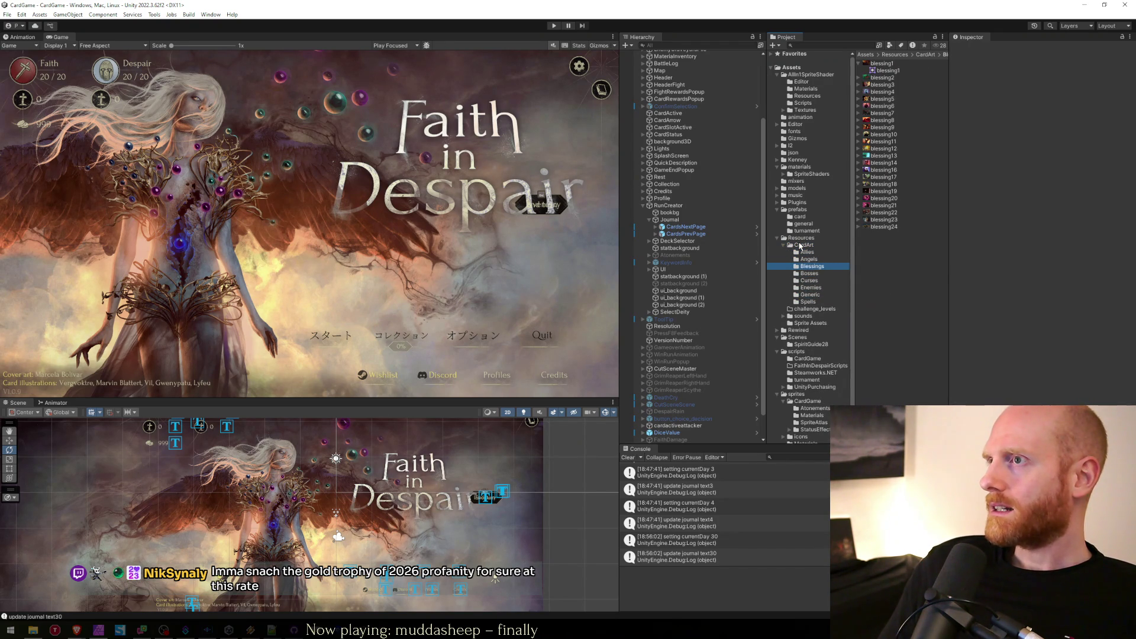
key("Up")
key("Up")
key("Up")
key("Down")
key("Down")
key("Down")
key("Down")
key("Down")
key("Down")
key("Down")
key("Down")
Open the CardGame sprites folder and review the card_back_mastery textures for each class.
left_click(801, 402)
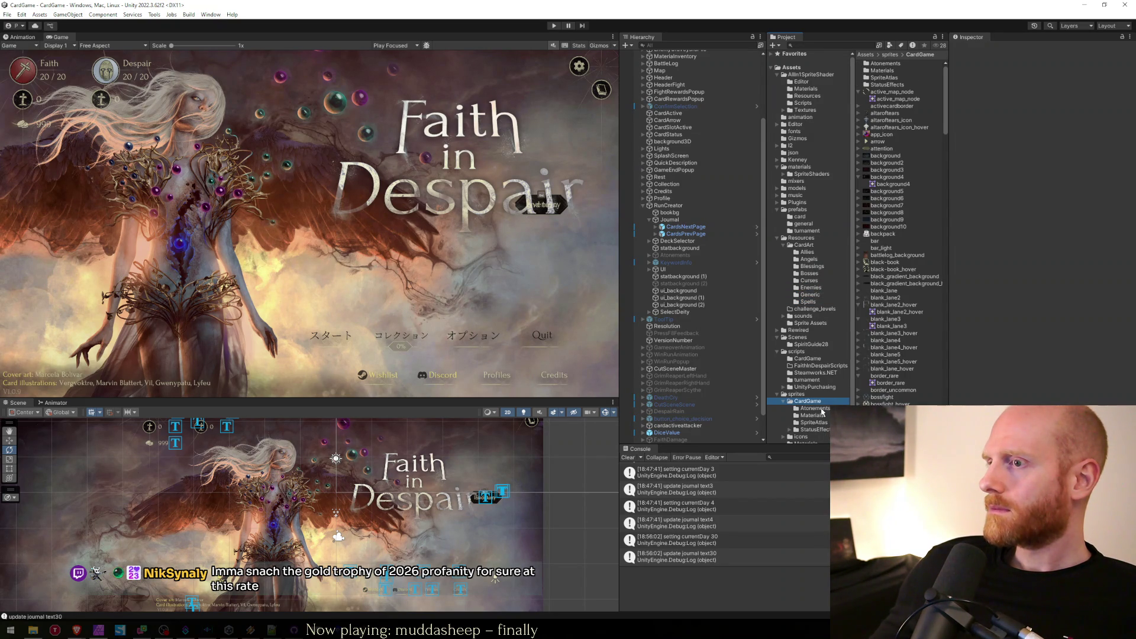
scroll(897, 334, "down", 5)
scroll(911, 228, "down", 3)
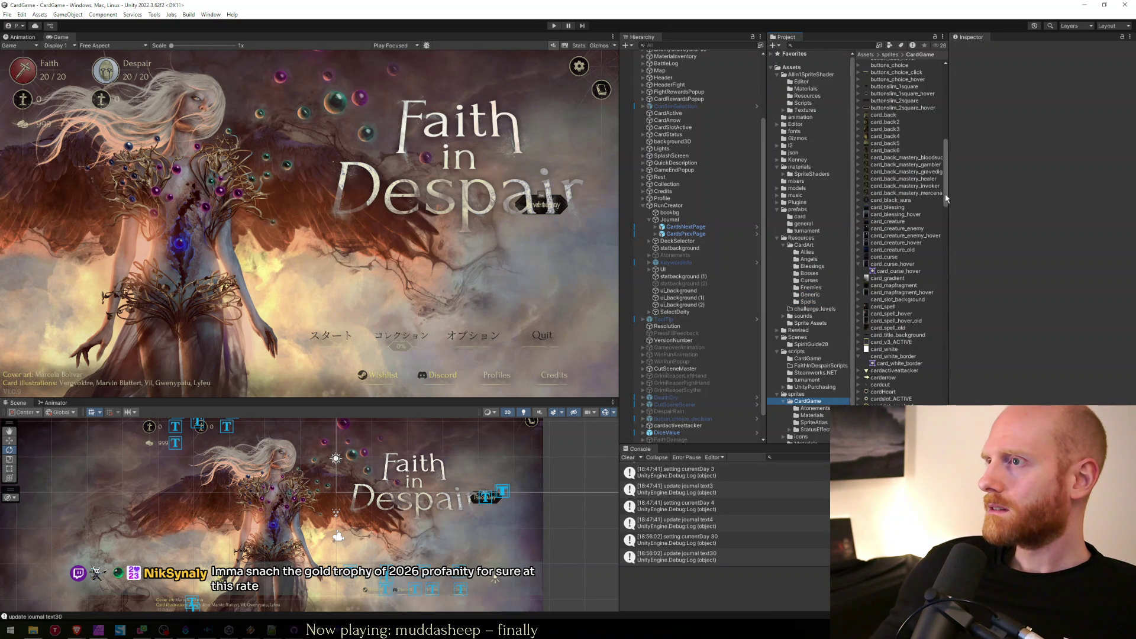
scroll(923, 177, "up", 2)
left_click(899, 153)
key("Down")
key("Down")
key("Down")
key("Down")
key("Down")
key("Down")
key("Down")
key("Down")
key("Down")
key("Down")
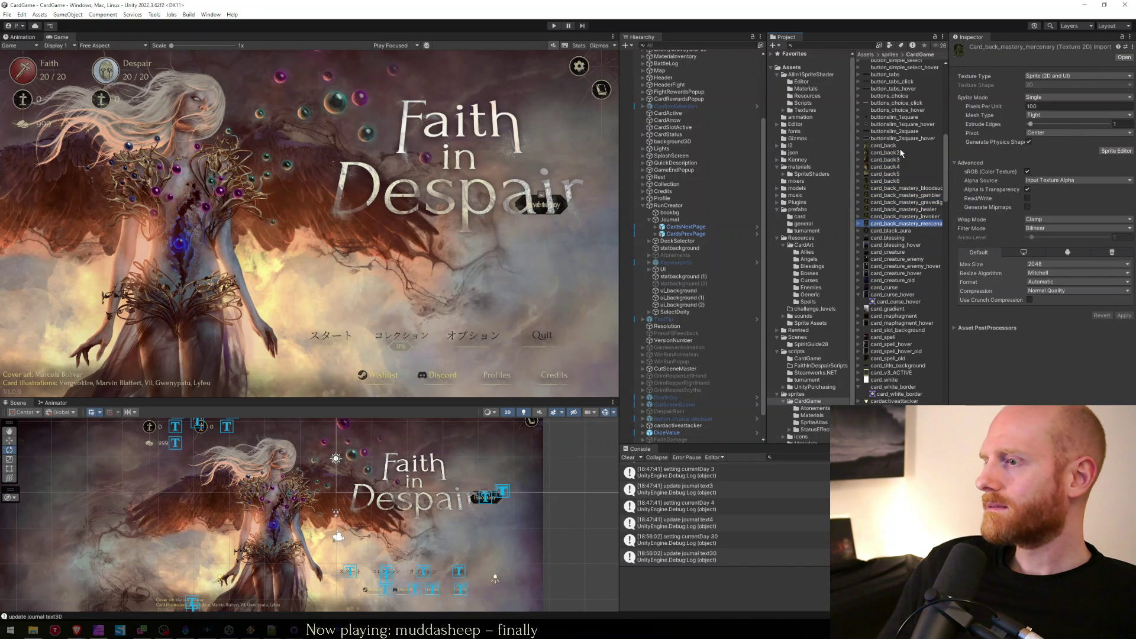
key("Up")
key("Up")
key("Up")
key("Up")
key("Up")
key("Up")
key("Down")
key("Down")
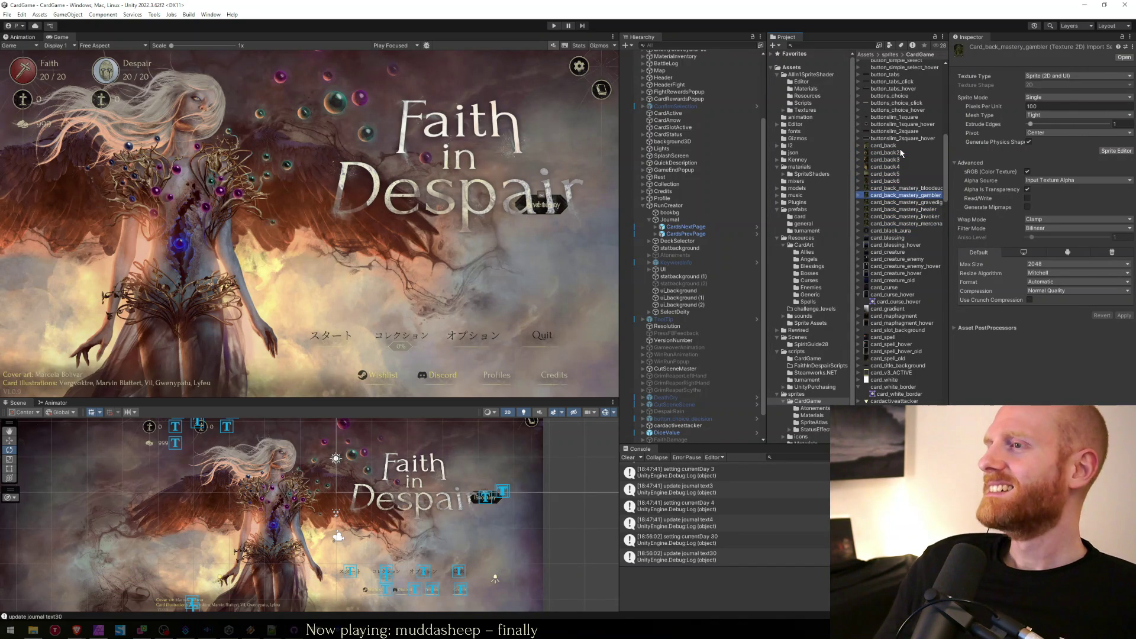
key("Down")
key("Down")
key("Down")
key("Down")
key("Down")
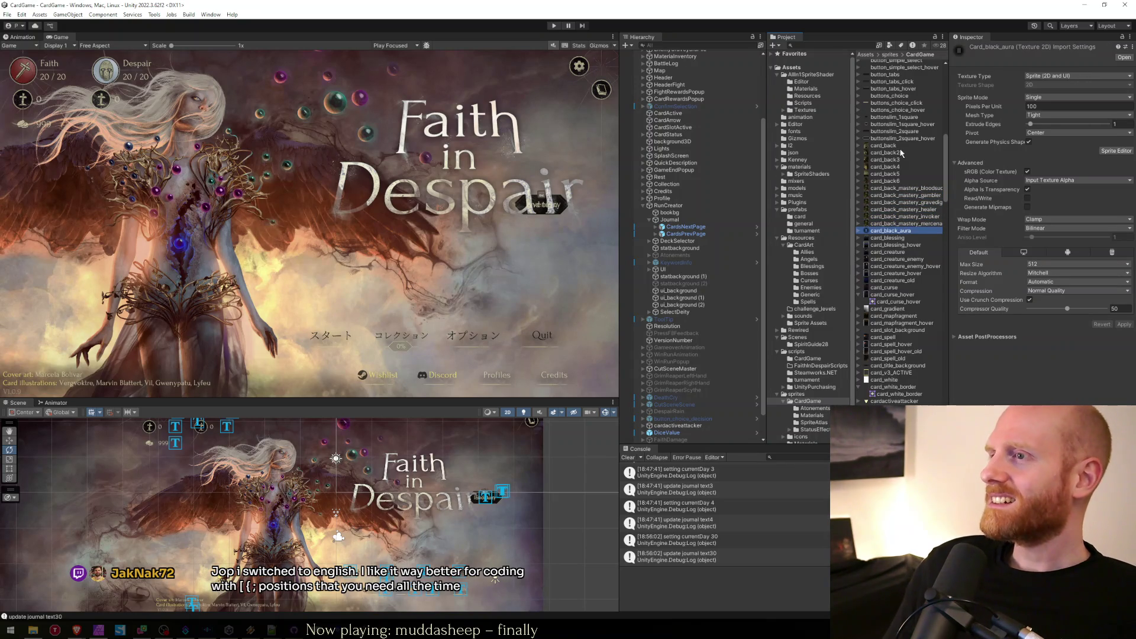
key("alt+Tab")
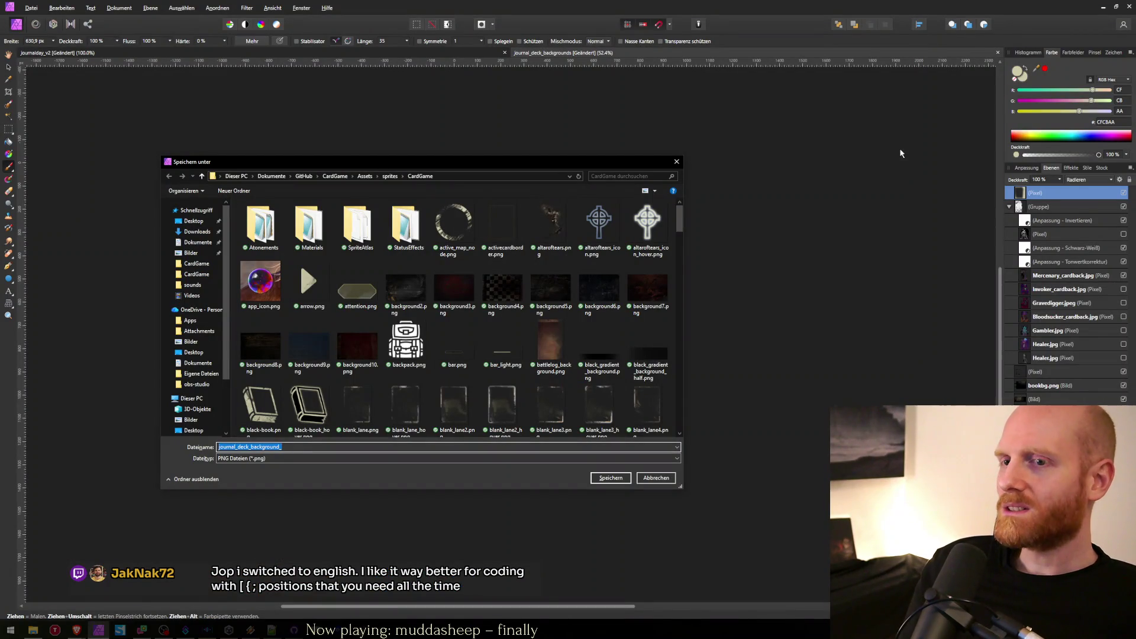
Save the PNG as journal_deck_background_mercenary, then hide the Mercenary_cardback layer.
key("alt+Tab")
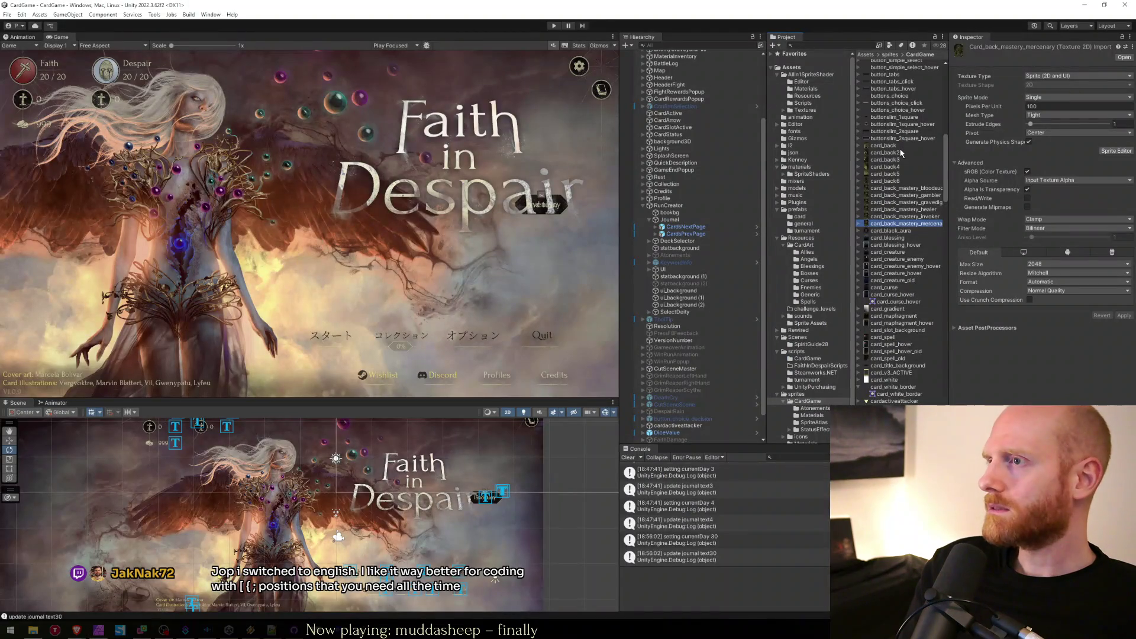
key("alt+Tab")
type("nary")
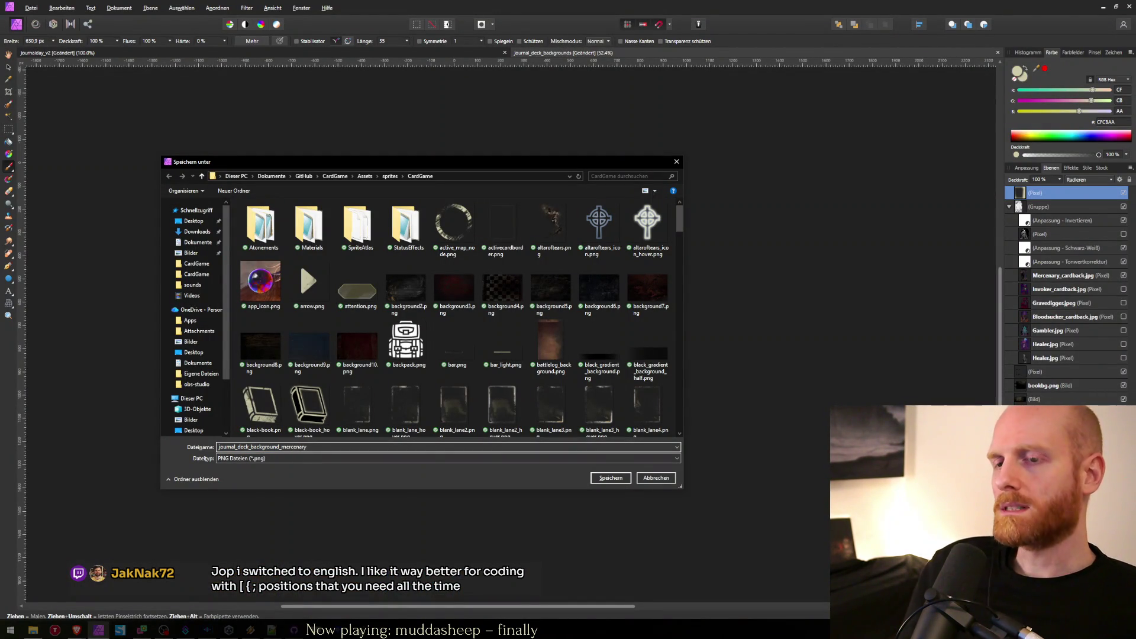
key("Return")
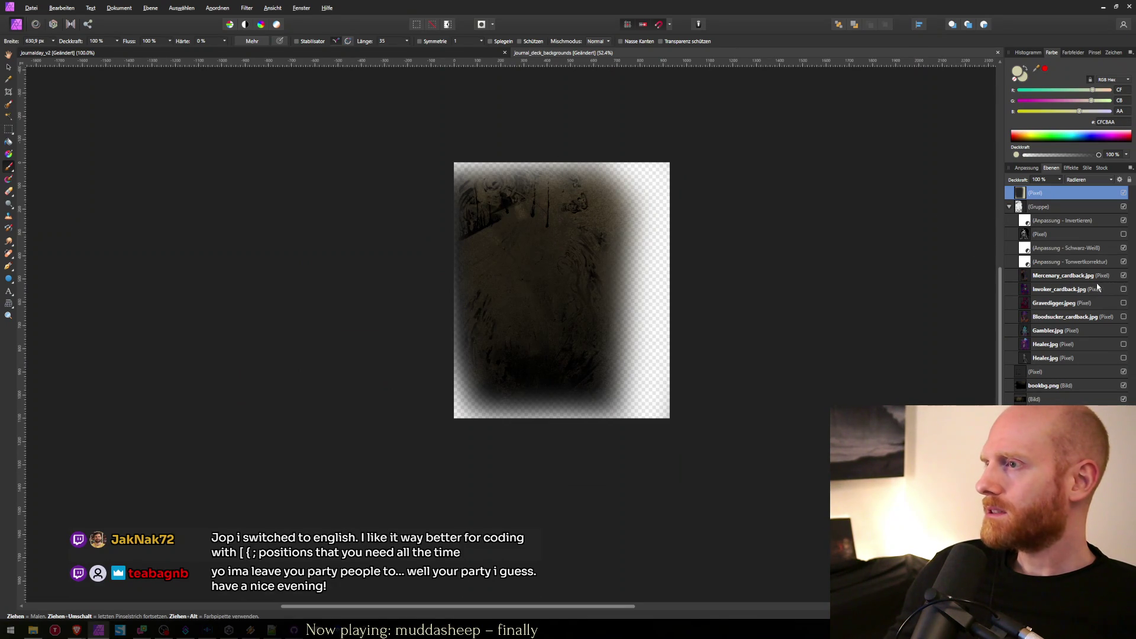
left_click(1124, 276)
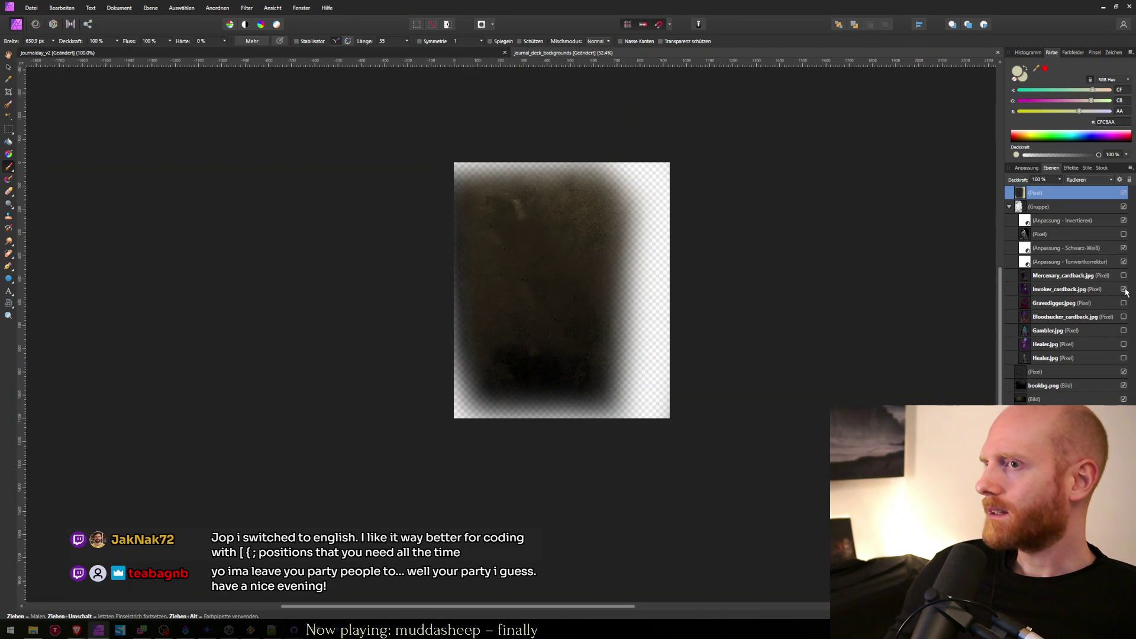
Show the Invoker artwork and export it as the PNG journal_deck_background_invoker.
left_click(1124, 290)
key("ctrl+alt+shift+s")
key("Return")
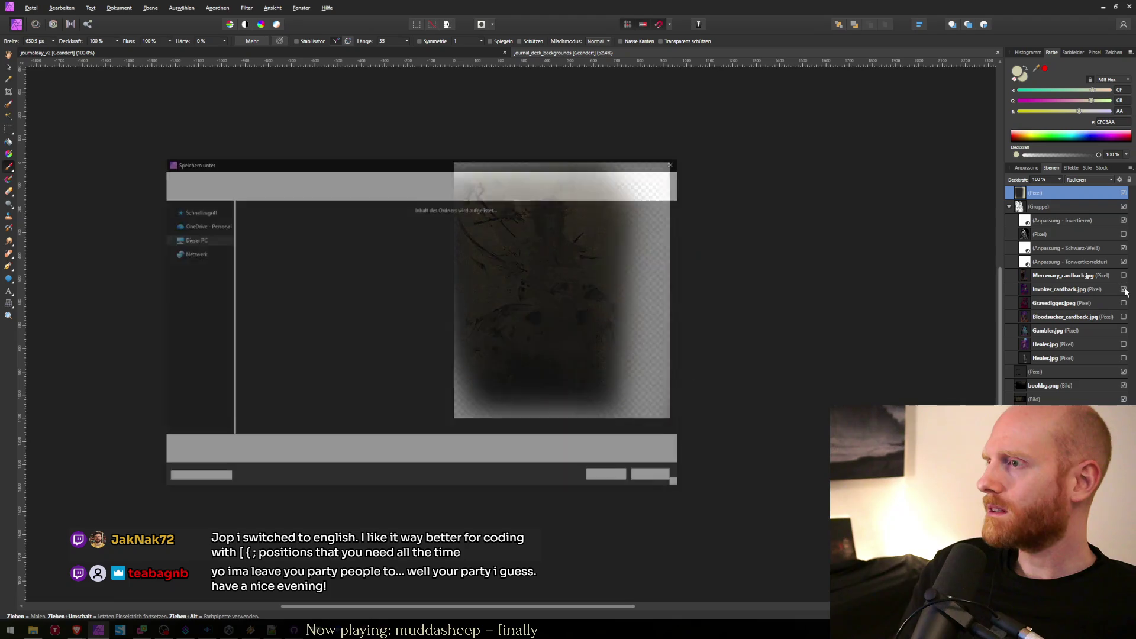
key("End")
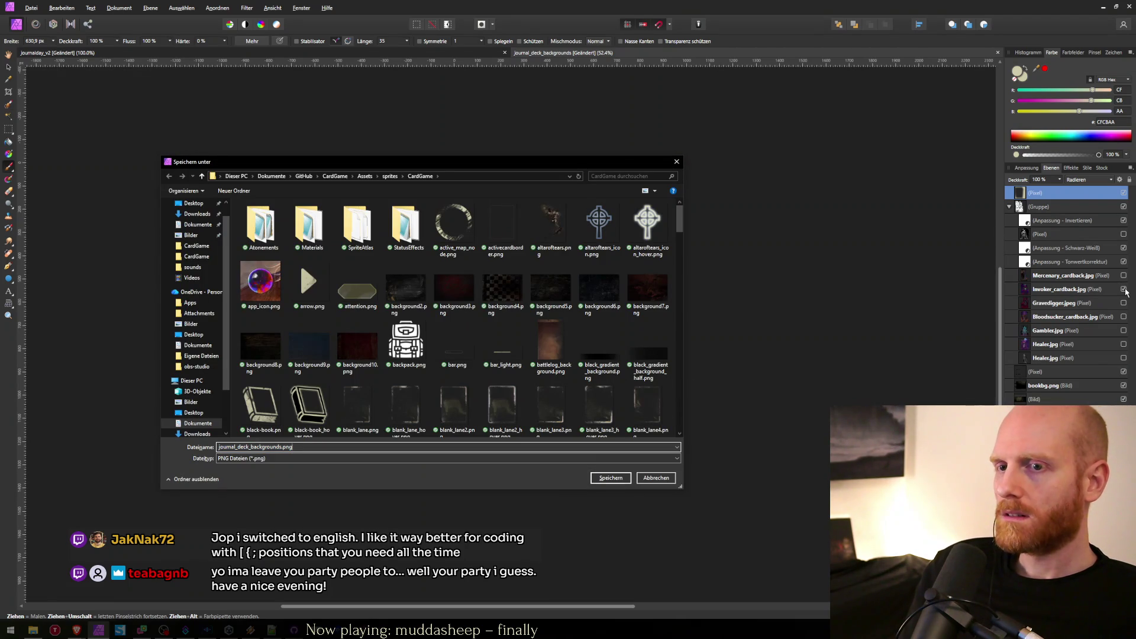
type("journal_deck_background_")
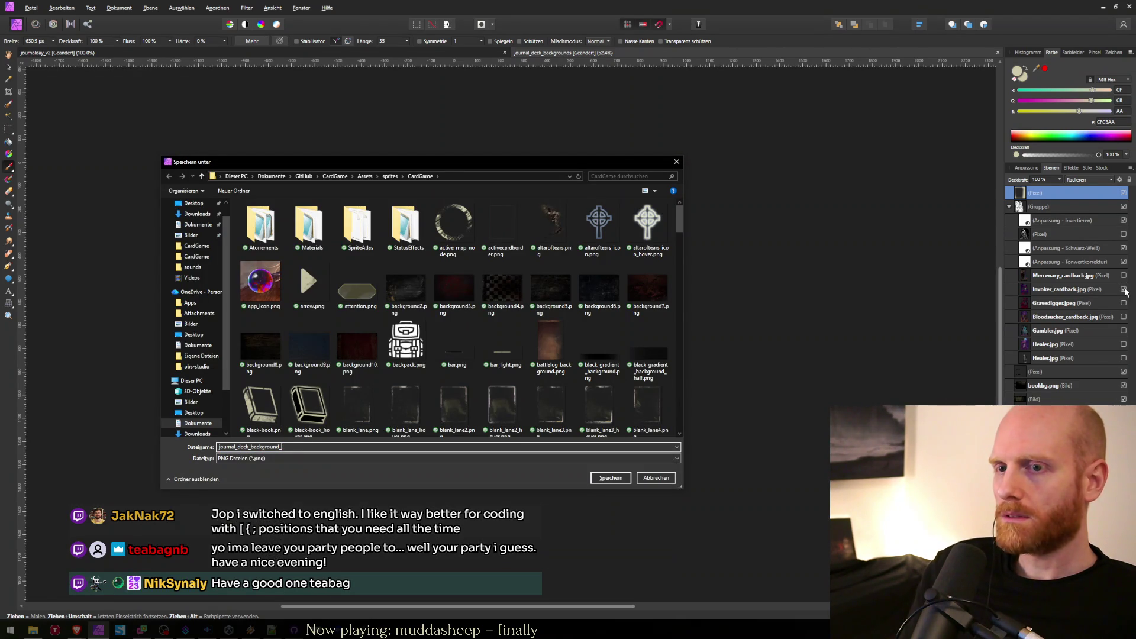
key("Return")
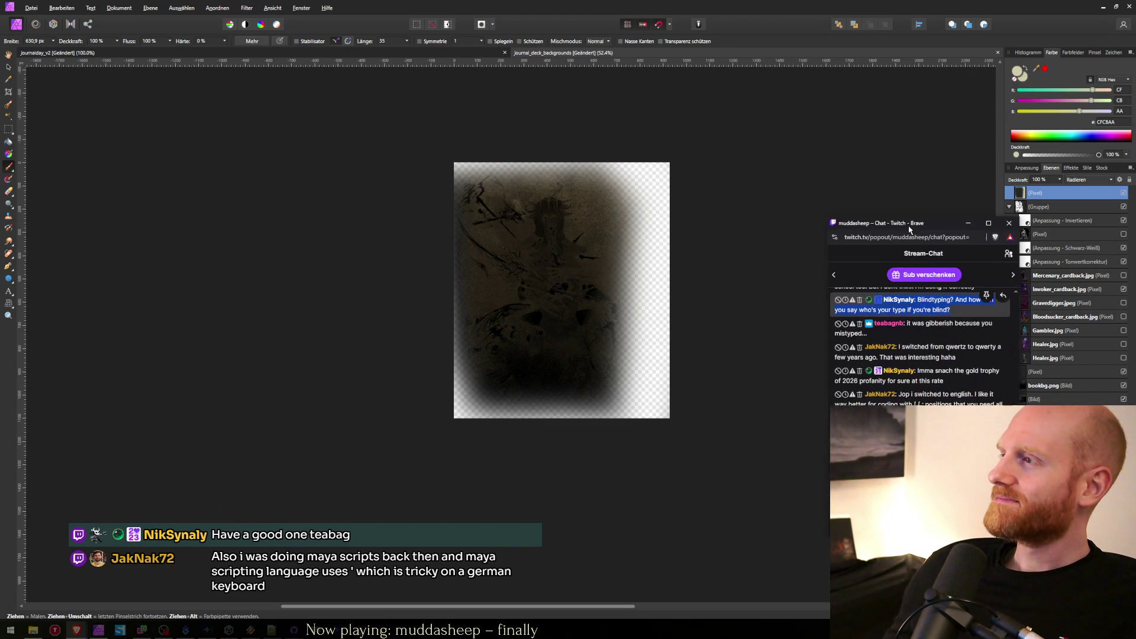
Drag the Twitch chat window briefly into view, then off the right edge of the screen.
left_click_drag(887, 201, 506, 201)
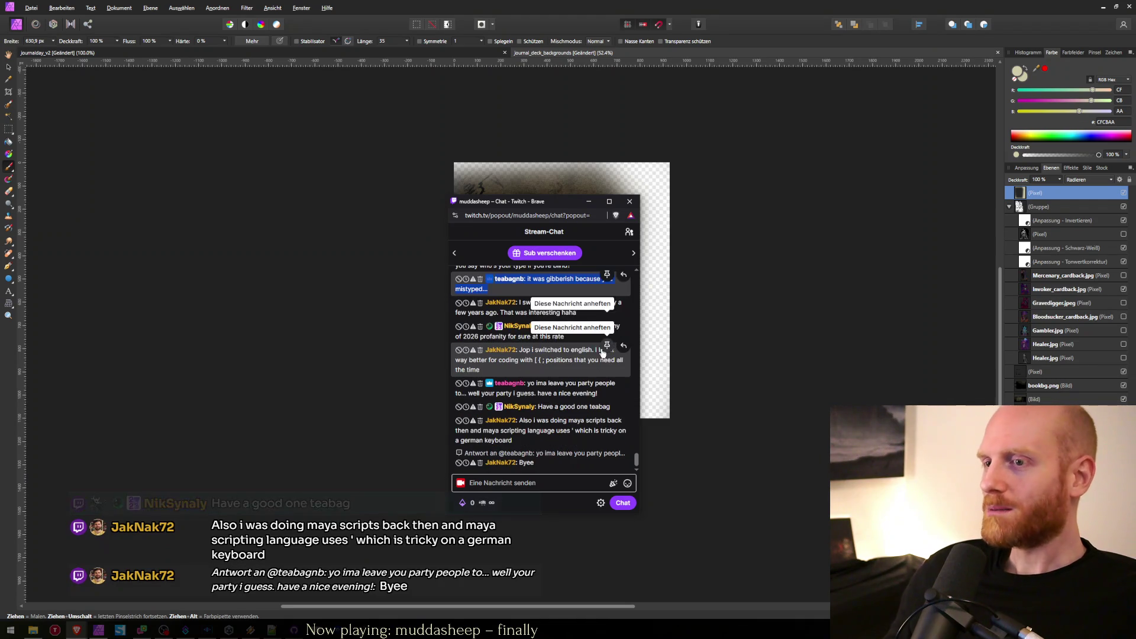
left_click_drag(544, 204, 1135, 207)
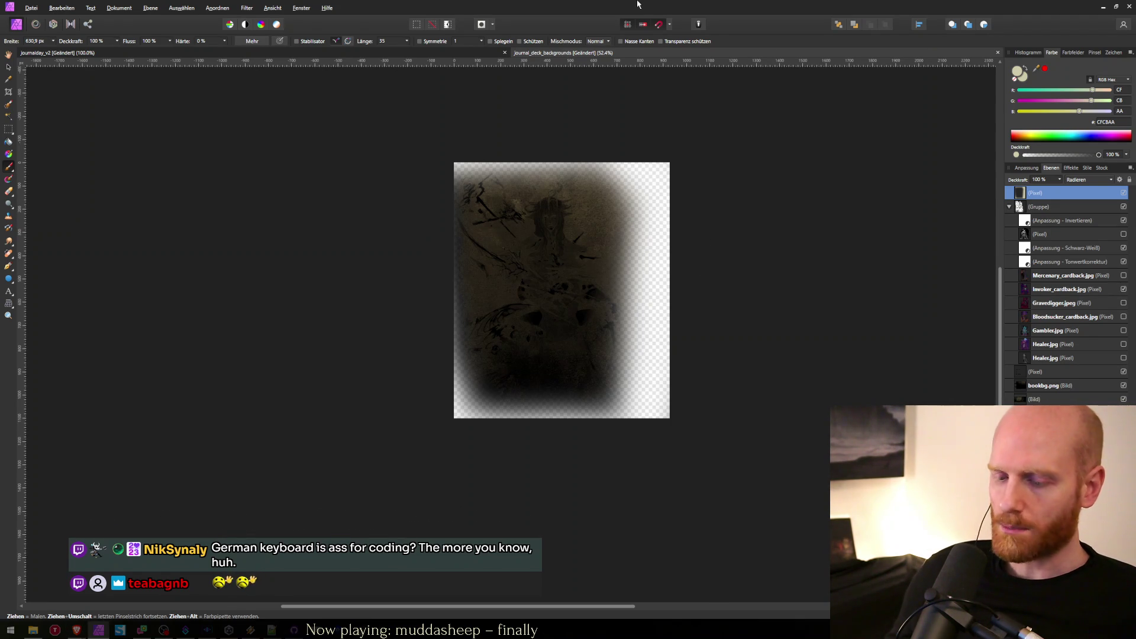
Swap Invoker for the Gravedigger artwork and save it as journal_deck_background_gravedigger PNG.
left_click(6, 69)
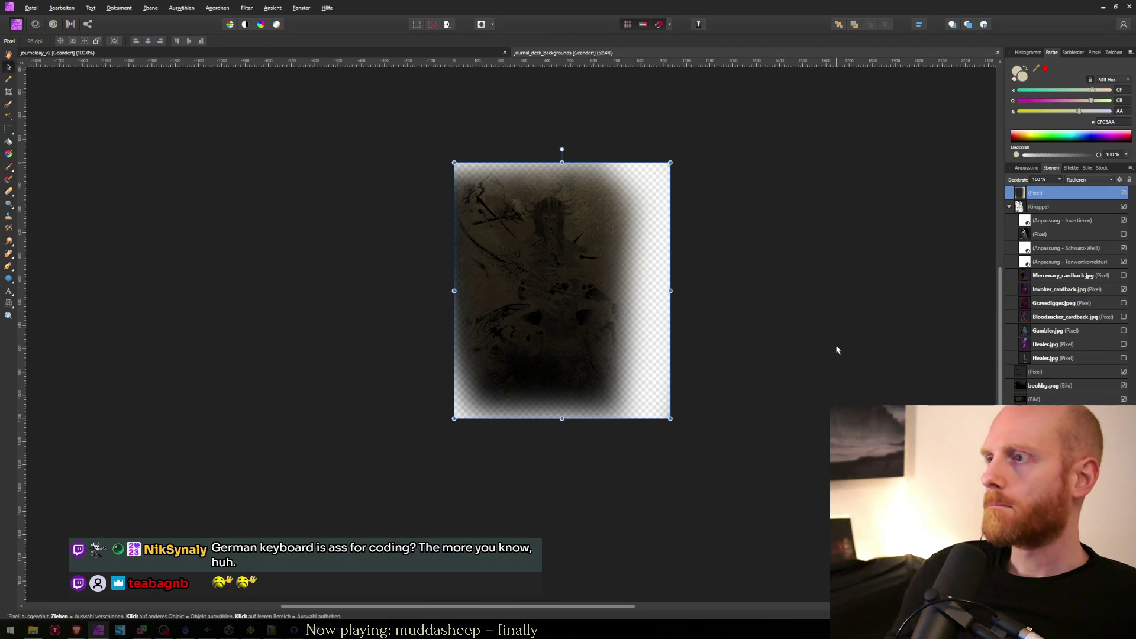
left_click(1123, 289)
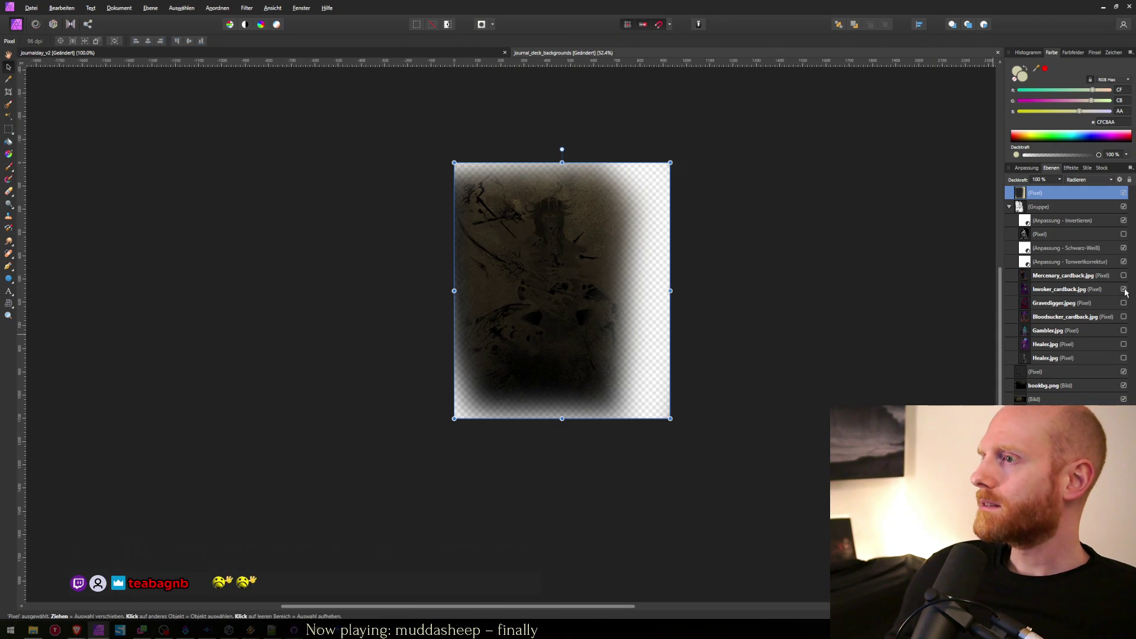
left_click(1123, 303)
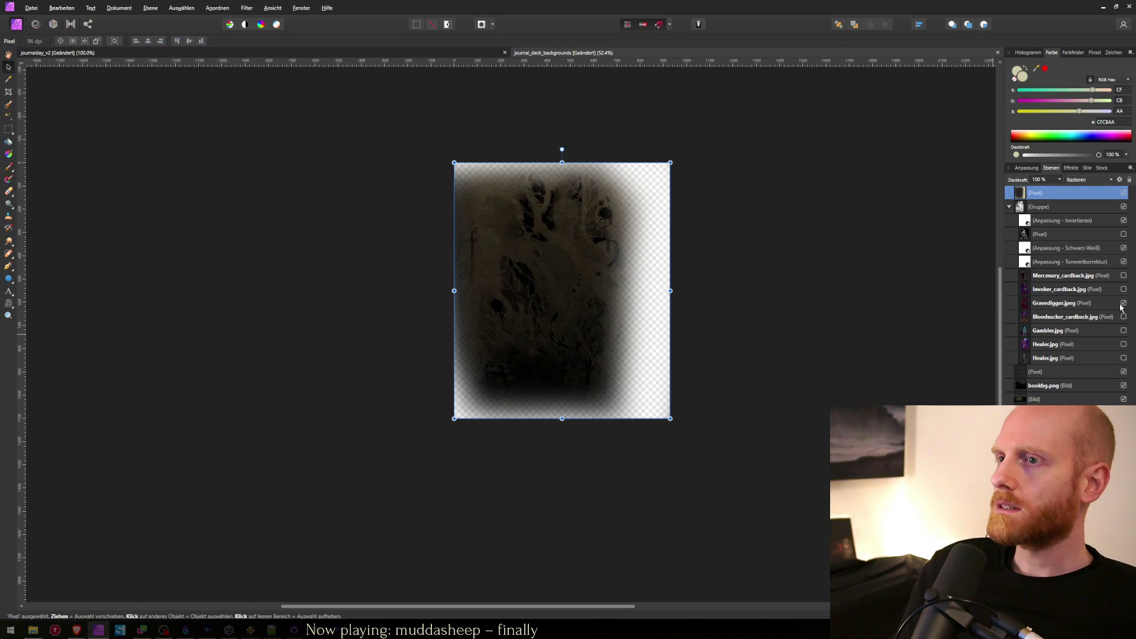
key("ctrl+s")
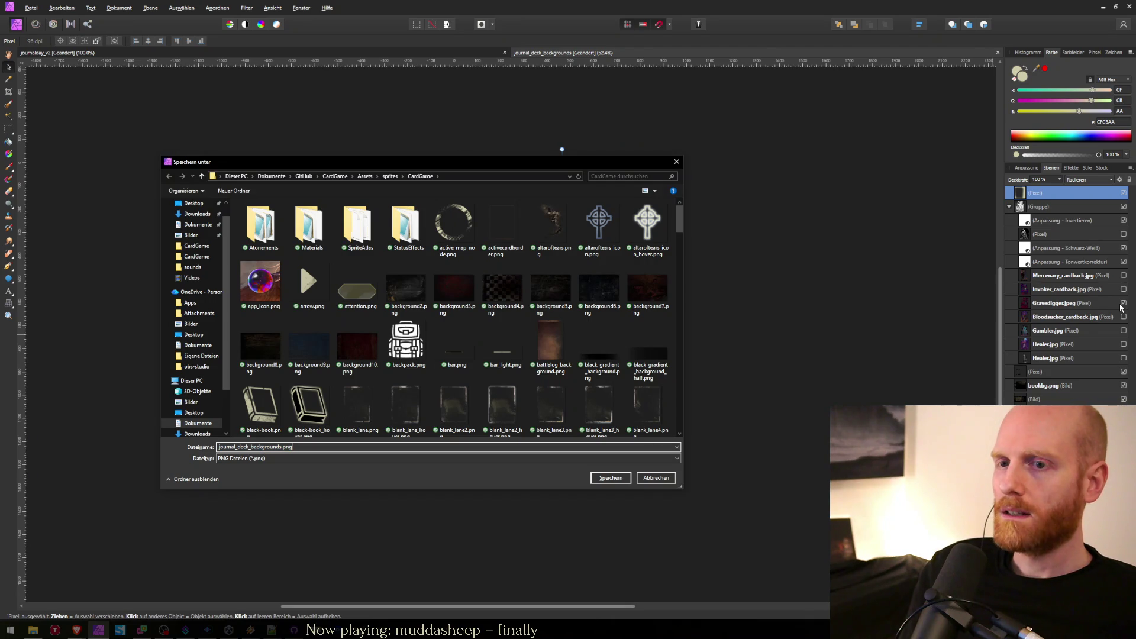
key("BackSpace")
key("BackSpace")
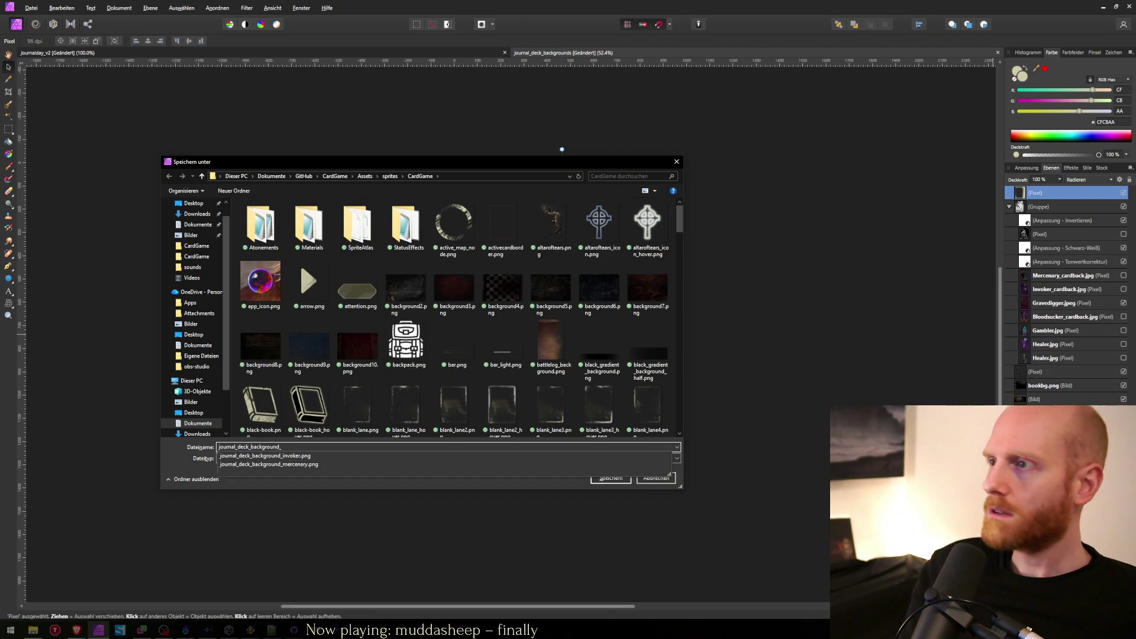
type("gra")
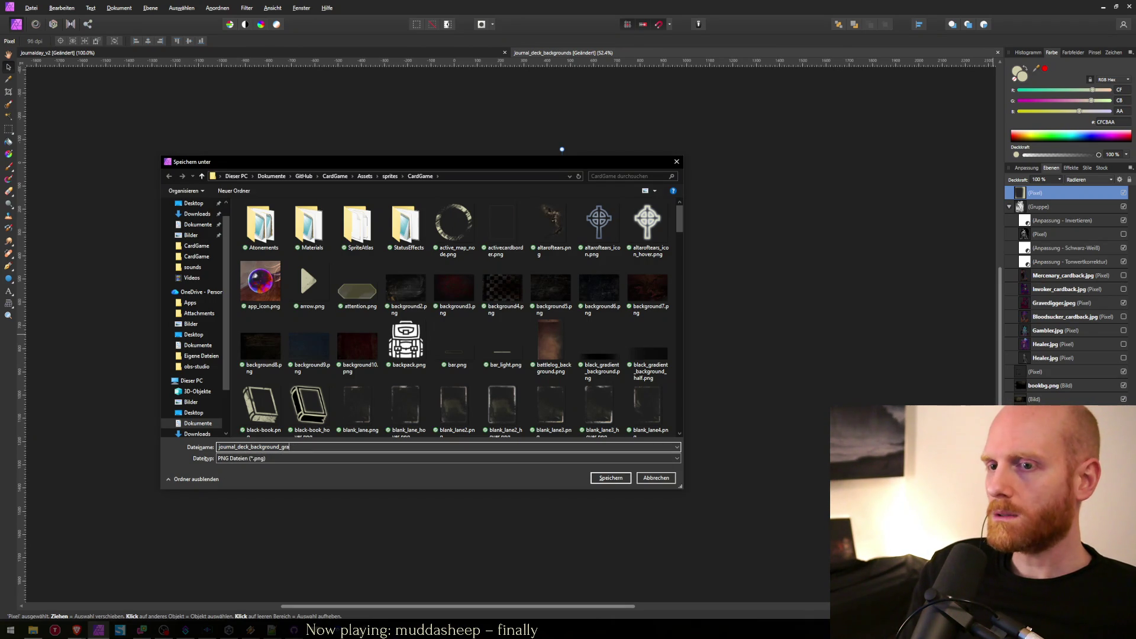
type("vedigger")
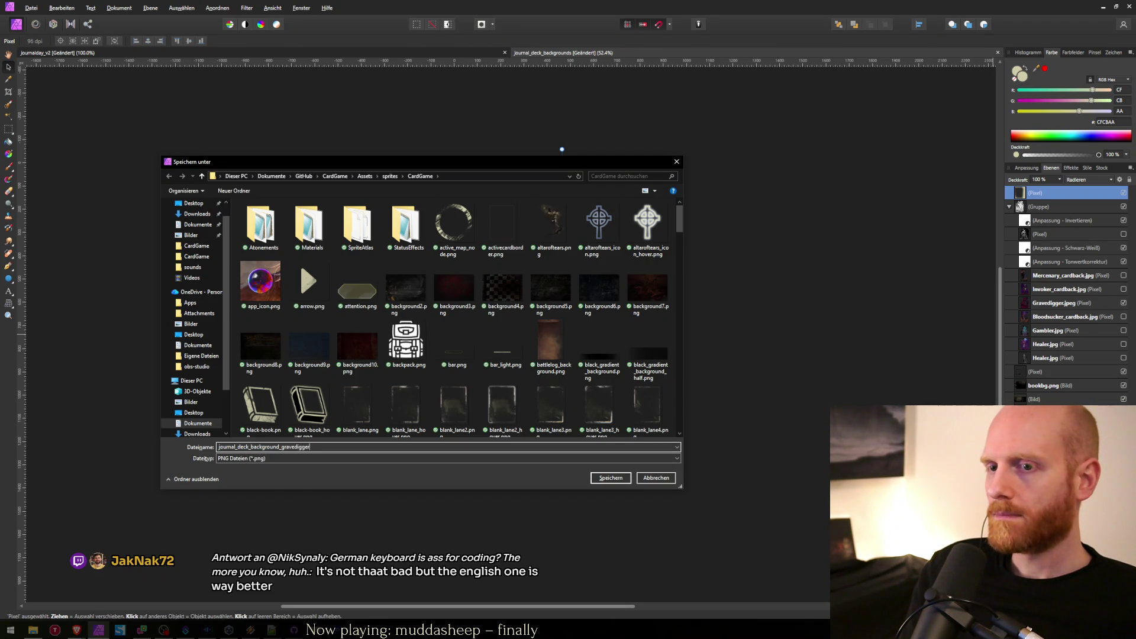
key("Return")
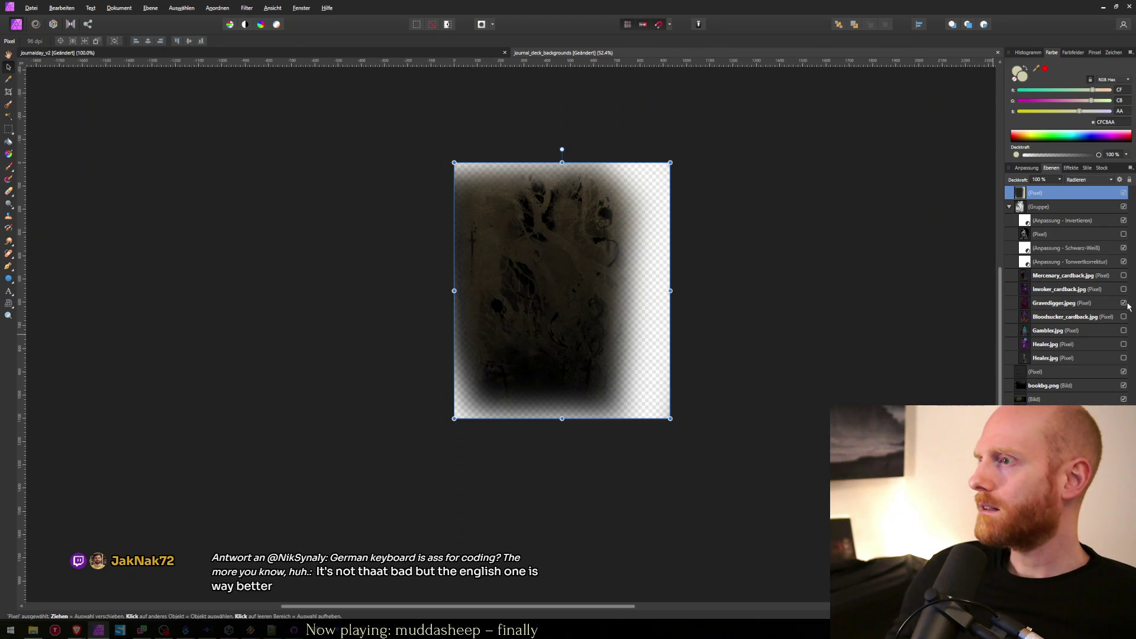
Swap to the Bloodsucker artwork and export it as journal_deck_background_bloodsucker PNG.
left_click(1124, 303)
left_click(1123, 317)
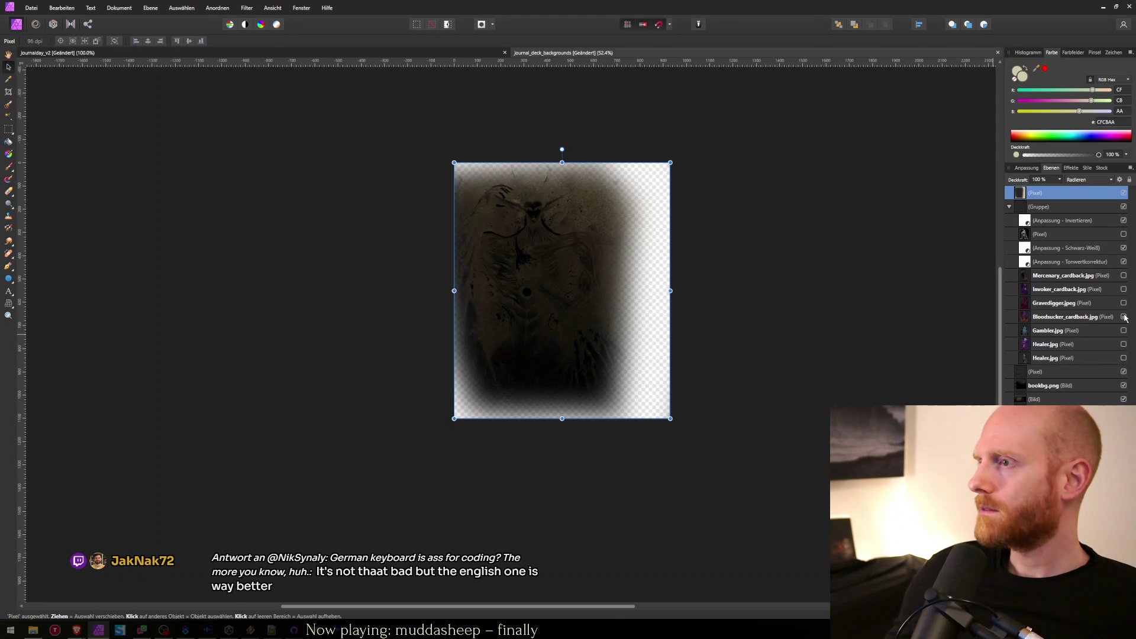
key("ctrl+alt+shift+s")
key("Return")
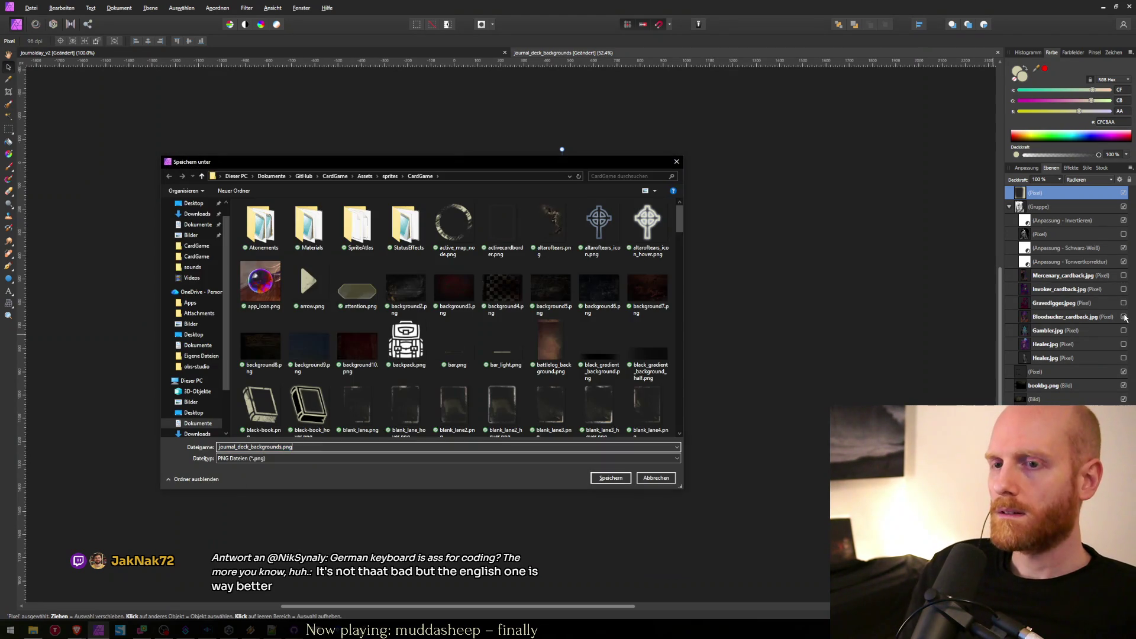
key("BackSpace")
key("BackSpace")
type("_bloodsucker")
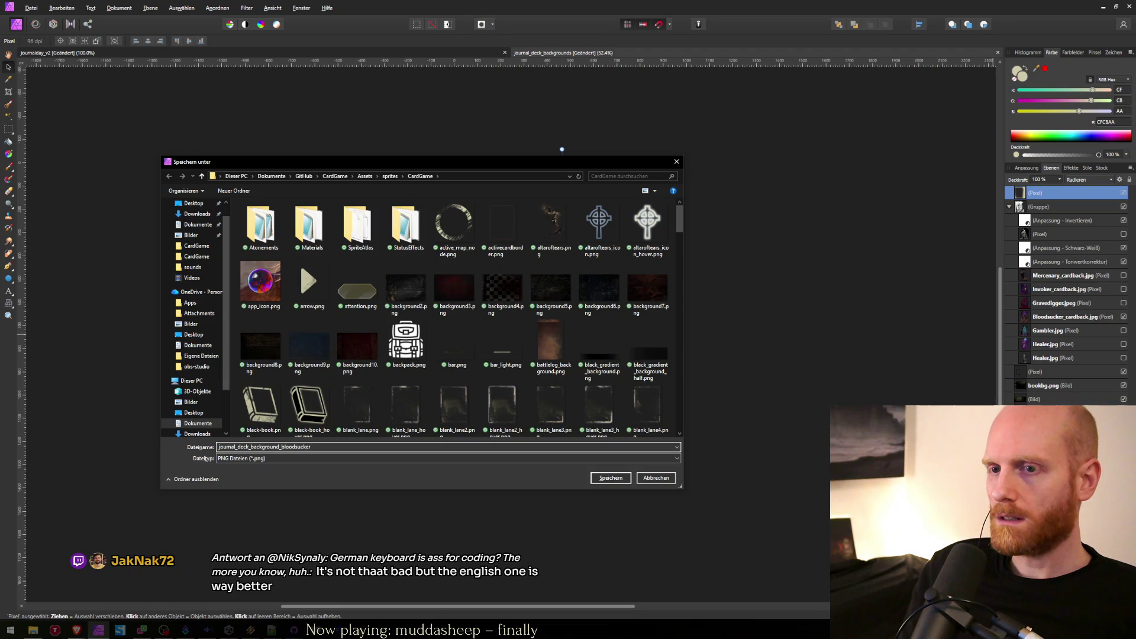
key("Return")
Hide Bloodsucker, show the Gambler artwork, and select the Gambler layer.
left_click(1123, 316)
left_click(1123, 330)
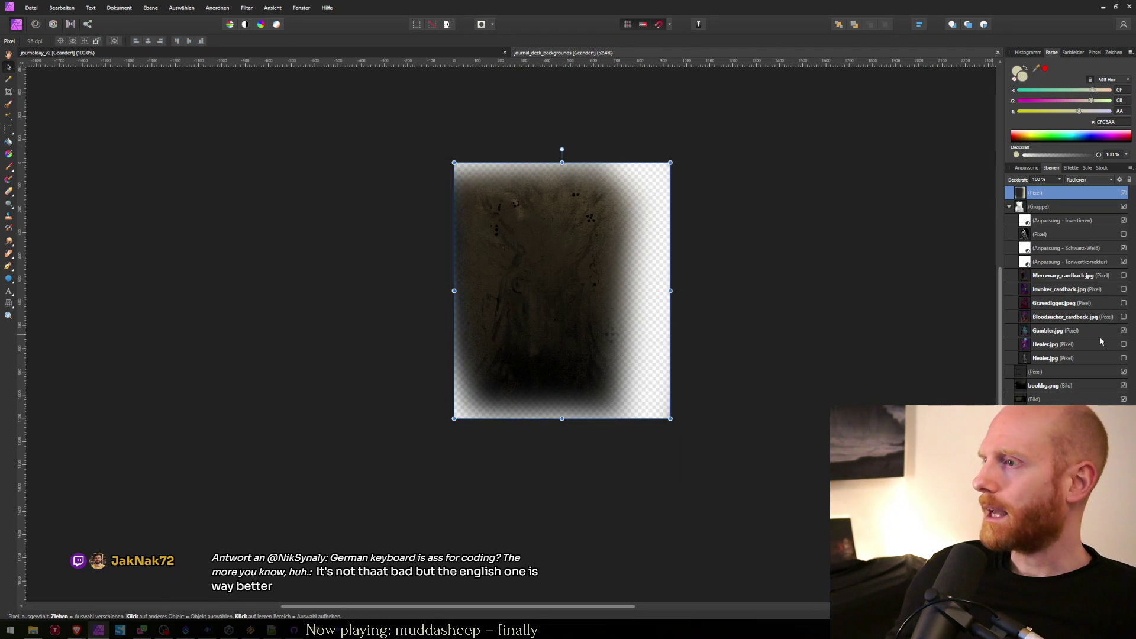
left_click(1056, 330)
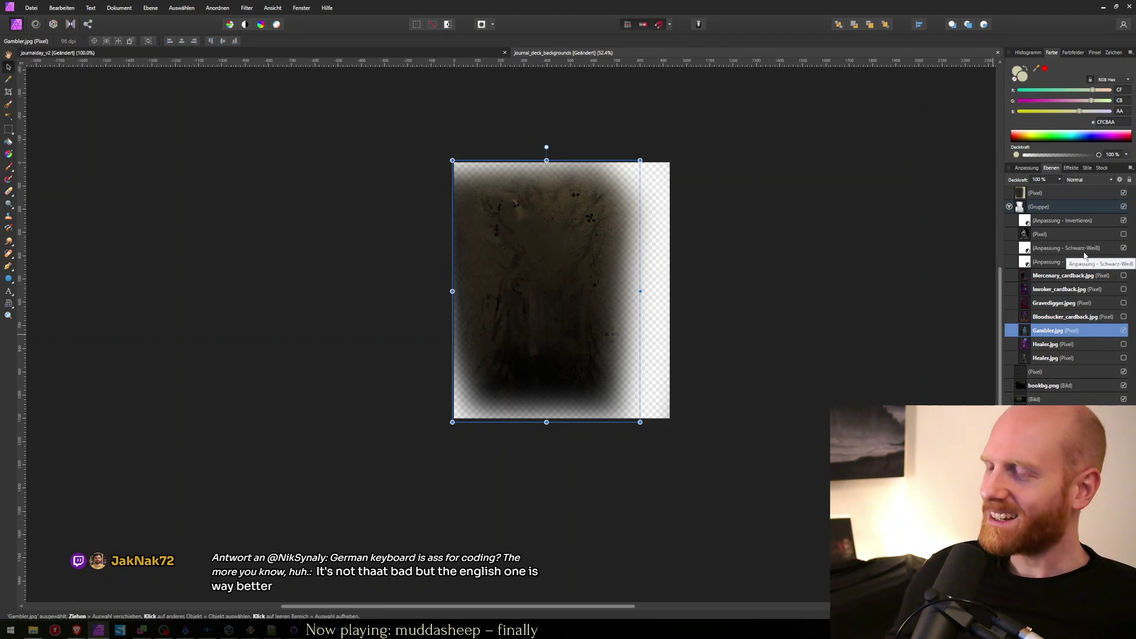
Add a Levels (Tonwertkorrektur) adjustment on the Gambler artwork with the black level raised.
left_click(1070, 168)
left_click(1049, 168)
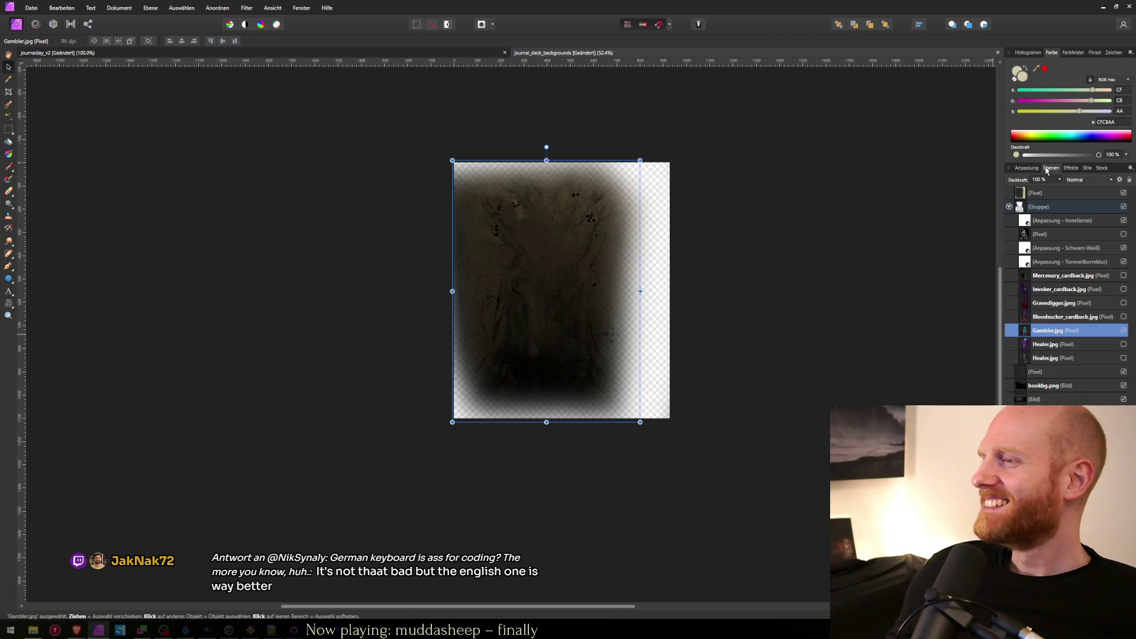
left_click(1026, 168)
left_click(1050, 168)
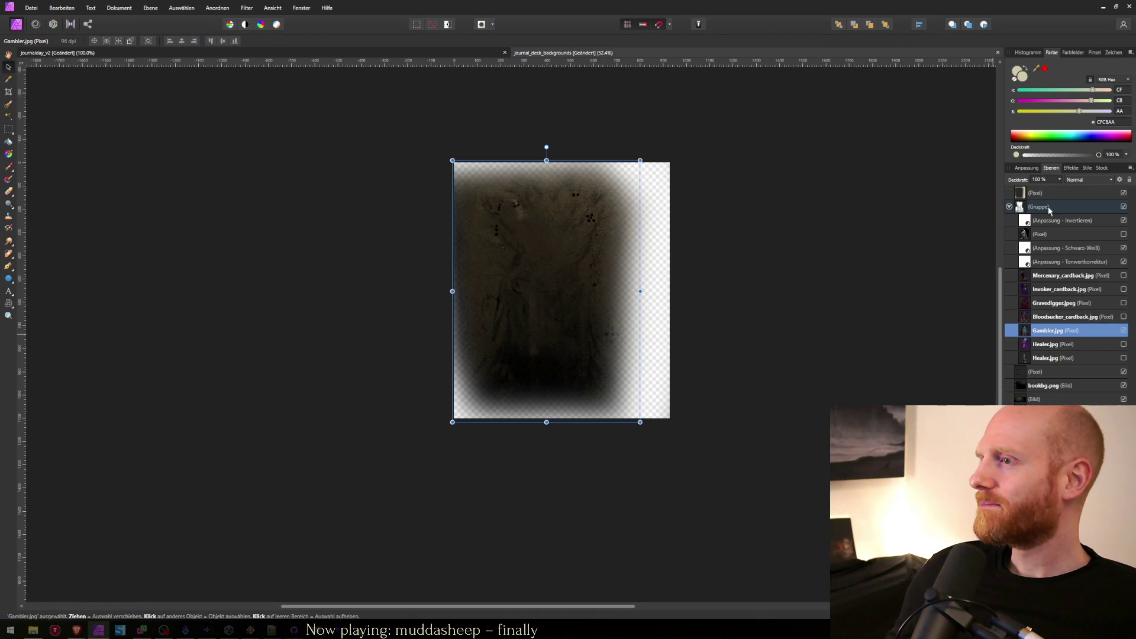
left_click(1027, 168)
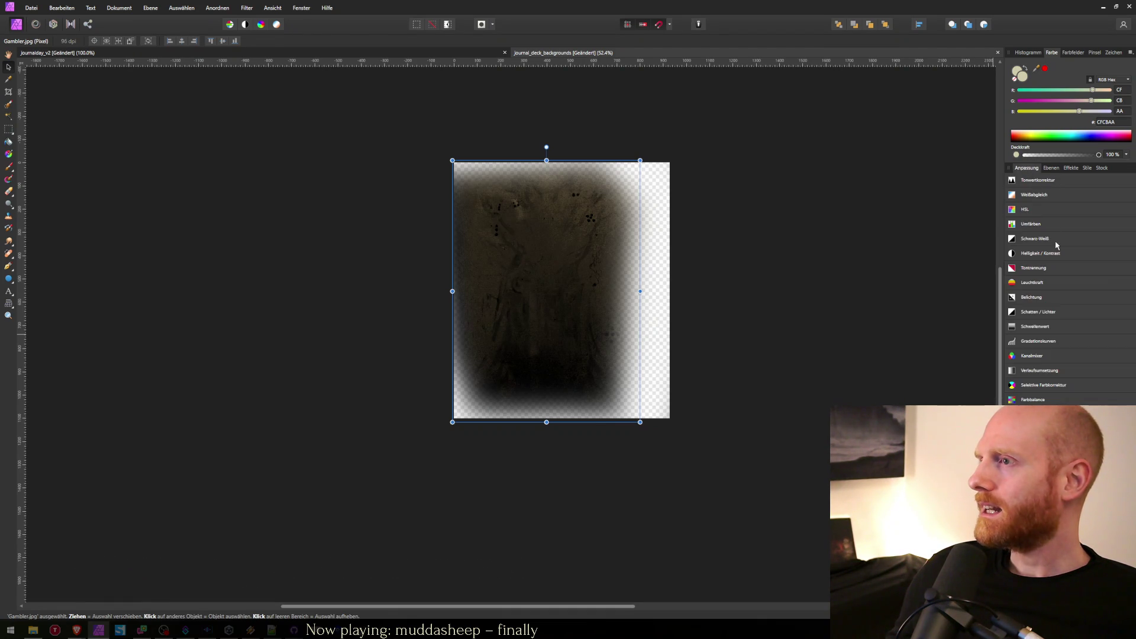
left_click(1036, 179)
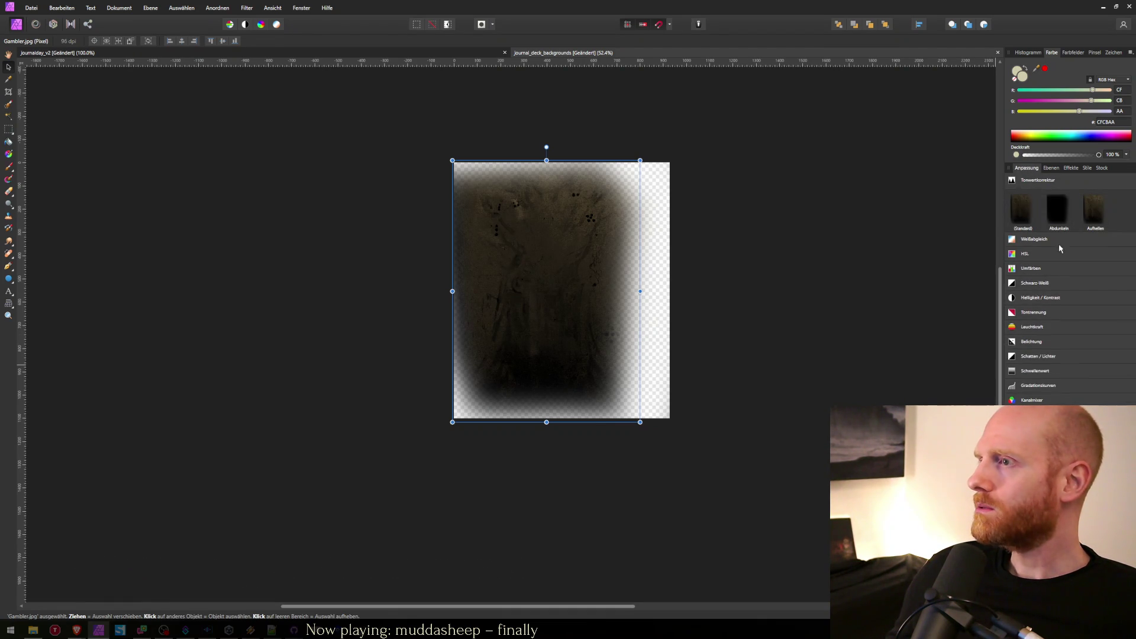
left_click(1059, 224)
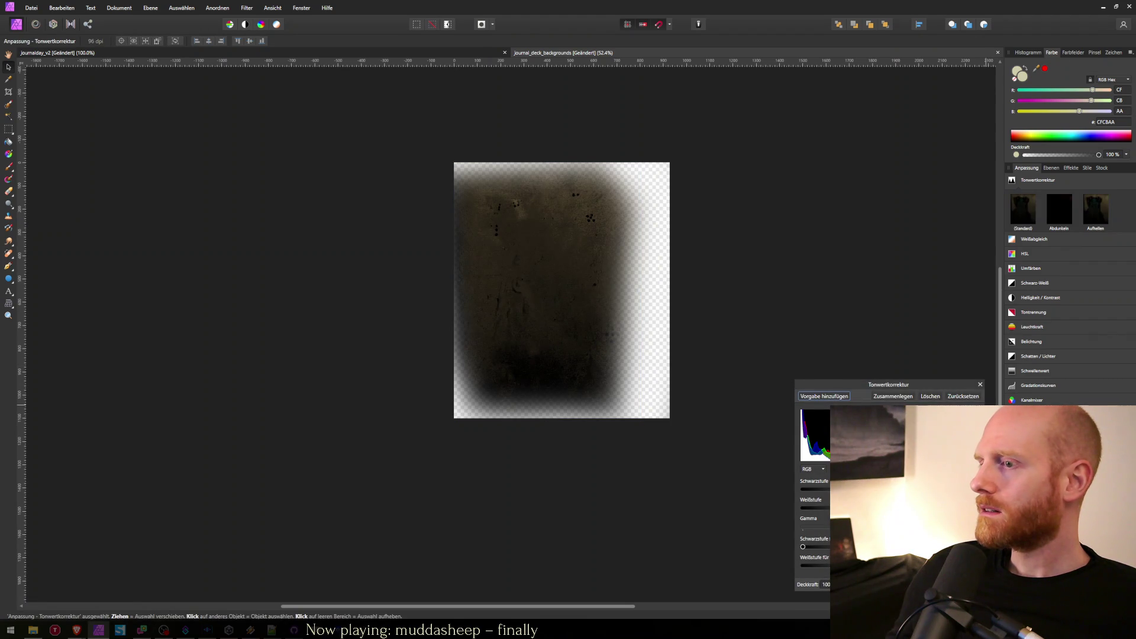
left_click_drag(803, 488, 819, 489)
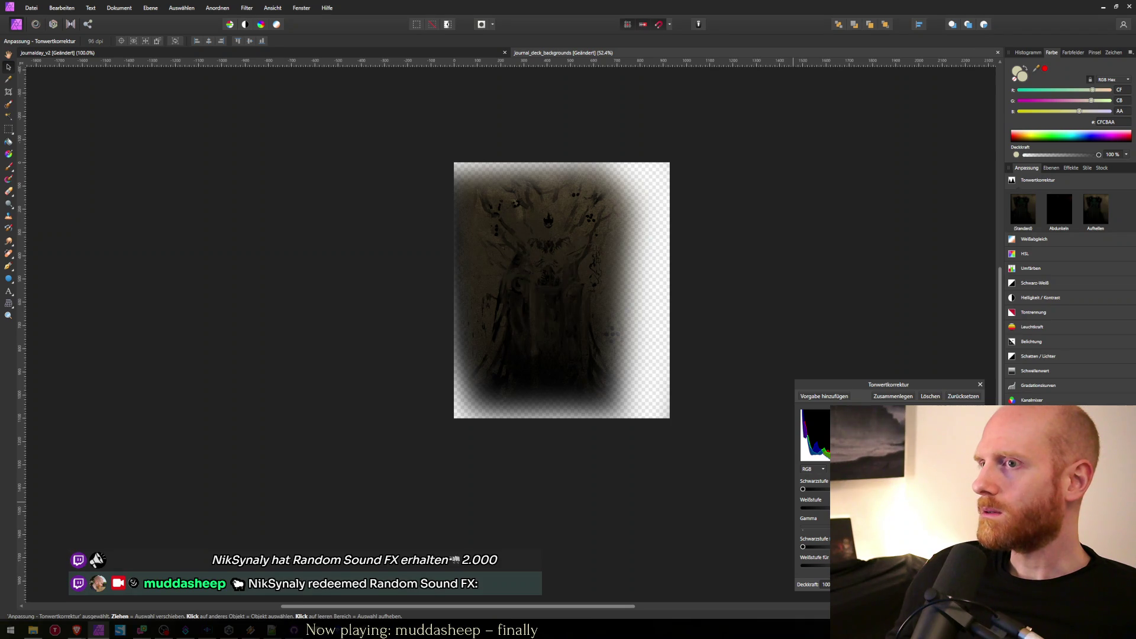
left_click(803, 547)
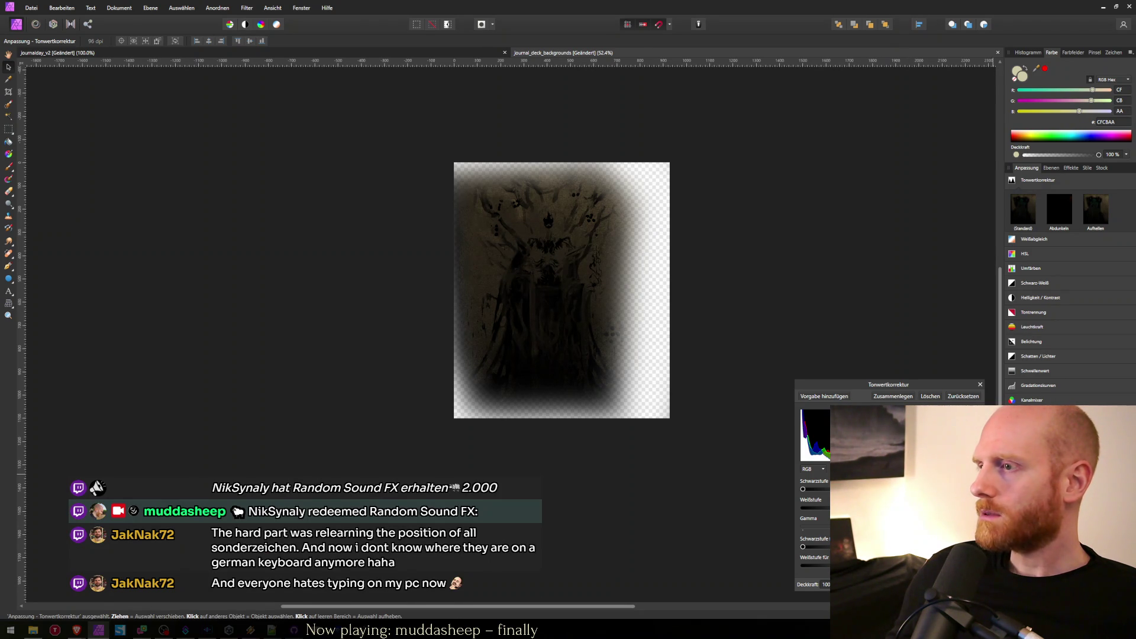
left_click(980, 385)
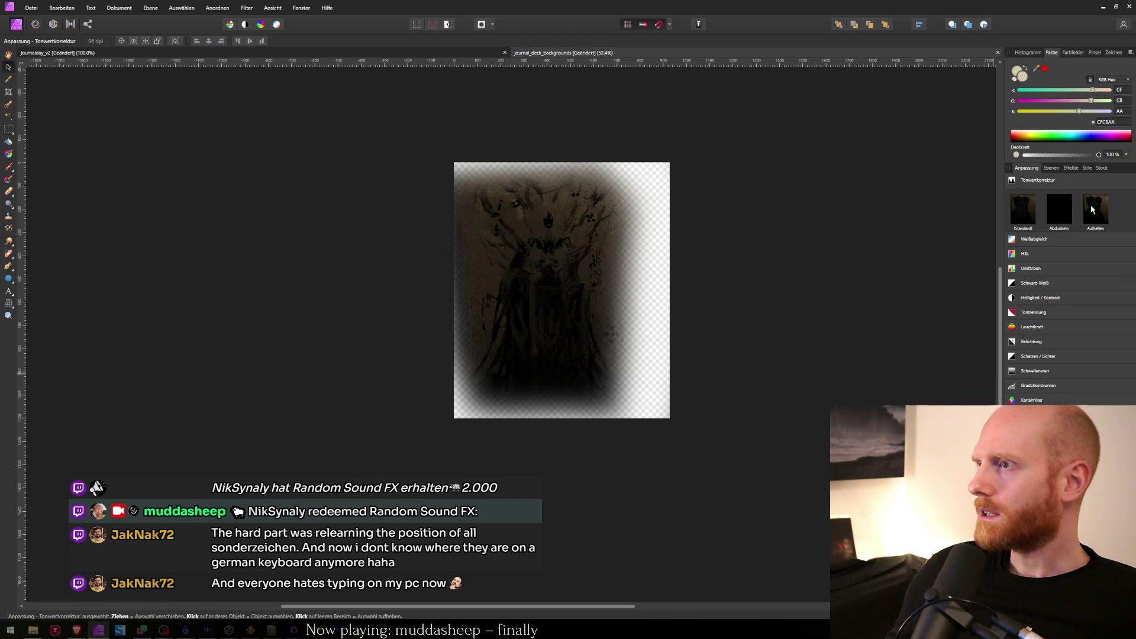
left_click(1051, 168)
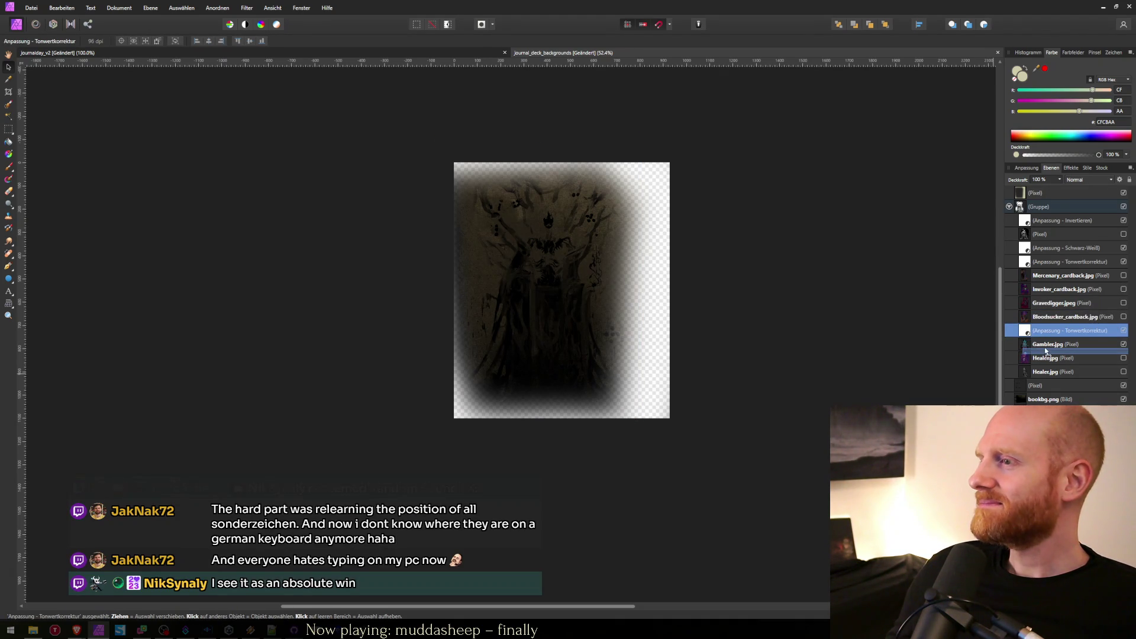
Nest the Levels adjustment inside the Gambler layer.
left_click_drag(1036, 340, 1037, 336)
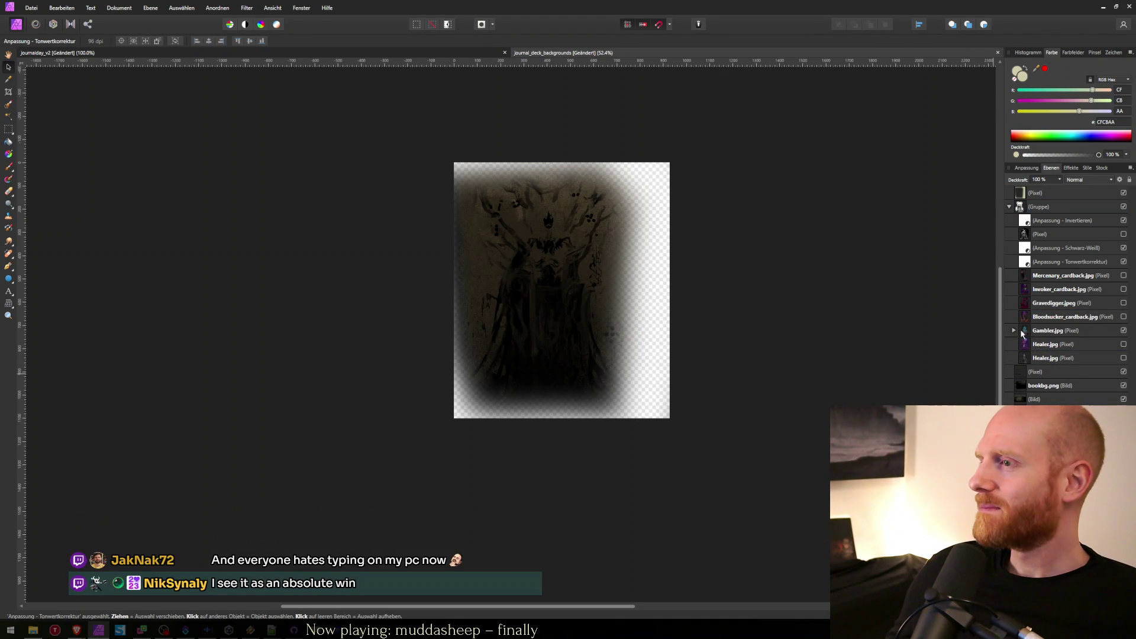
left_click(1020, 334)
left_click(1012, 330)
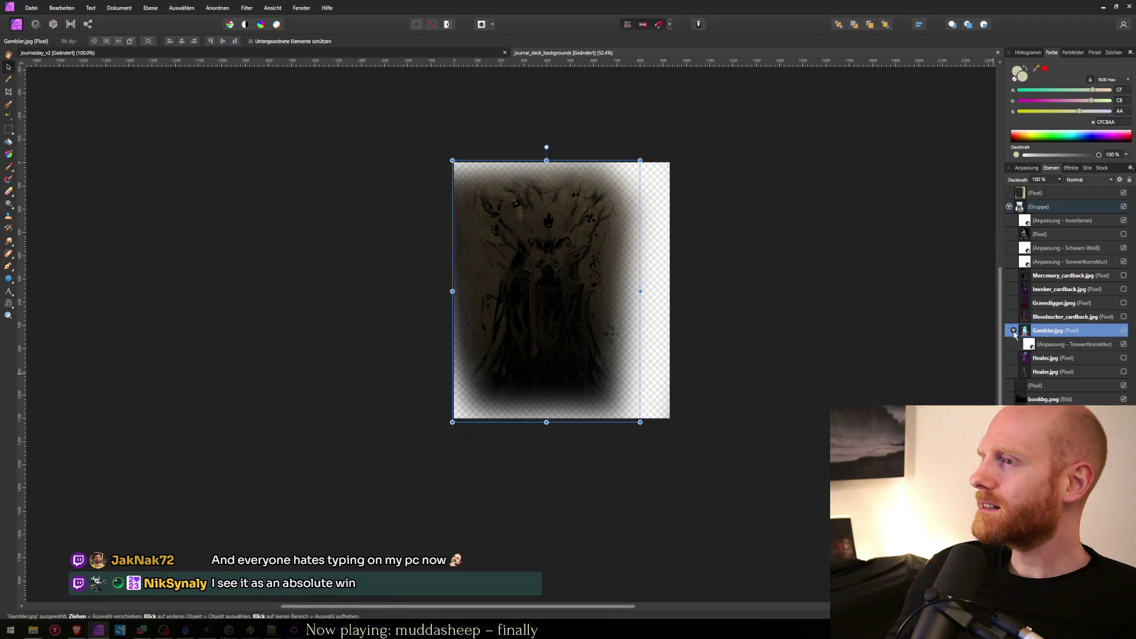
left_click(1013, 331)
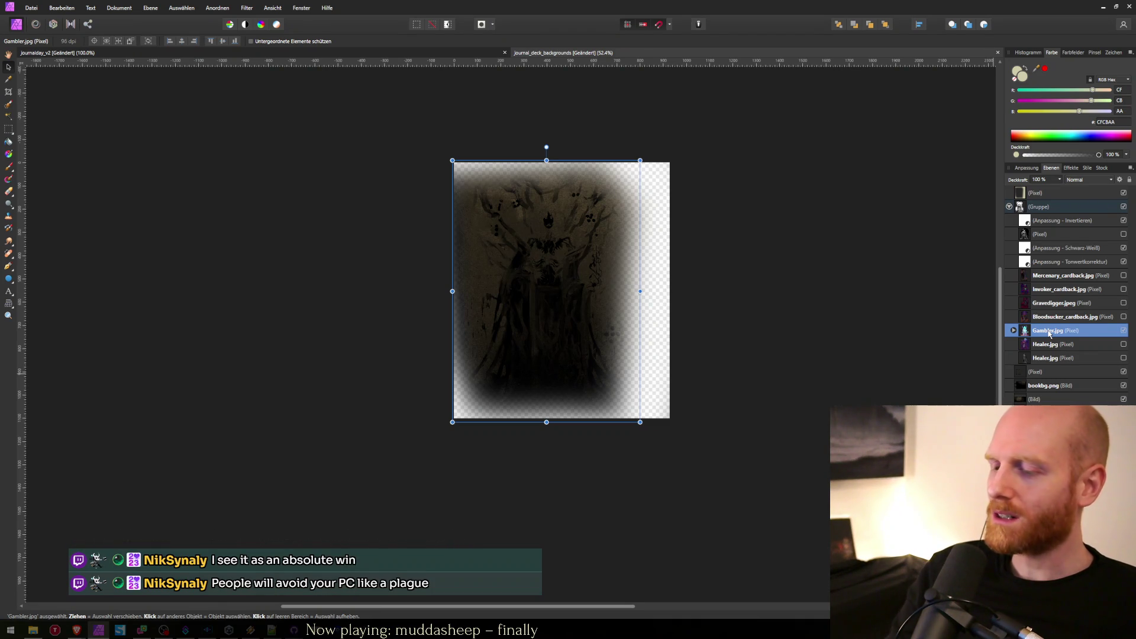
Export the pixel layer as PNG named journal_deck_background_gambler.
left_click(1041, 371)
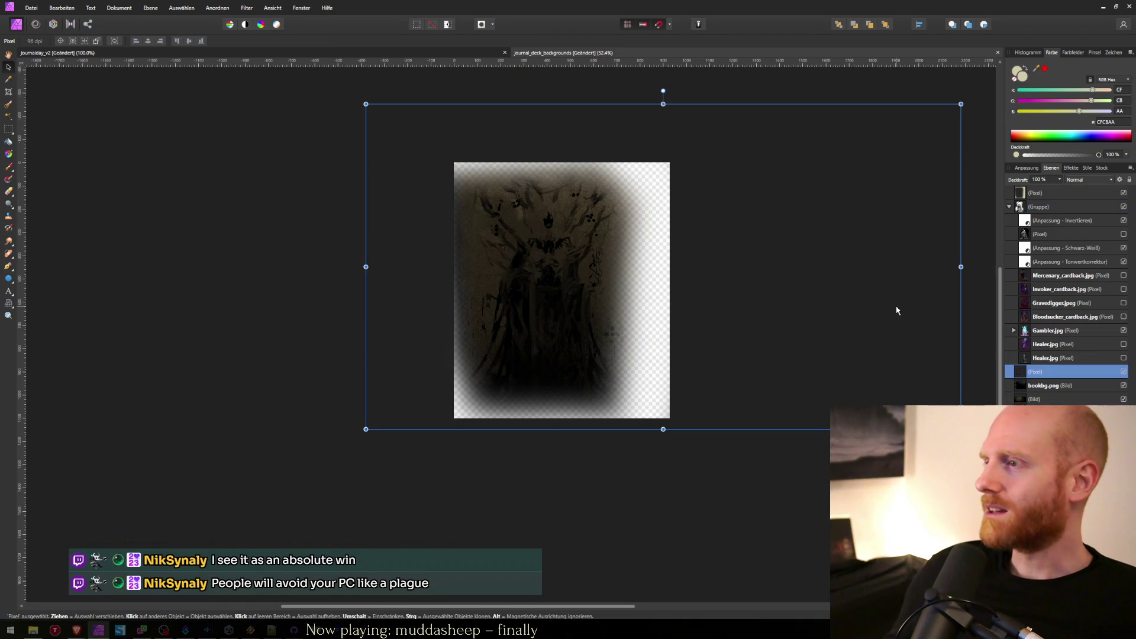
key("ctrl+alt+shift+w")
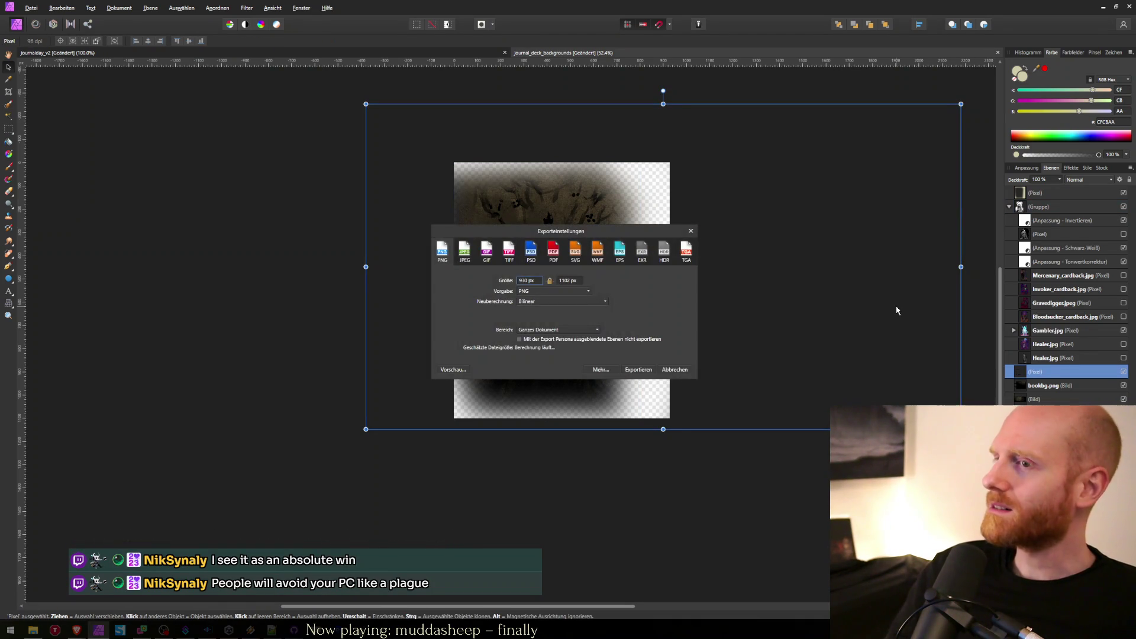
key("Return")
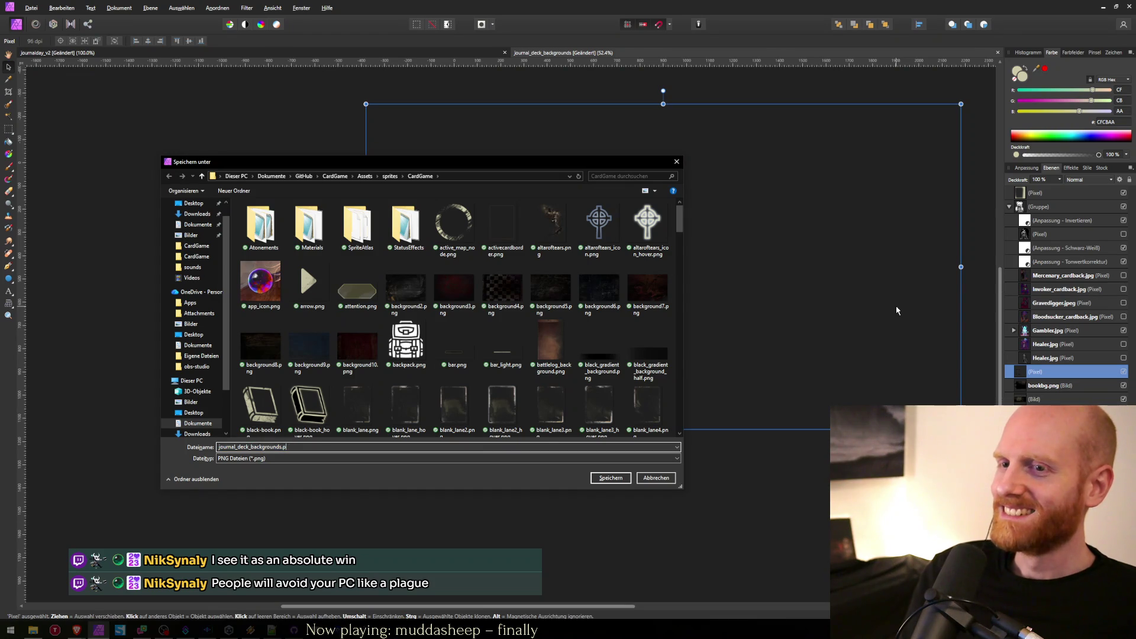
key("BackSpace")
key("BackSpace")
key("BackSpace")
type("_gambler")
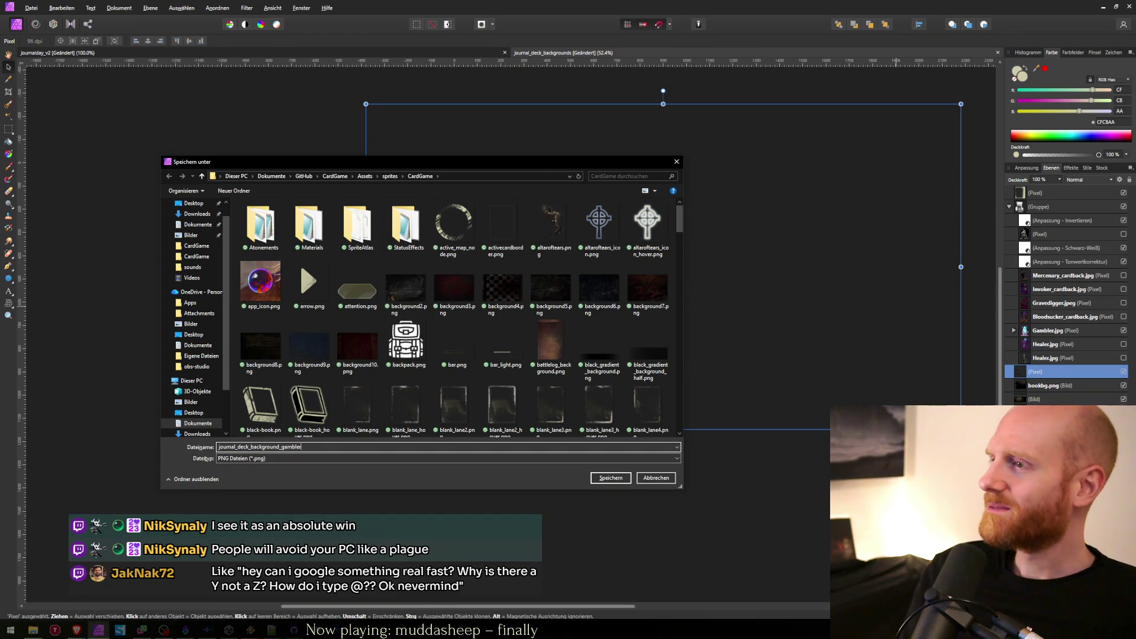
key("Return")
Swap Gambler for the Healer artwork and export it as journal_deck_background_healer.
left_click(1123, 330)
left_click(1123, 343)
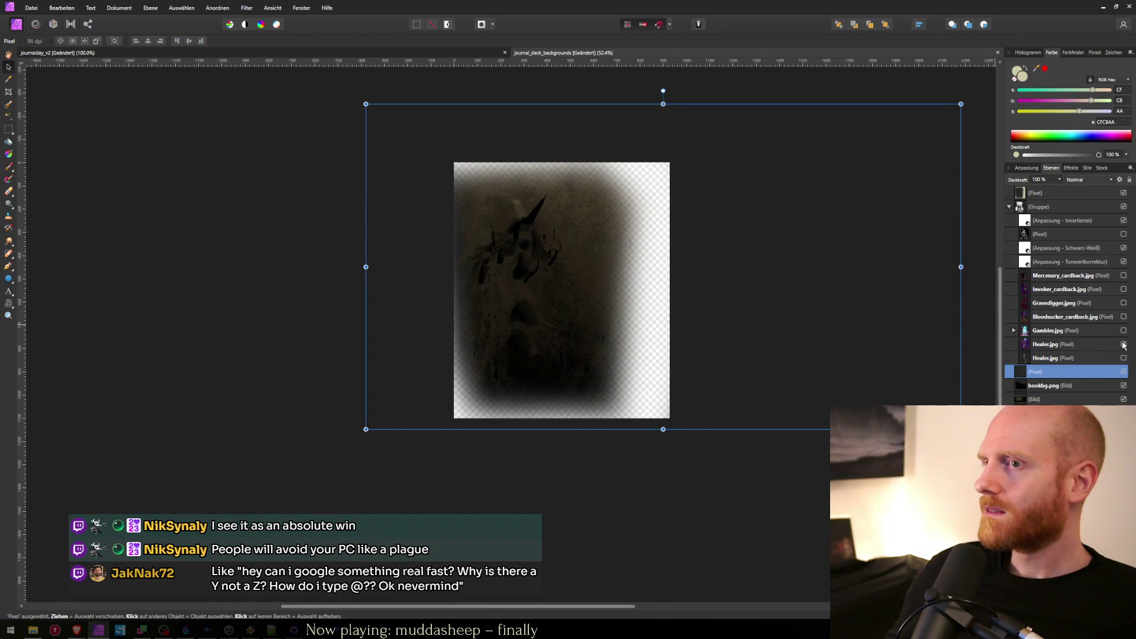
key("ctrl+alt+shift+s")
key("End")
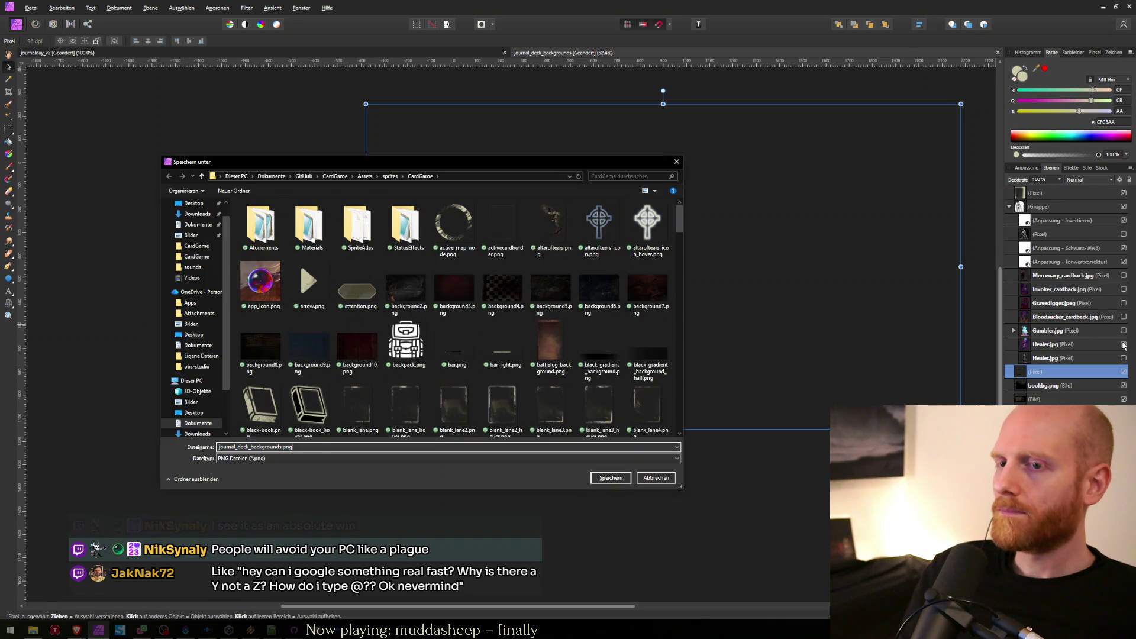
key("BackSpace")
key("BackSpace")
key("BackSpace")
type("_healer")
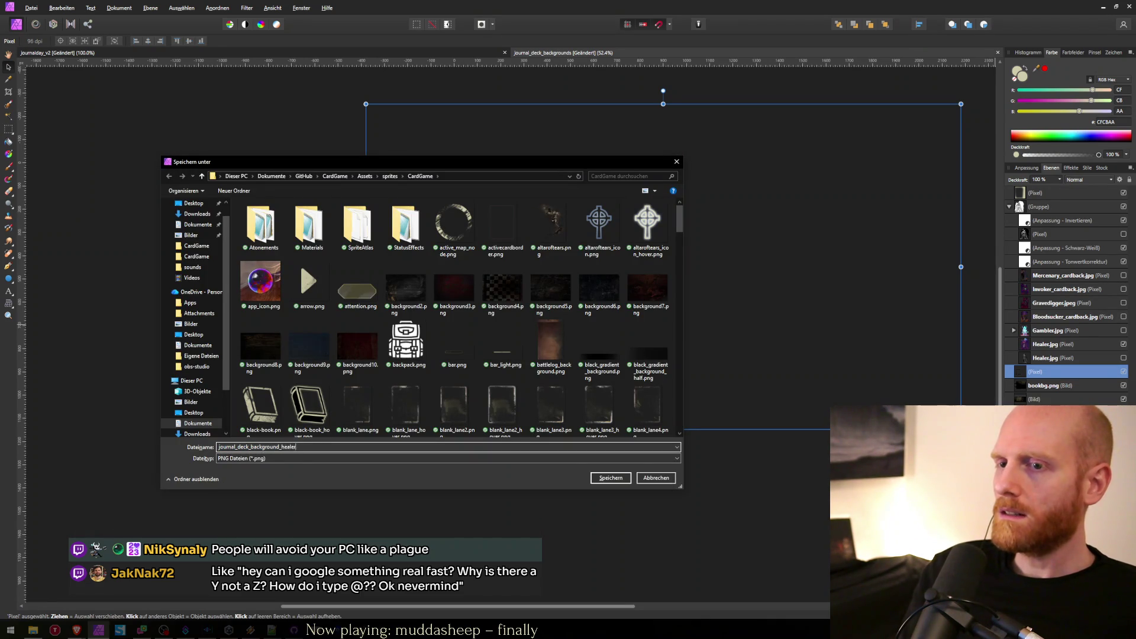
key("Return")
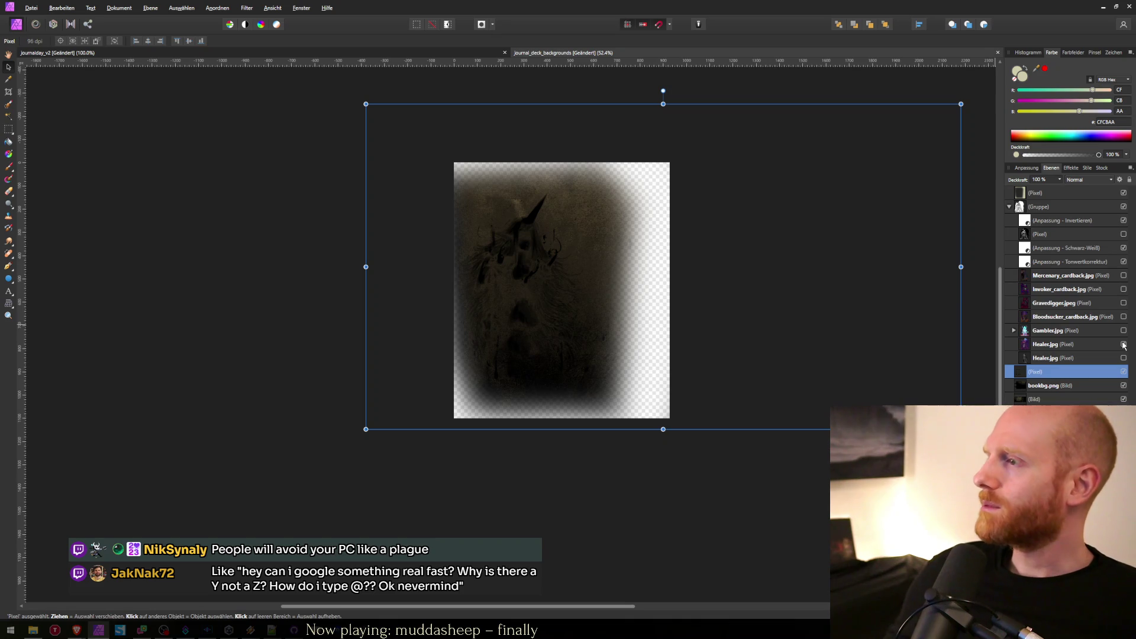
left_click(1123, 345)
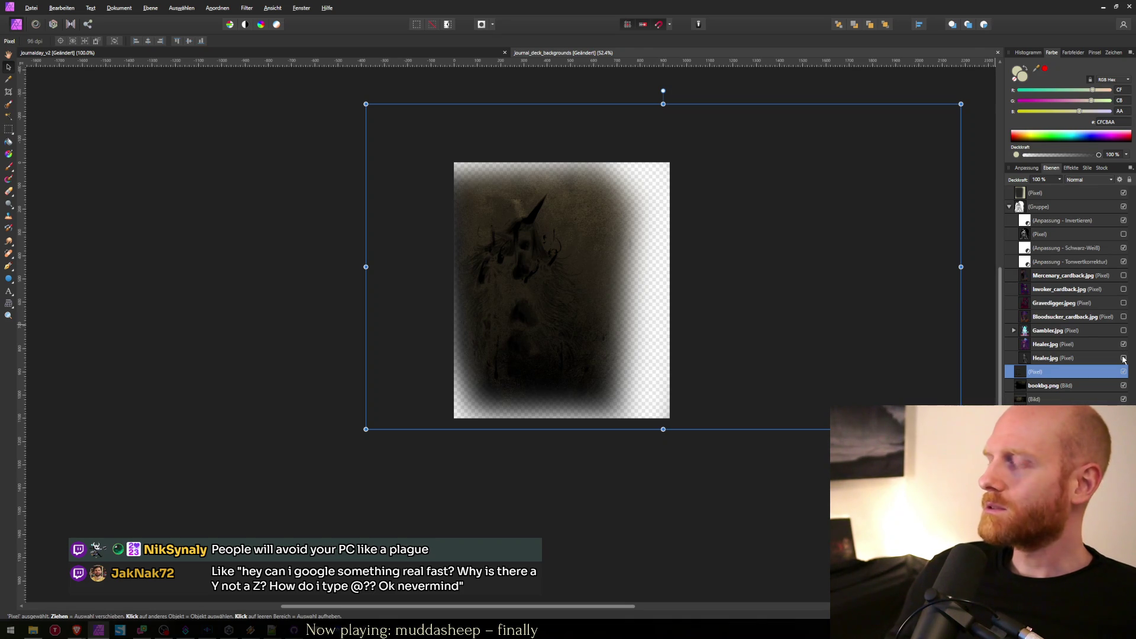
Toggle the upper and lower Healer layers' visibility to compare them.
left_click(1124, 345)
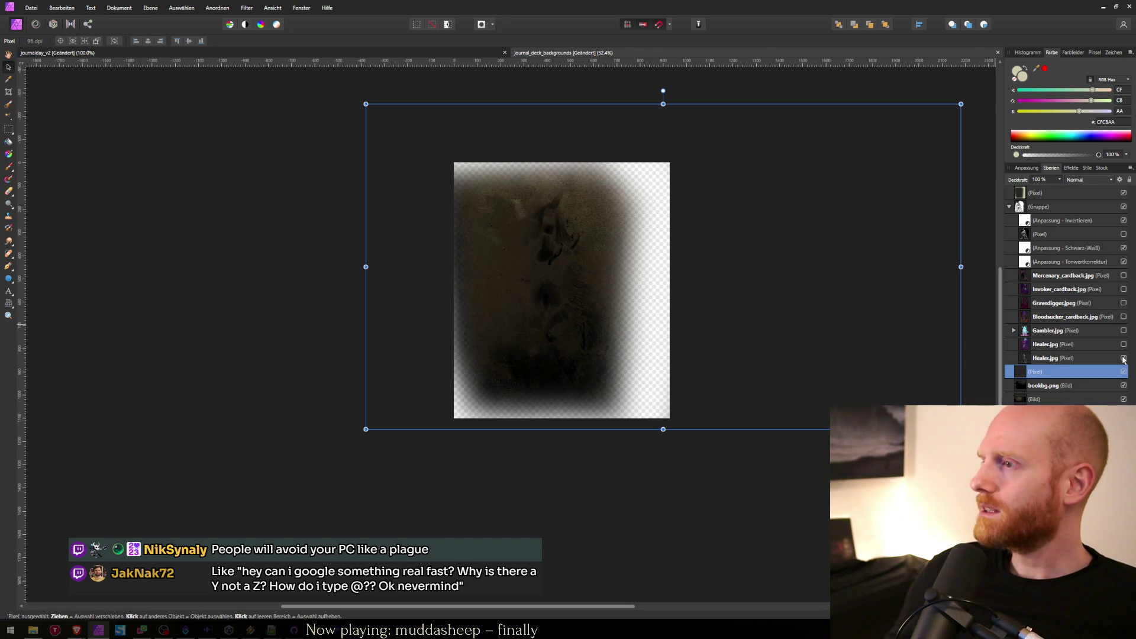
left_click(1123, 358)
left_click(1123, 344)
left_click(1123, 359)
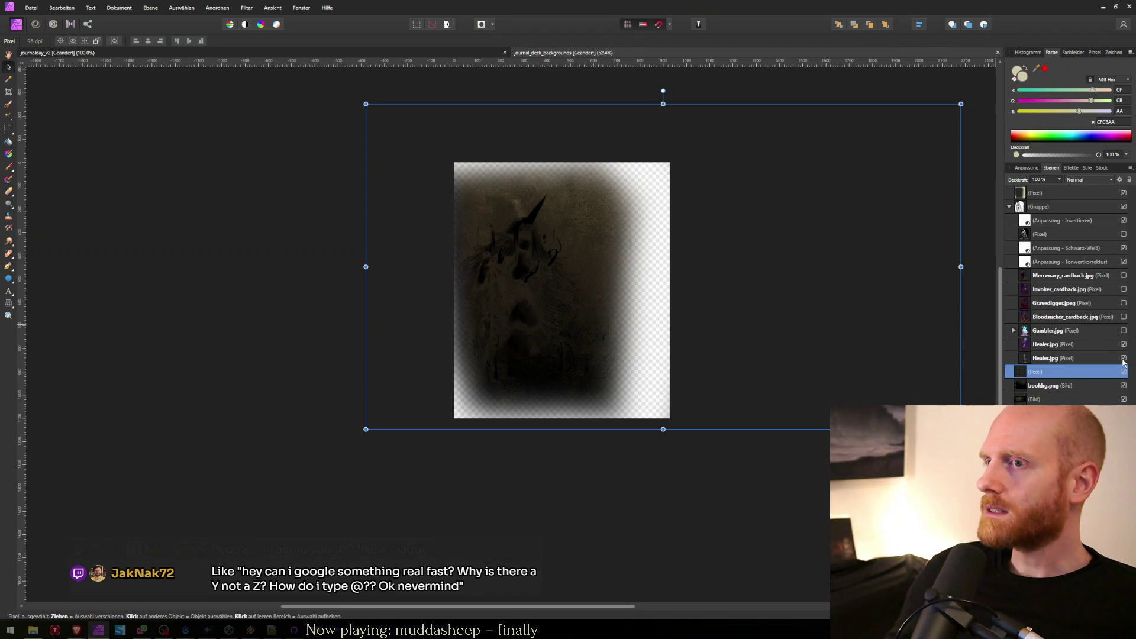
left_click(1123, 358)
left_click(1123, 359)
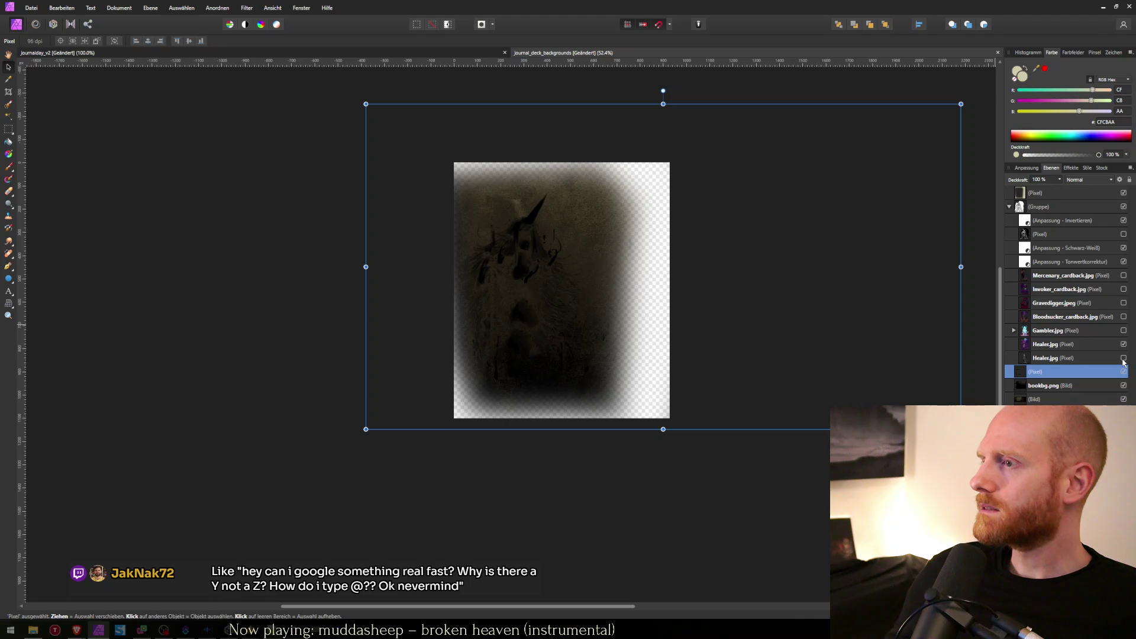
Step through the Gambler, Bloodsucker, Gravedigger, Invoker, Mercenary and Healer layers, then minimize Affinity Photo.
left_click(1065, 344)
left_click(1057, 336)
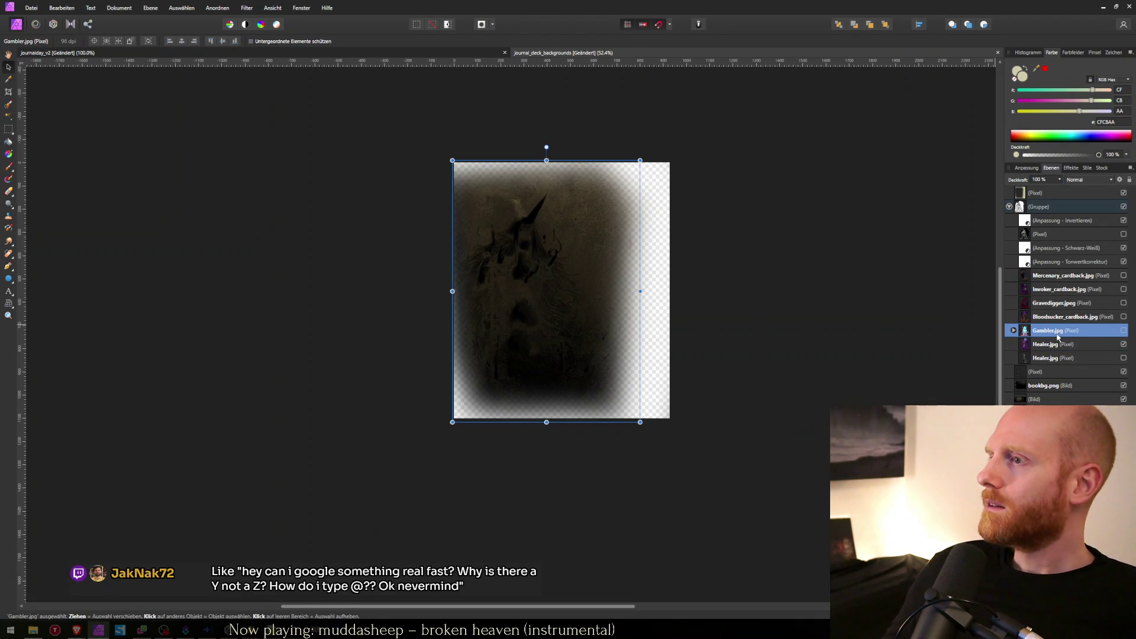
left_click(1055, 320)
left_click(1052, 303)
left_click(1052, 290)
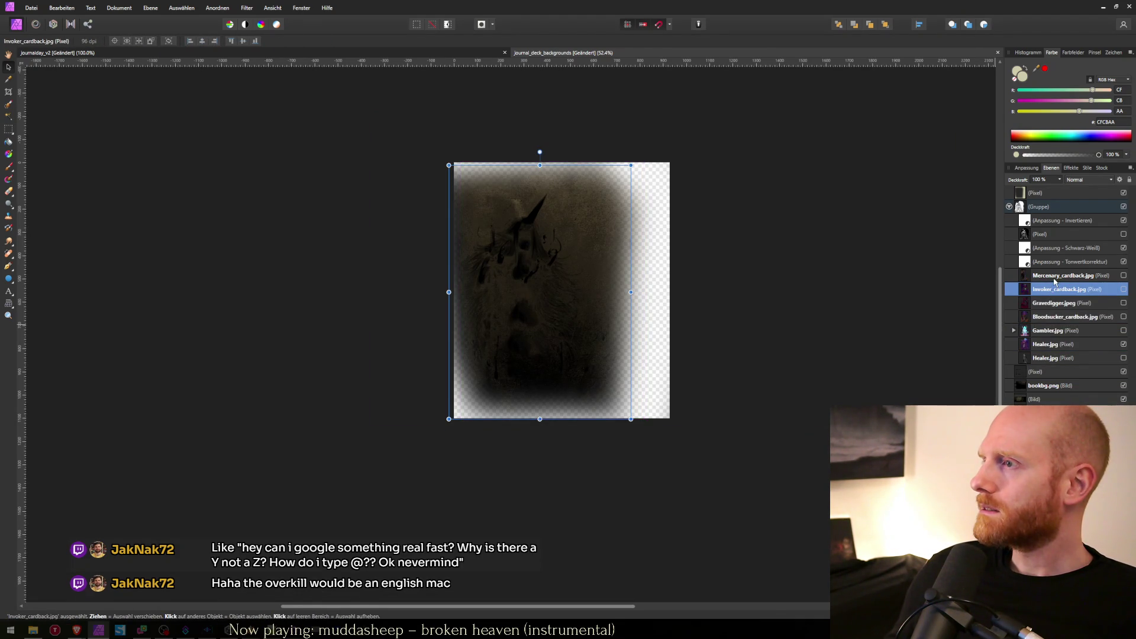
left_click(1056, 278)
left_click(1054, 290)
left_click(1053, 302)
left_click(1052, 318)
left_click(1052, 332)
left_click(1051, 344)
left_click(1056, 276)
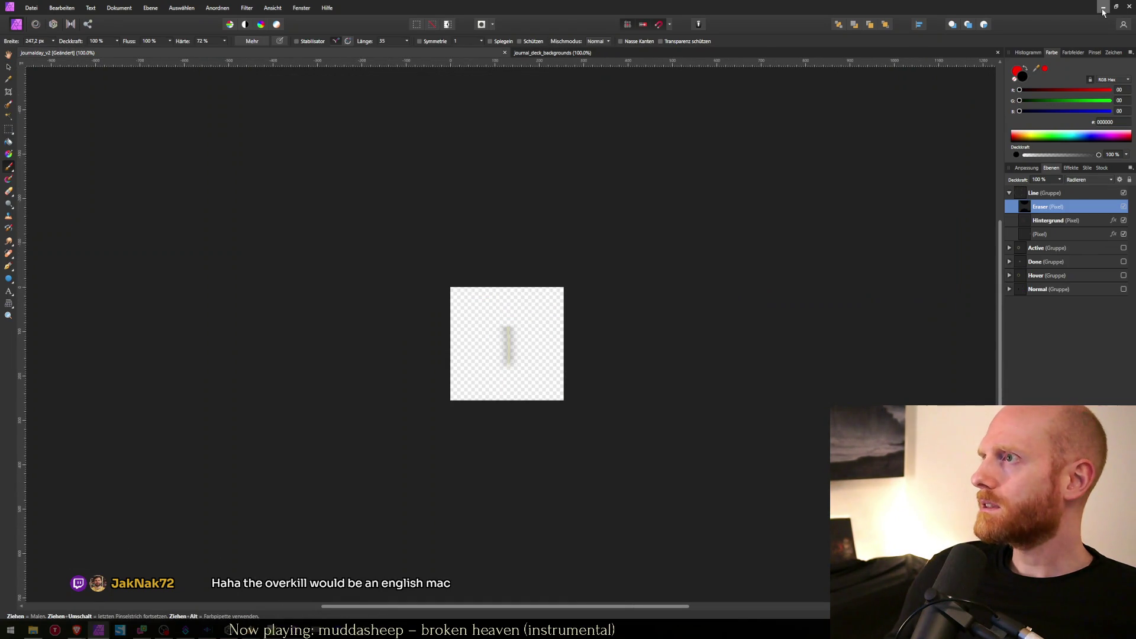
left_click(1103, 8)
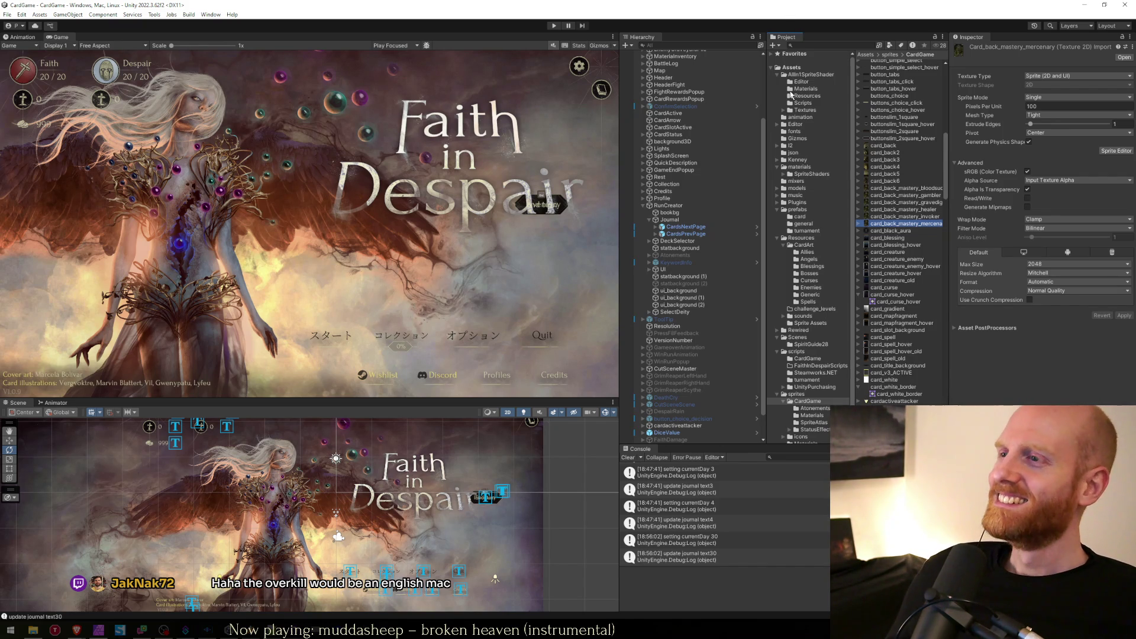
Browse the Project panel to the new journal deck background textures.
left_click(905, 216)
left_click(917, 225)
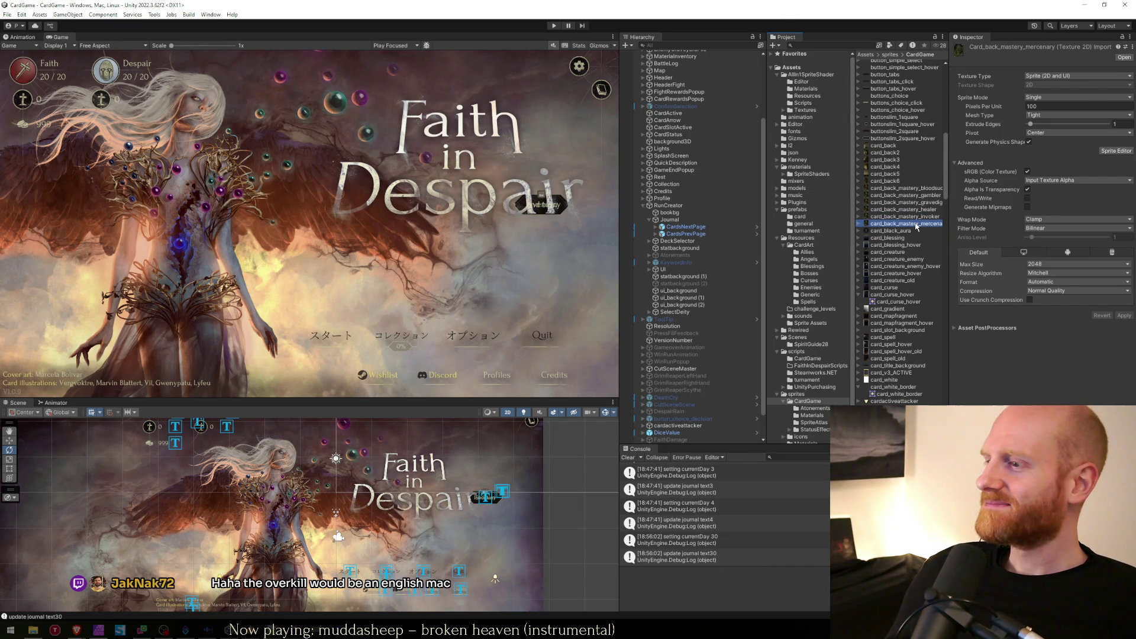
scroll(895, 207, "down", 5)
scroll(895, 206, "down", 5)
scroll(894, 205, "down", 5)
scroll(894, 205, "down", 3)
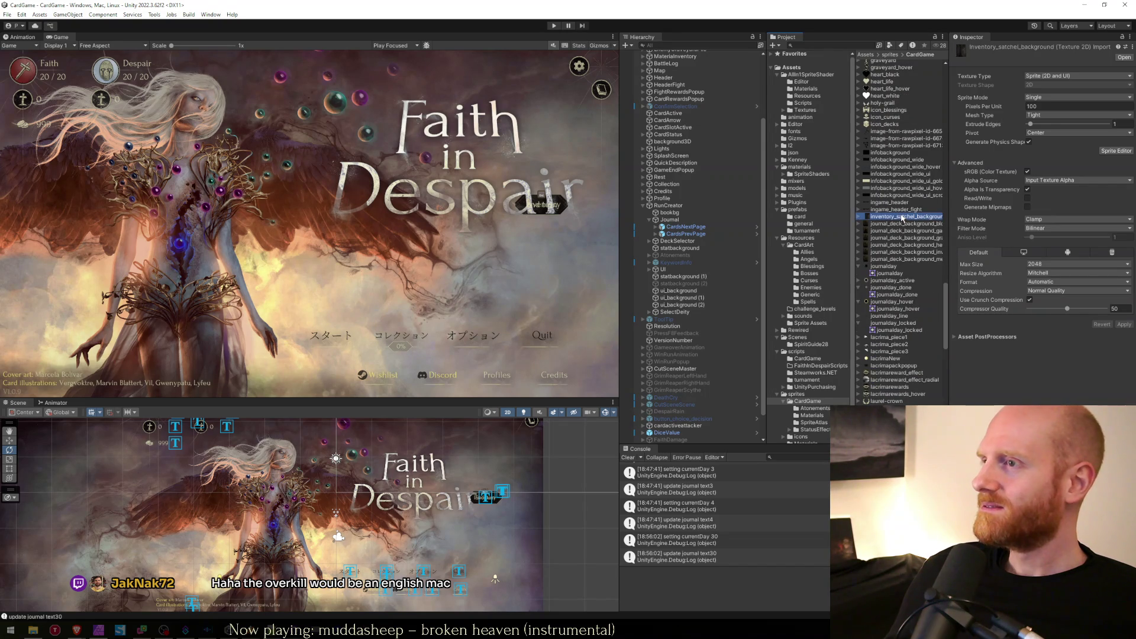
left_click(901, 244)
key("Down")
key("Down")
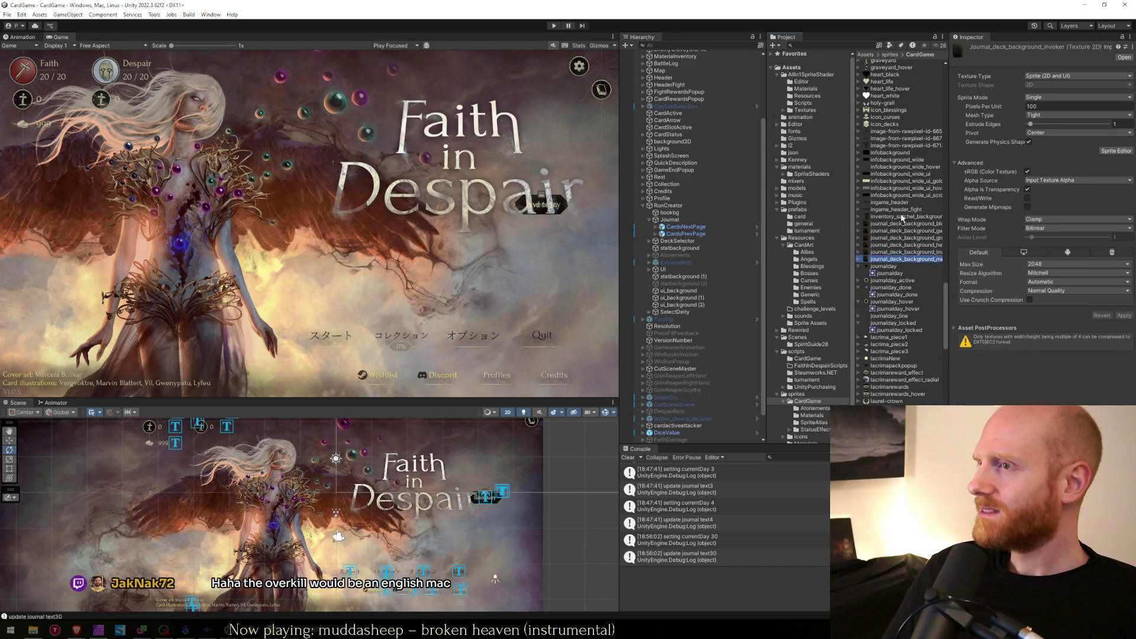
Place journal_deck_background_bloodsucker under the Journal object in the Hierarchy and select it.
left_click(668, 205)
left_click(668, 219)
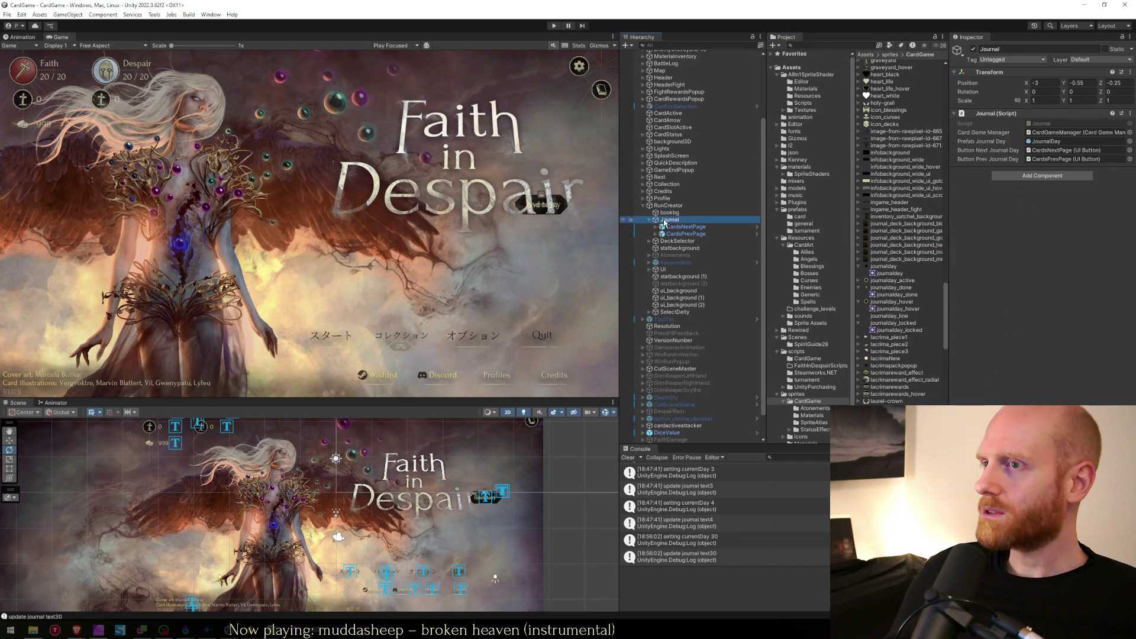
left_click(894, 224)
left_click_drag(880, 225, 686, 225)
left_click(670, 220)
left_click(676, 230)
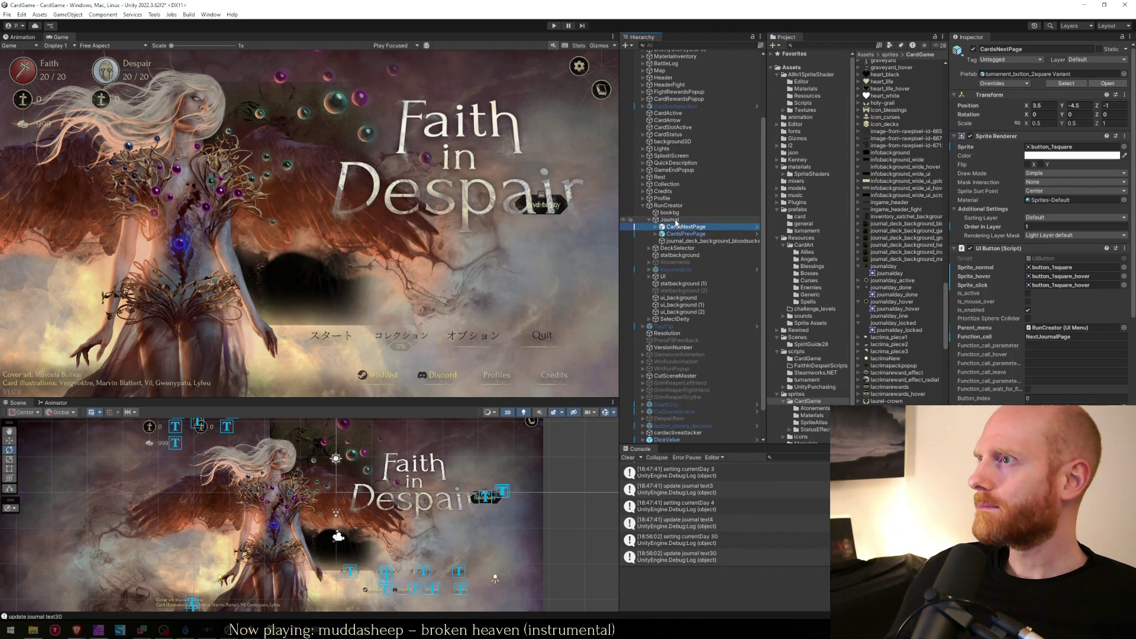
left_click(680, 240)
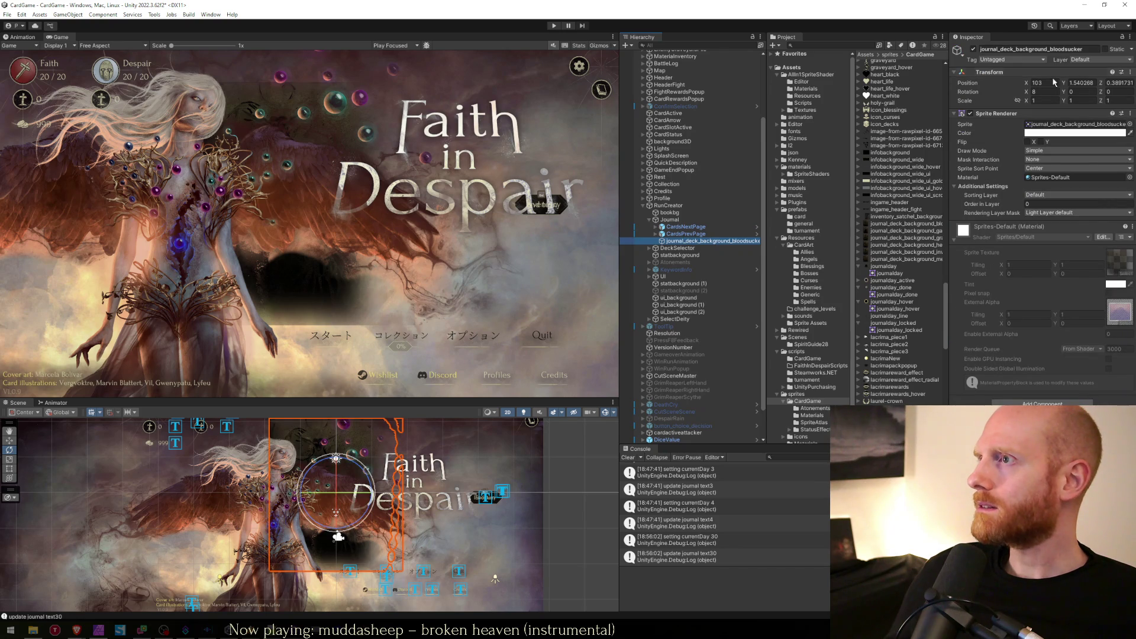
Set the background's Transform position X and Y to 0.
left_click(1047, 82)
type("0")
key("Tab")
type("0")
key("Tab")
Set position Z to 0, then run the game to the journal run creation screen.
type("0")
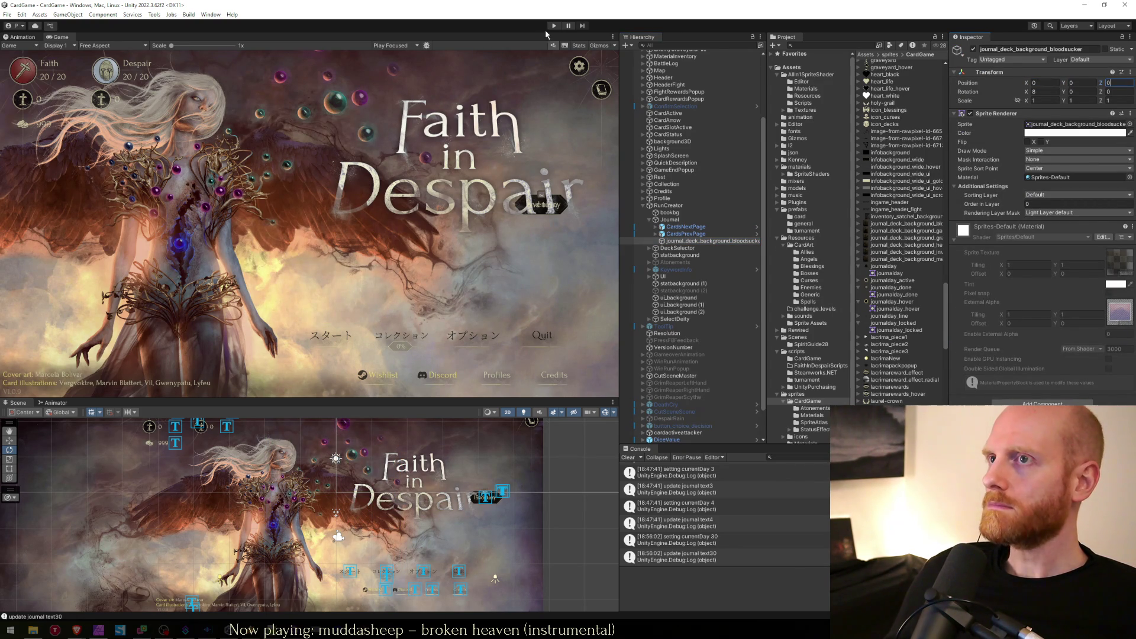
left_click(553, 26)
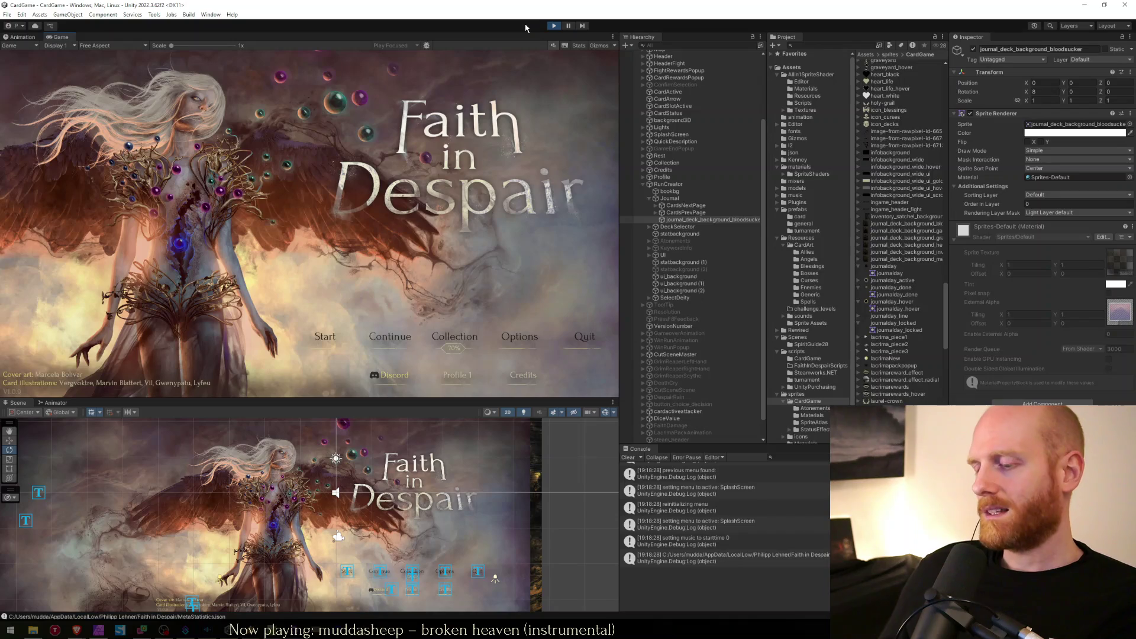
left_click(344, 324)
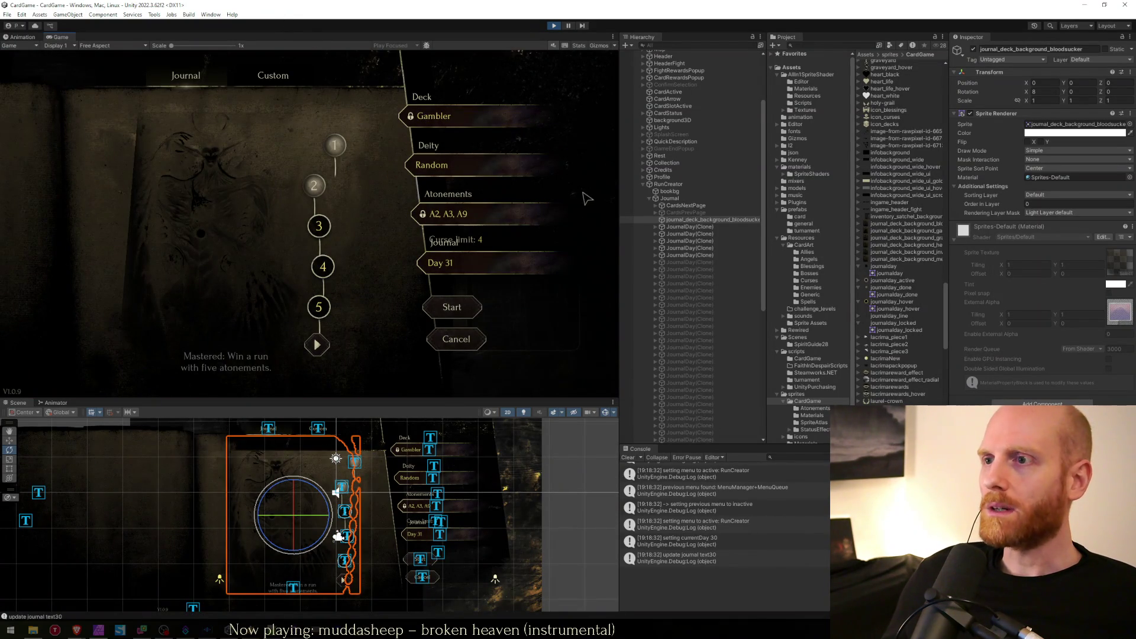
Set the bloodsucker background's Transform rotation X to 0.
left_click(691, 222)
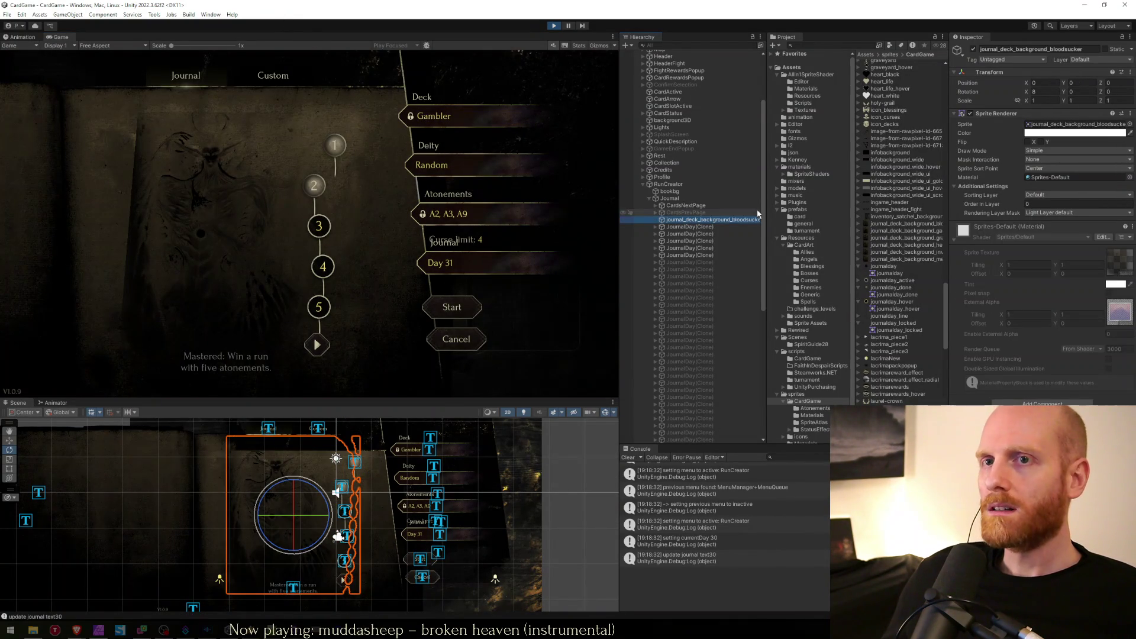
left_click(1043, 92)
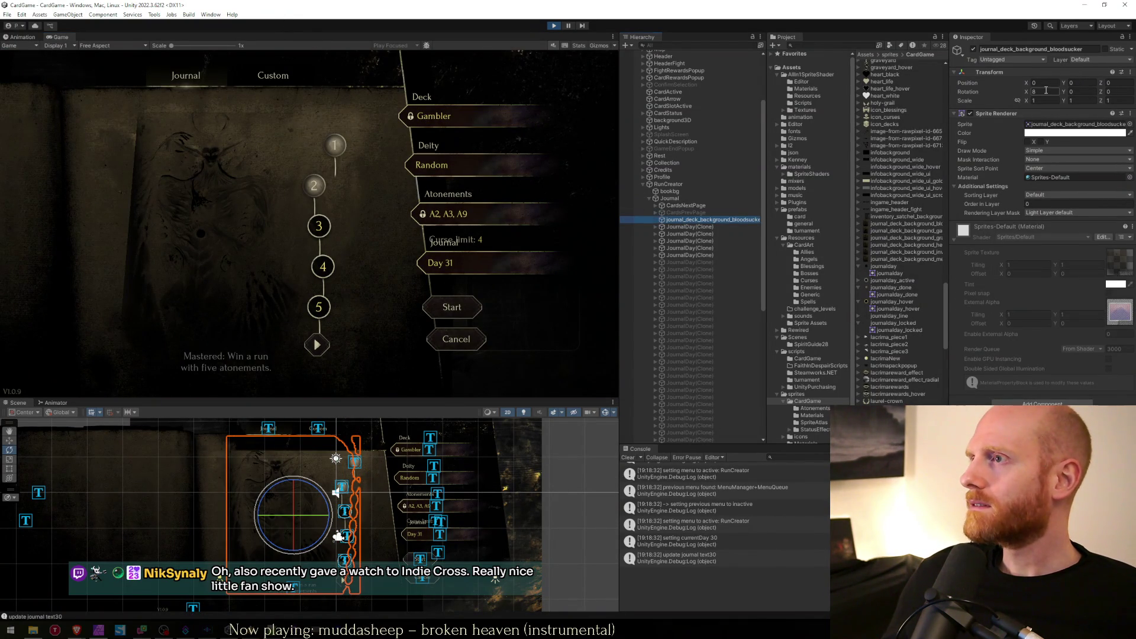
type("0")
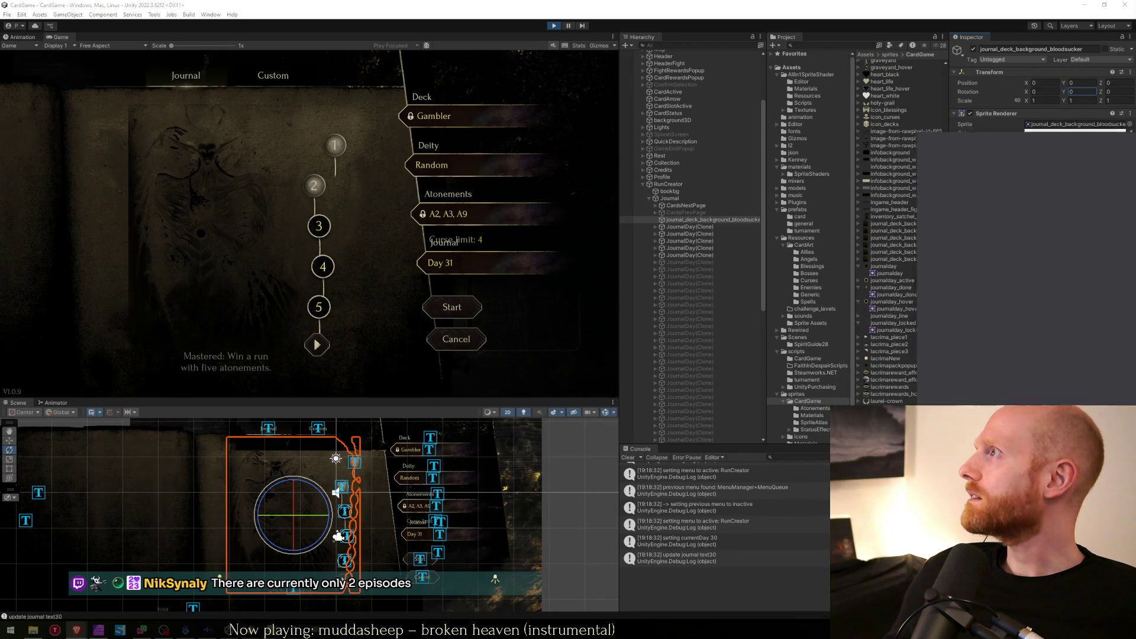
key("alt+Tab")
Page forward through nine Indie Cross stills, back to Episode 2, then move the browser off-screen.
left_click(719, 340)
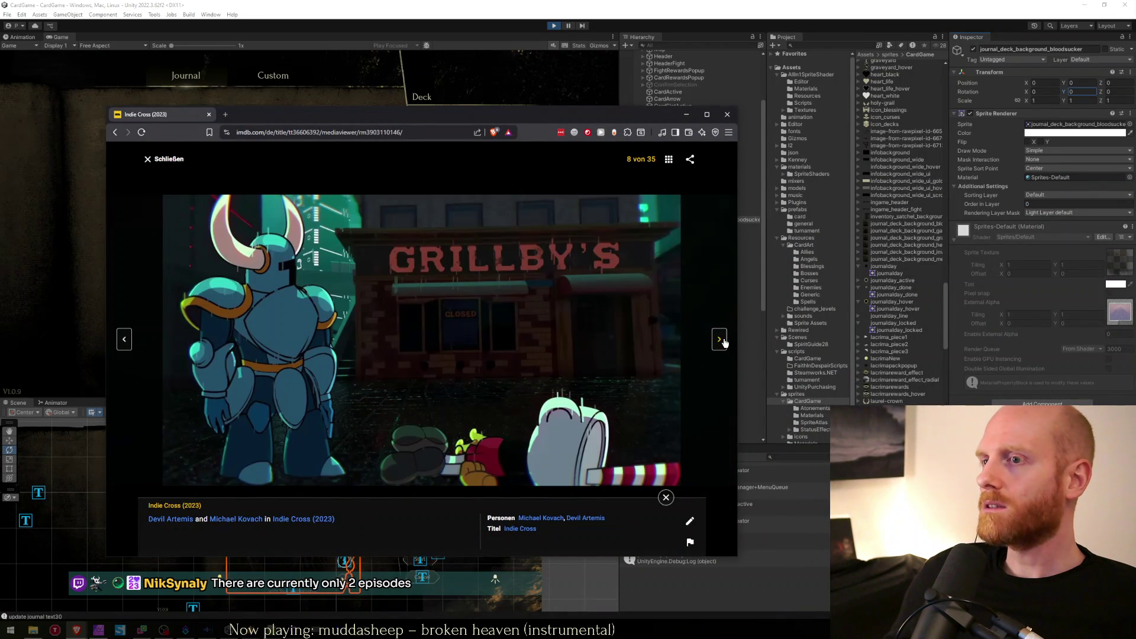
left_click(721, 340)
left_click(721, 340)
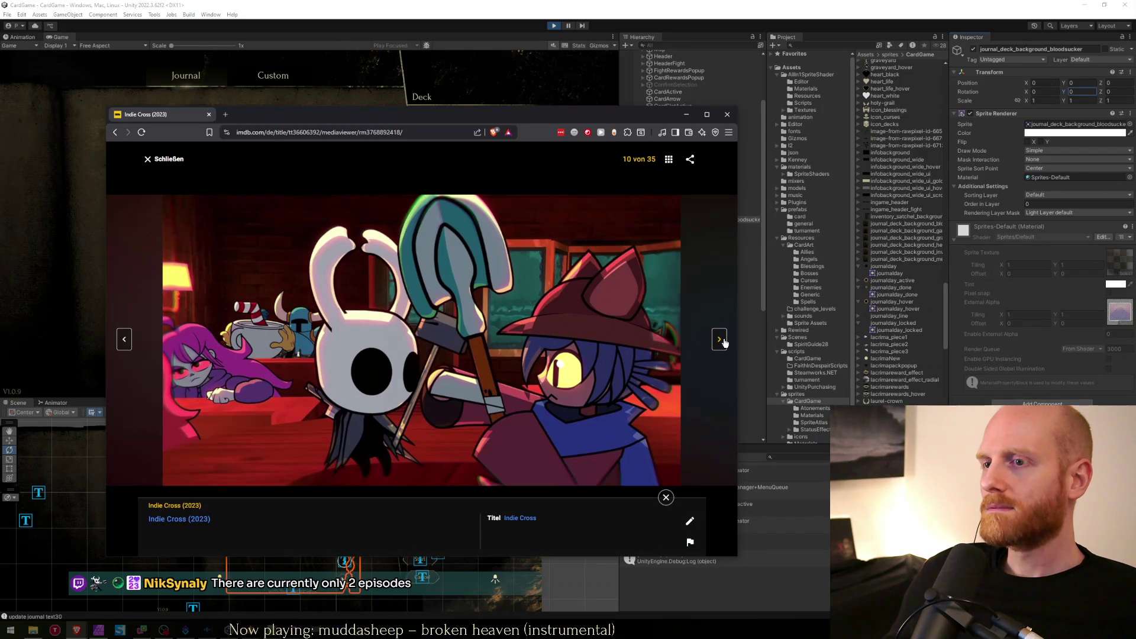
left_click(723, 341)
left_click(723, 341)
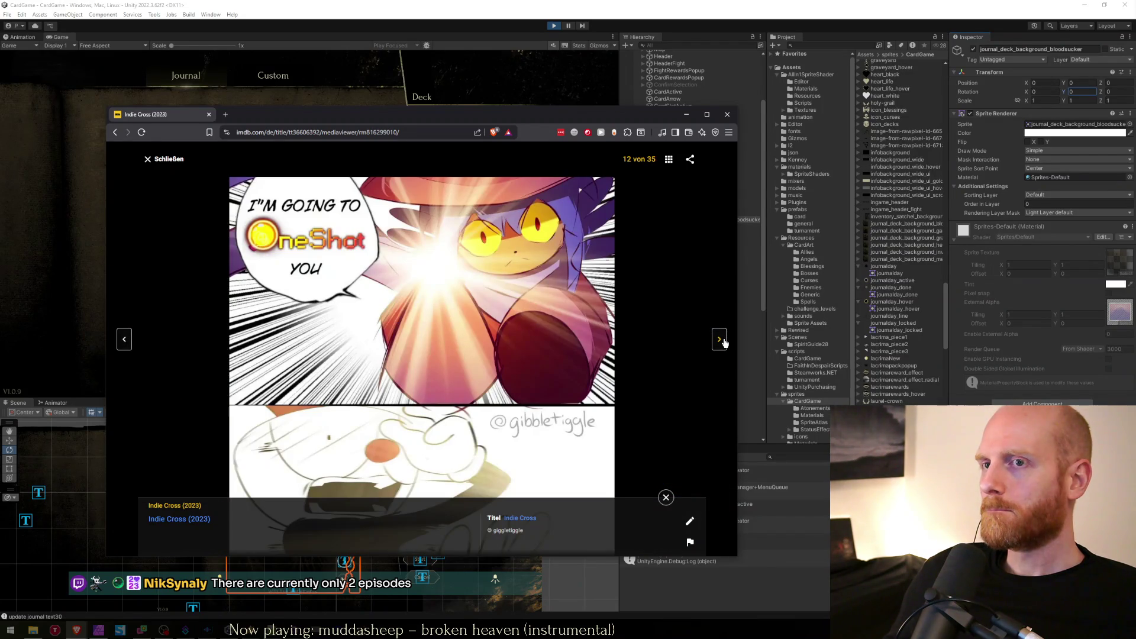
left_click(723, 341)
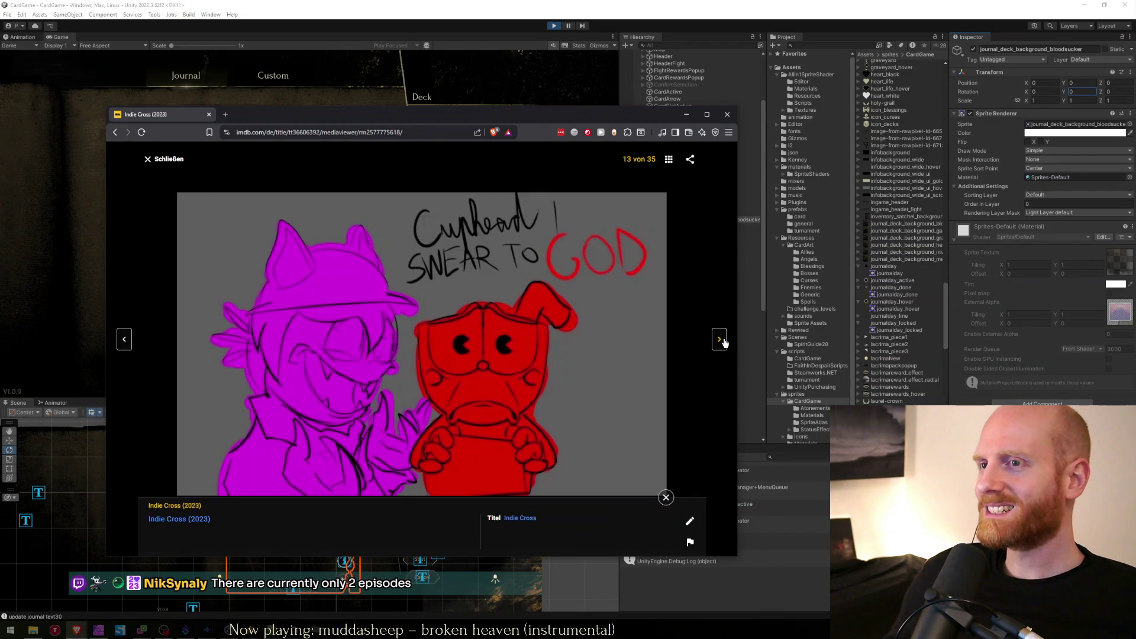
left_click(723, 341)
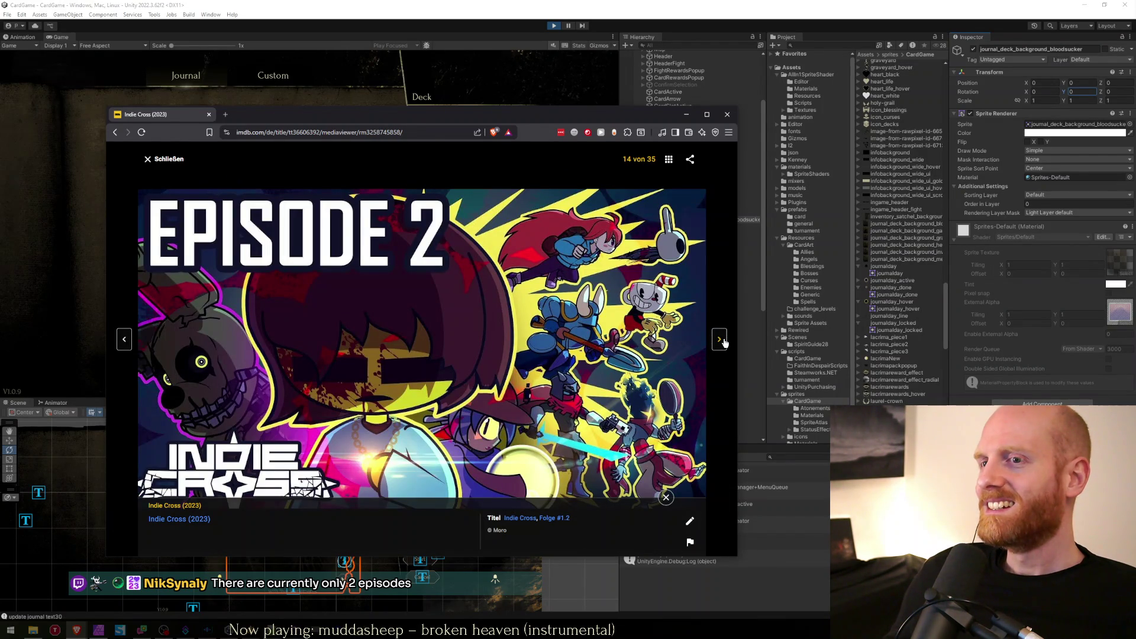
left_click(723, 341)
left_click(722, 341)
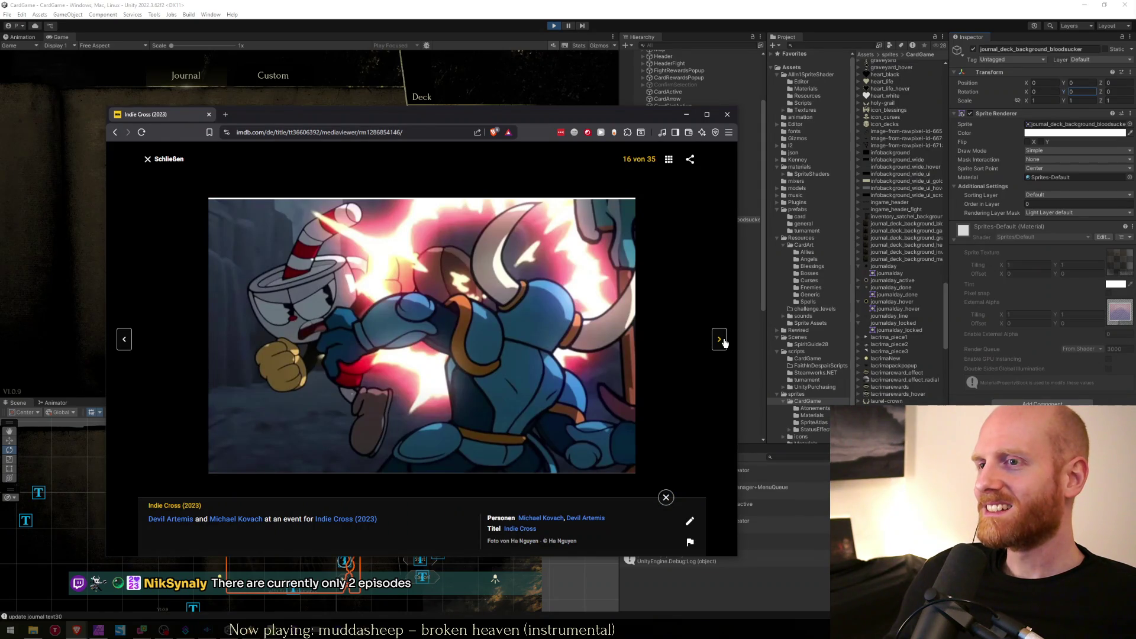
left_click(125, 340)
left_click(125, 340)
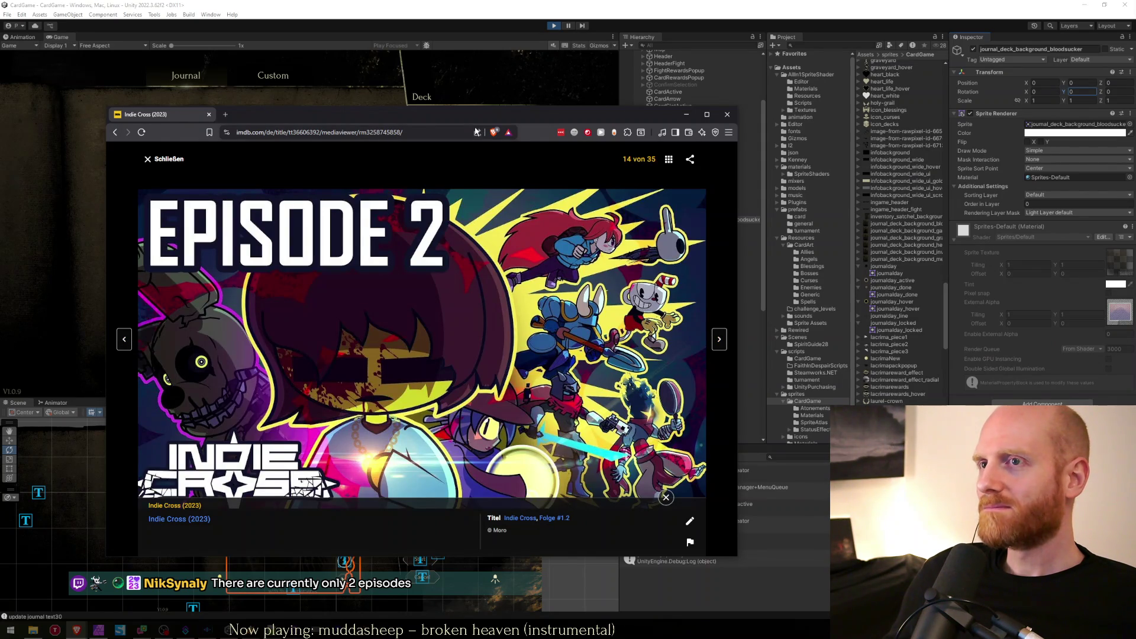
left_click_drag(477, 115, 1135, 119)
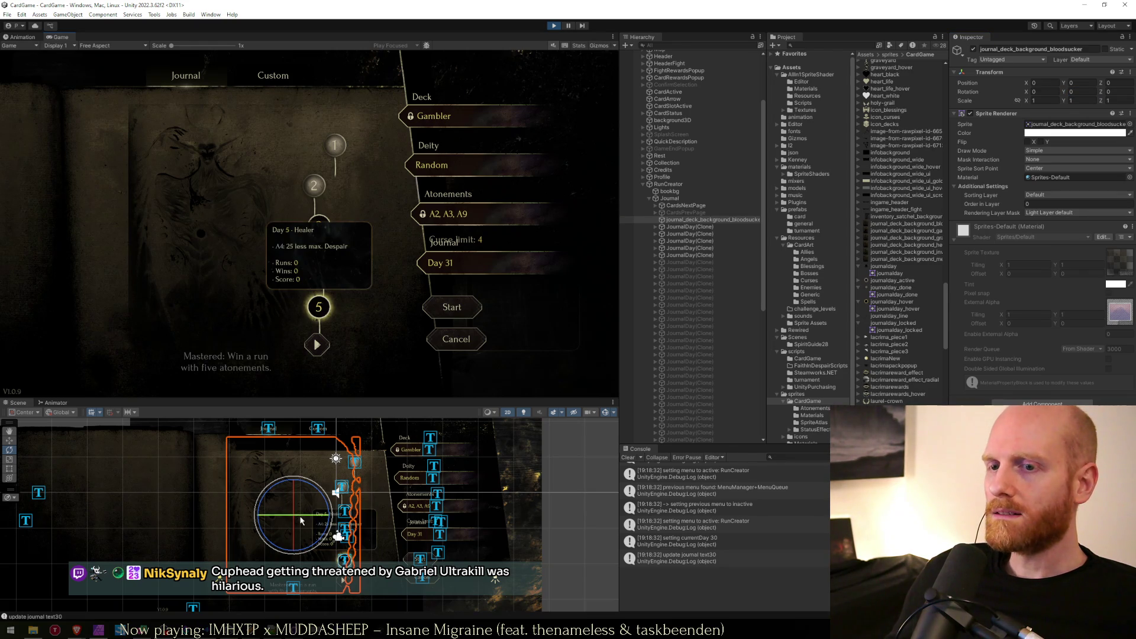
Reposition the journal background sprite and enlarge it slightly to about 1.0796 scale.
left_click(696, 240)
key("w")
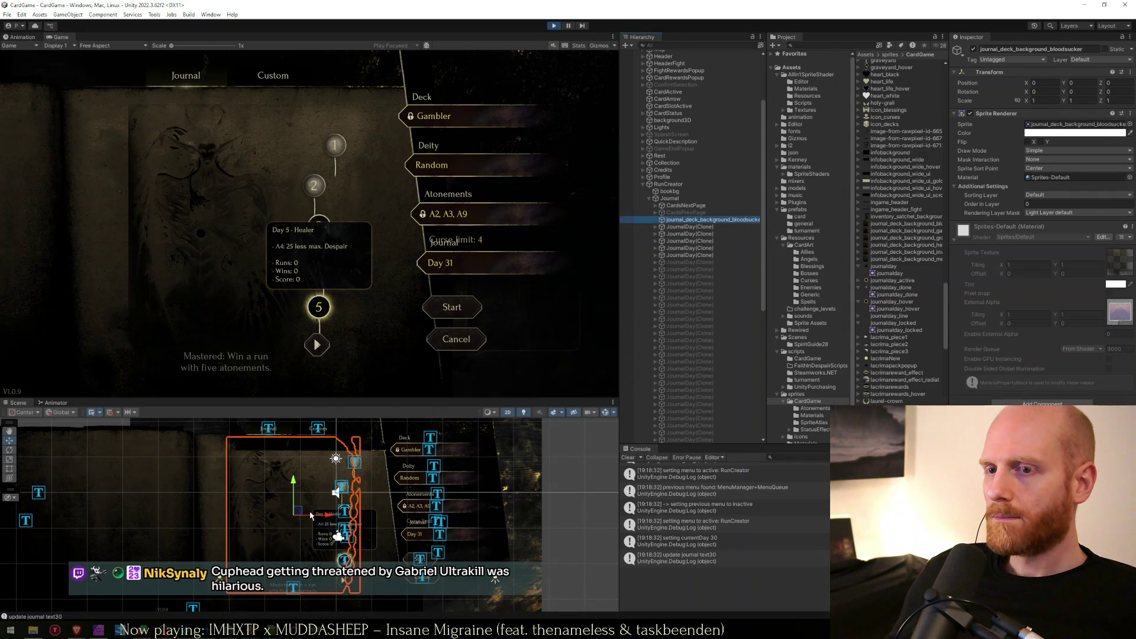
left_click_drag(297, 509, 253, 502)
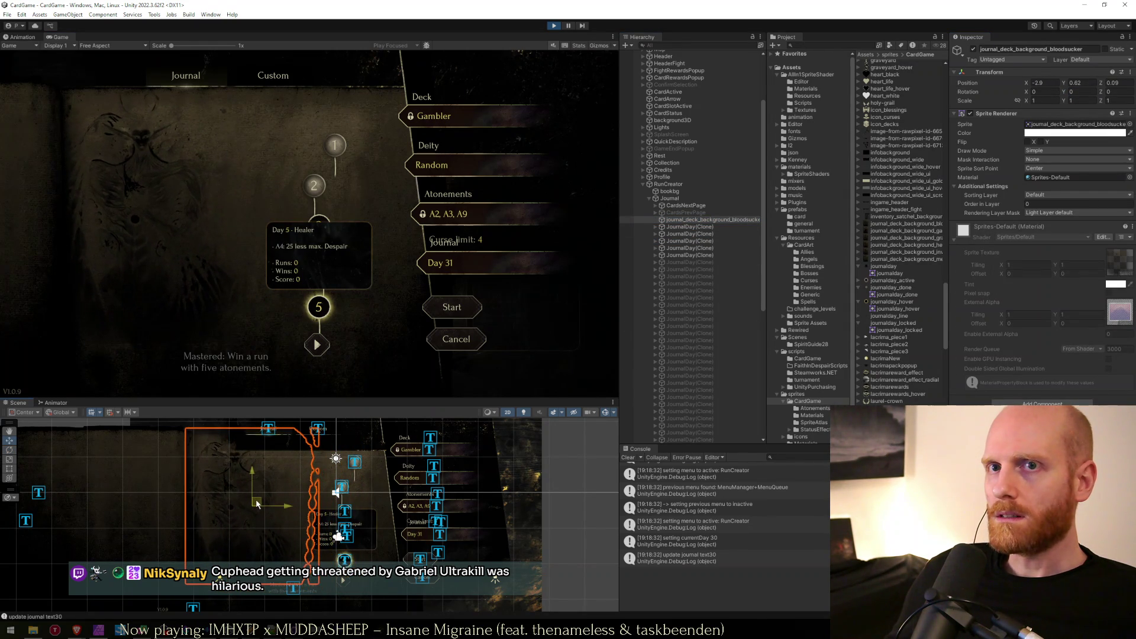
left_click_drag(254, 503, 265, 508)
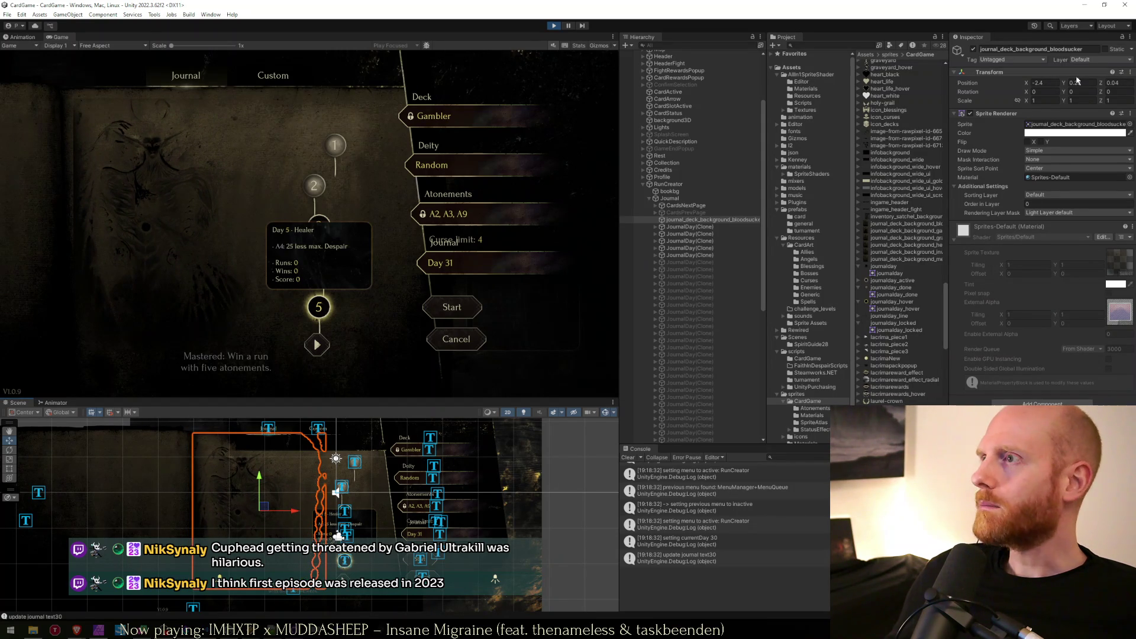
key("r")
mouse_move(258, 512)
left_mouse_down()
mouse_move(148, 29)
mouse_move(322, 504)
mouse_move(737, 342)
mouse_move(641, 392)
mouse_move(725, 349)
left_mouse_up()
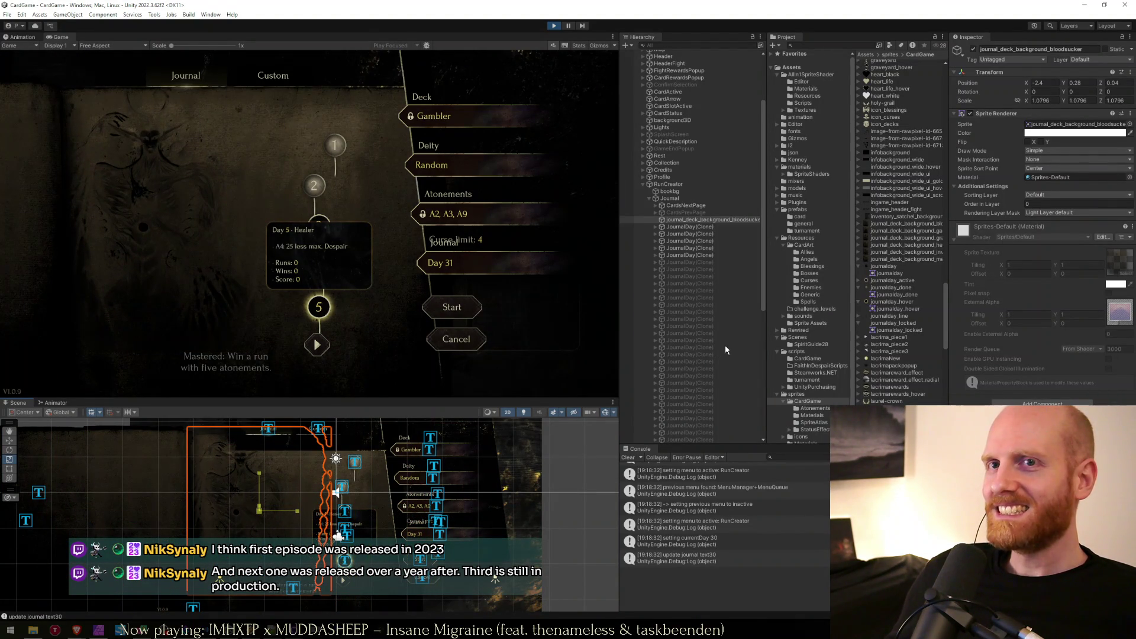
key("w")
left_click_drag(259, 476, 273, 486)
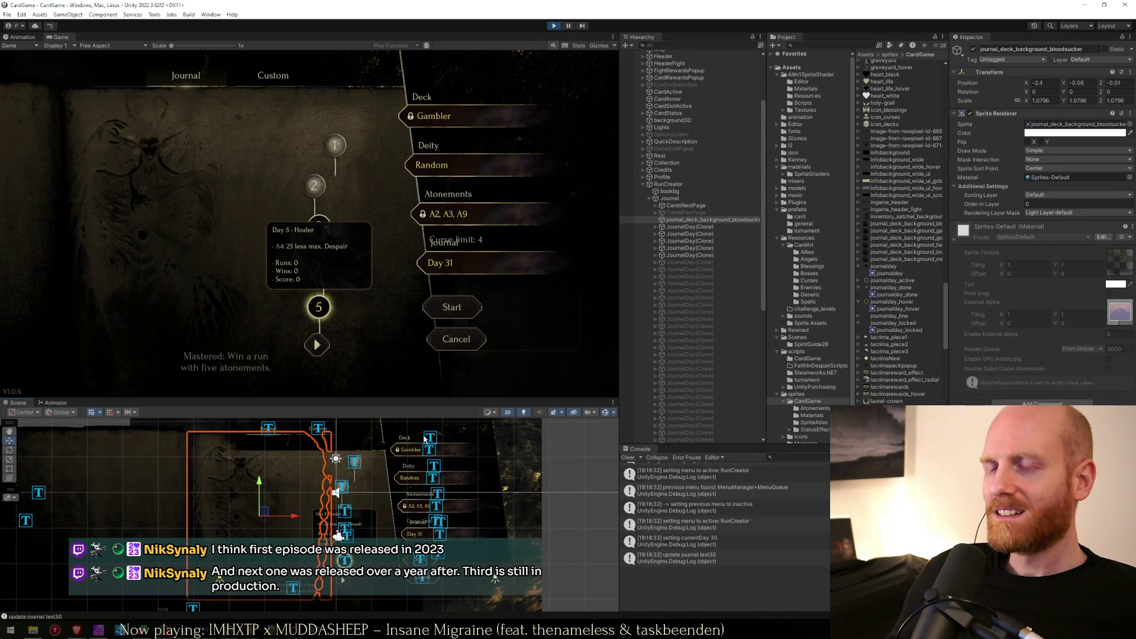
Check the background in a tilted scene view and maximized game view with Healer deck, day 1.
key("2")
mouse_move(424, 439)
left_mouse_down()
mouse_move(530, 500)
mouse_move(474, 513)
mouse_move(290, 485)
left_mouse_up()
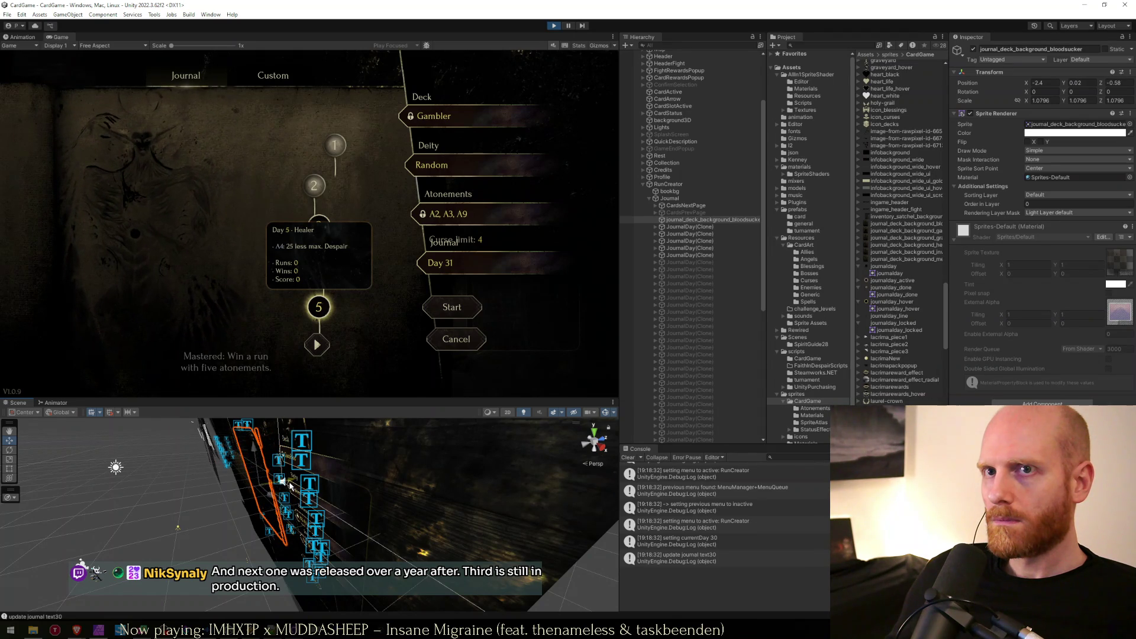
left_click_drag(290, 484, 290, 485)
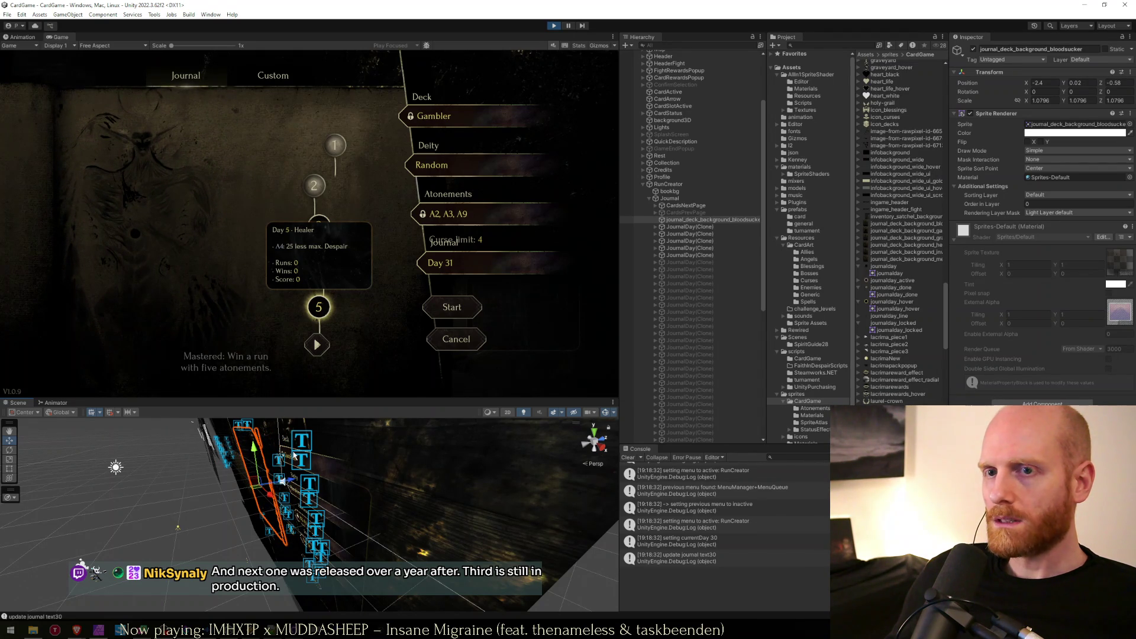
key("shift+space")
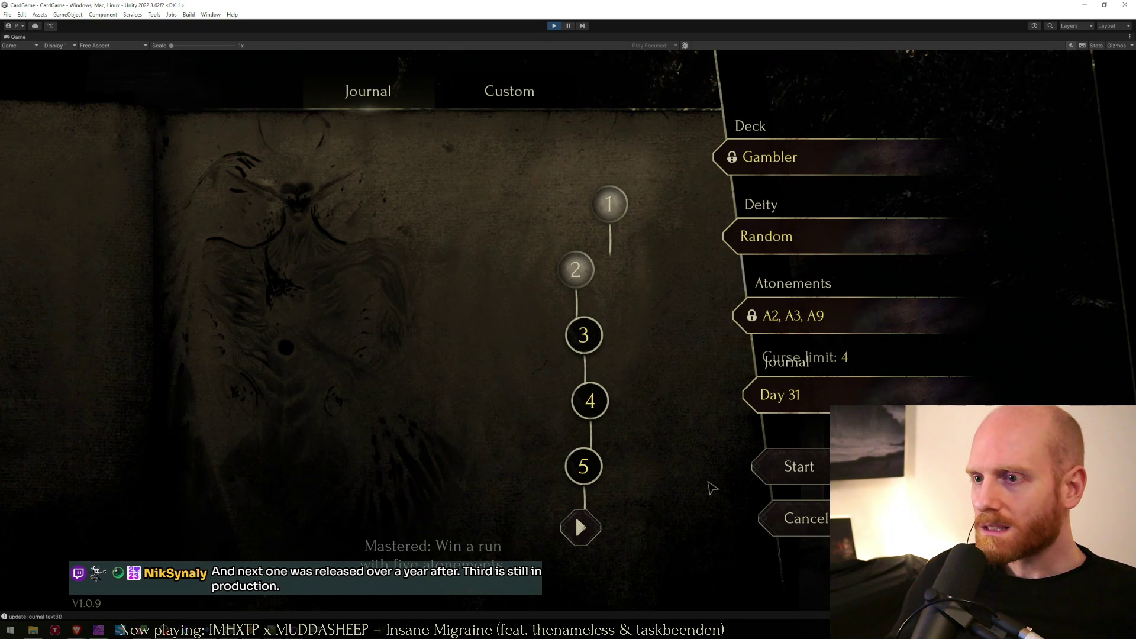
left_click(583, 335)
left_click(575, 269)
left_click(611, 204)
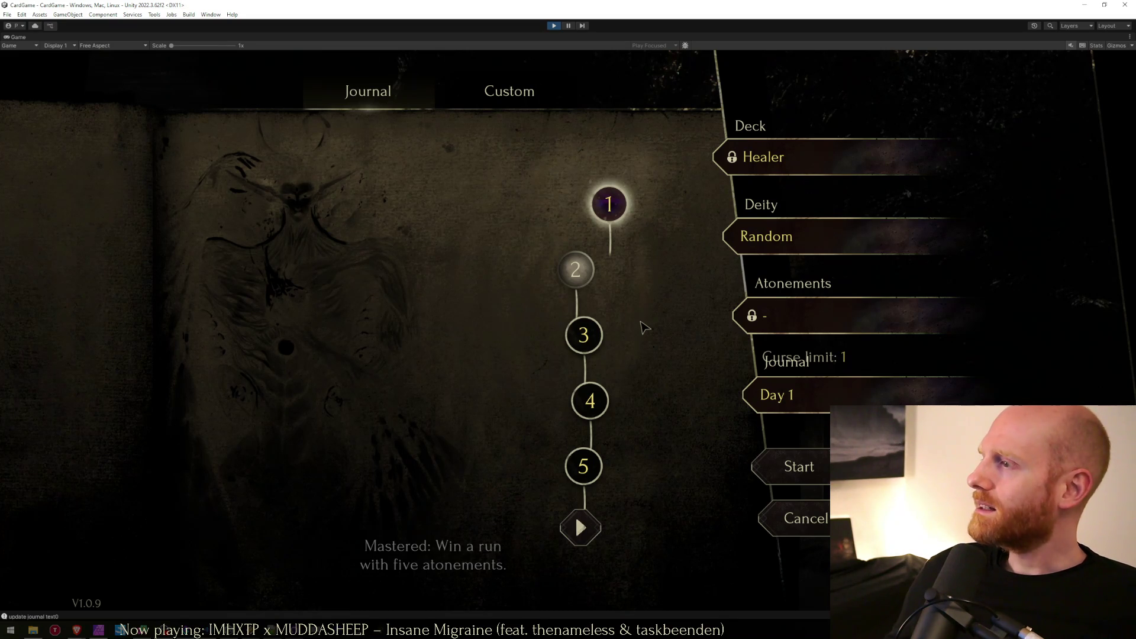
double_click(449, 37)
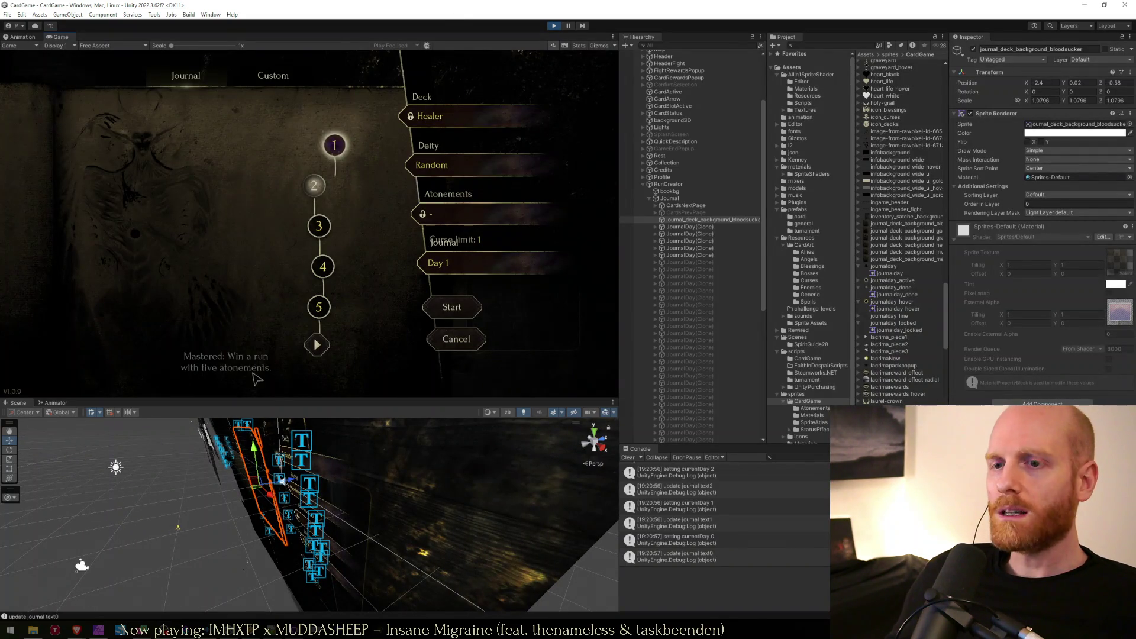
Copy the background's play-mode Transform values (-2.4, 0.02, -0.58), stop Play, and paste them back.
left_click(693, 226)
left_click(696, 220)
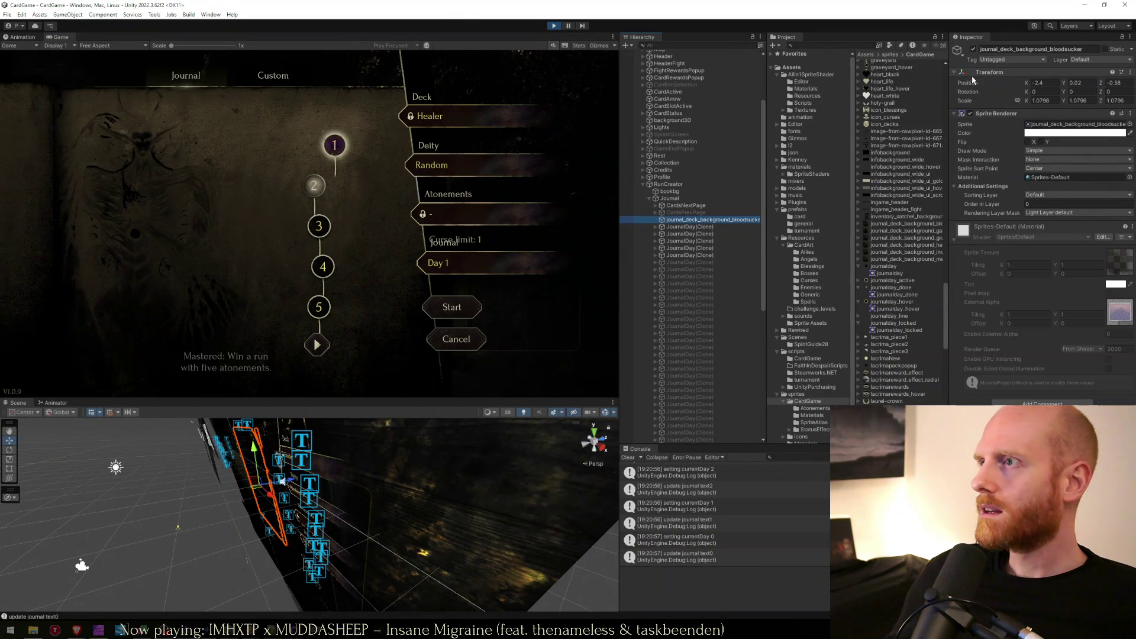
right_click(994, 73)
mouse_move(1008, 139)
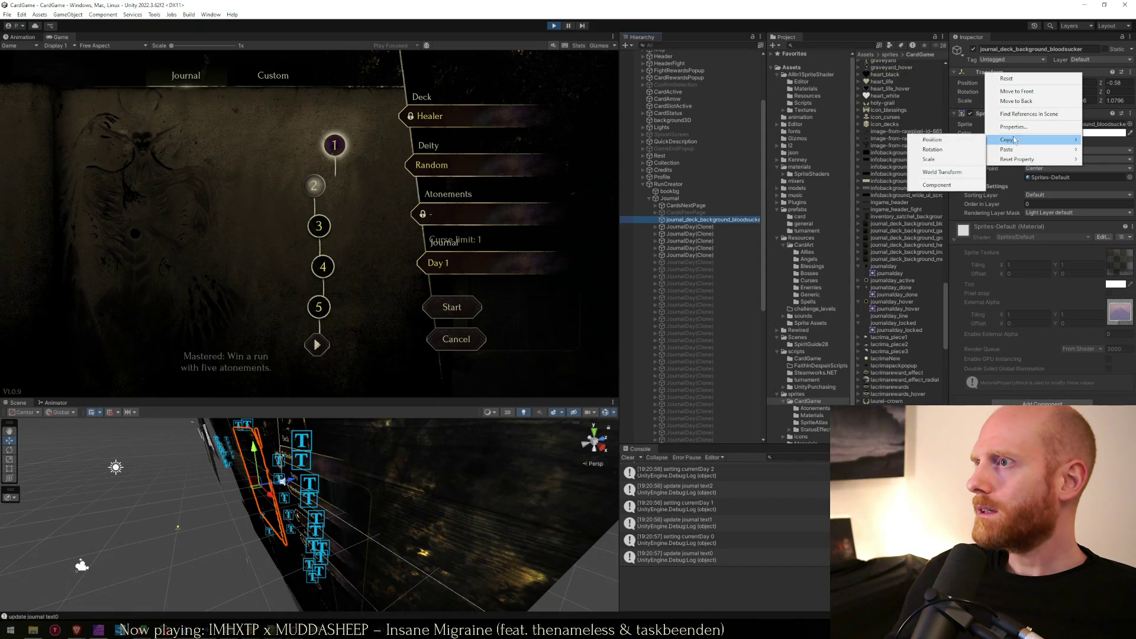
left_click(941, 184)
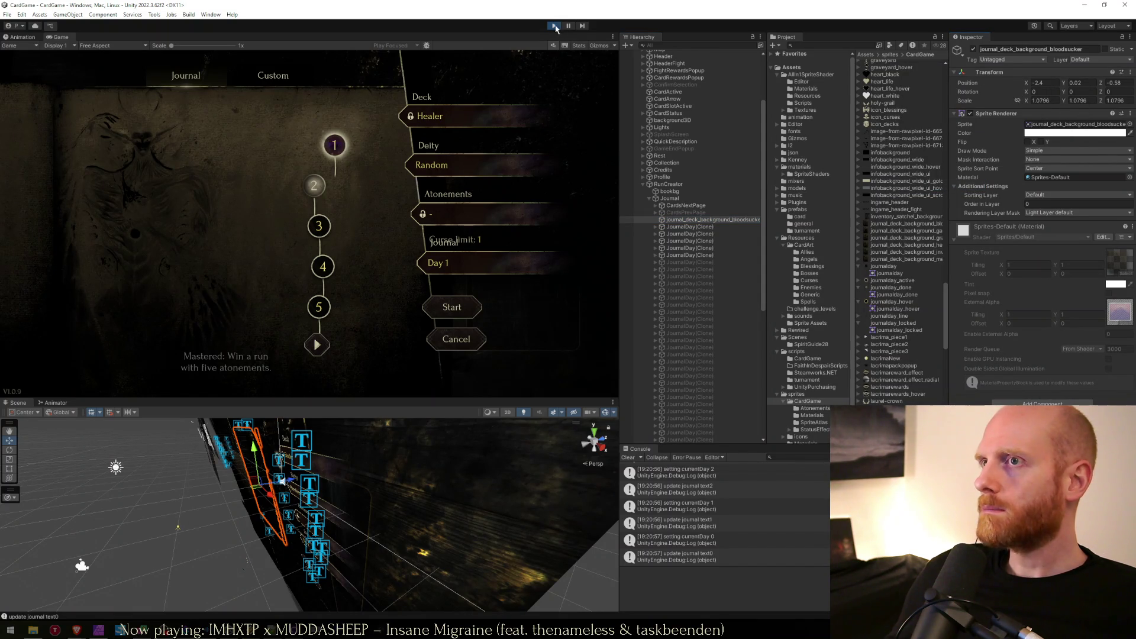
left_click(555, 26)
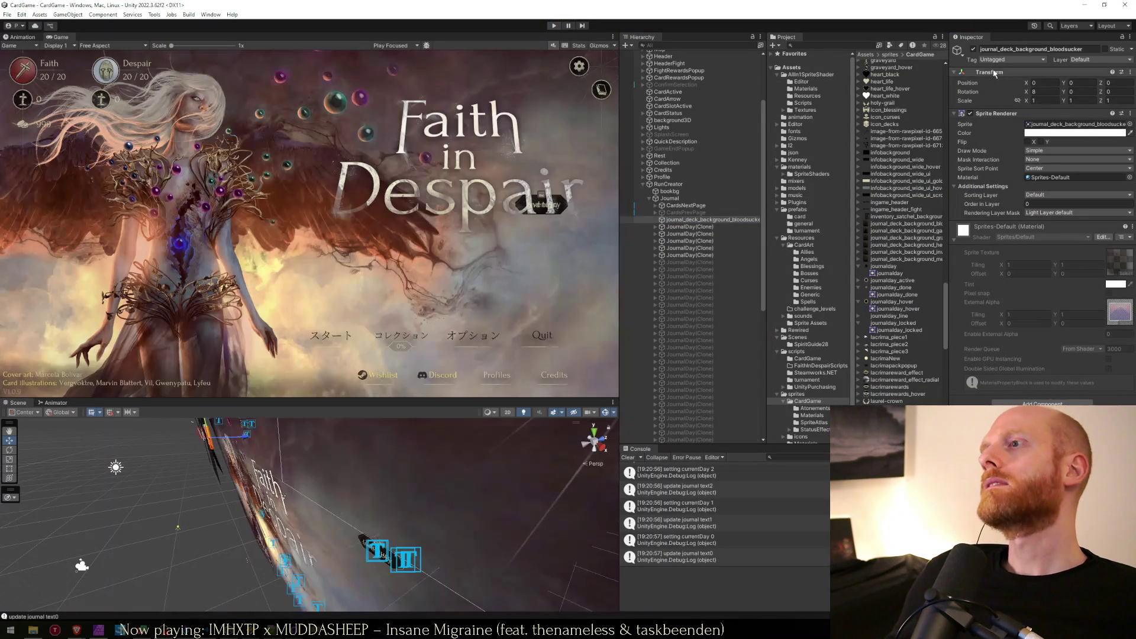
right_click(992, 73)
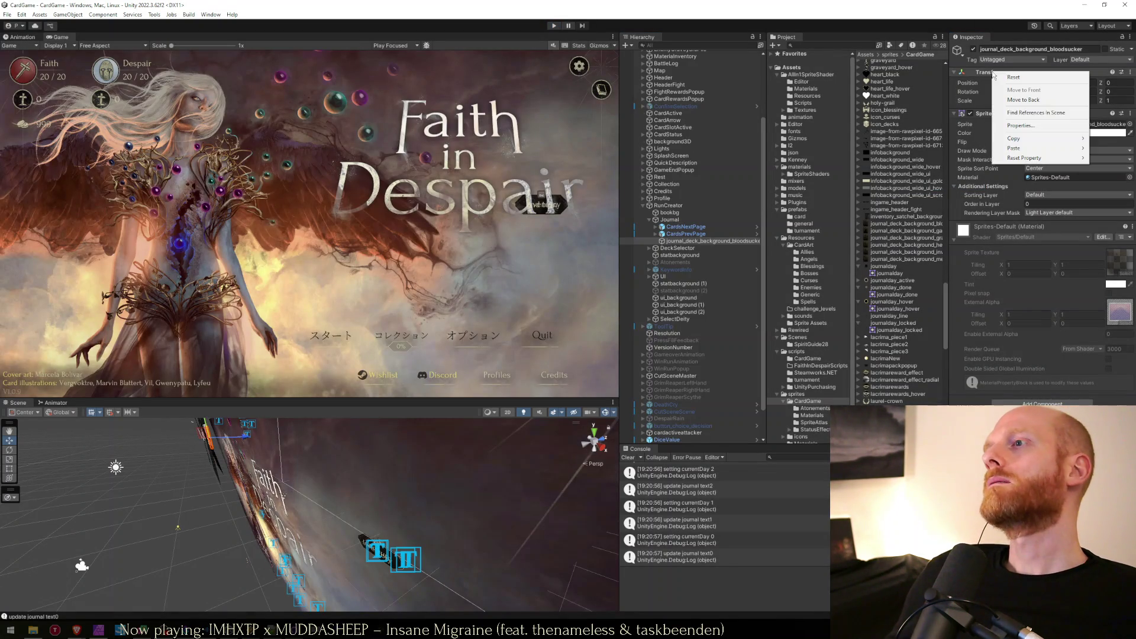
mouse_move(1008, 148)
left_click(944, 204)
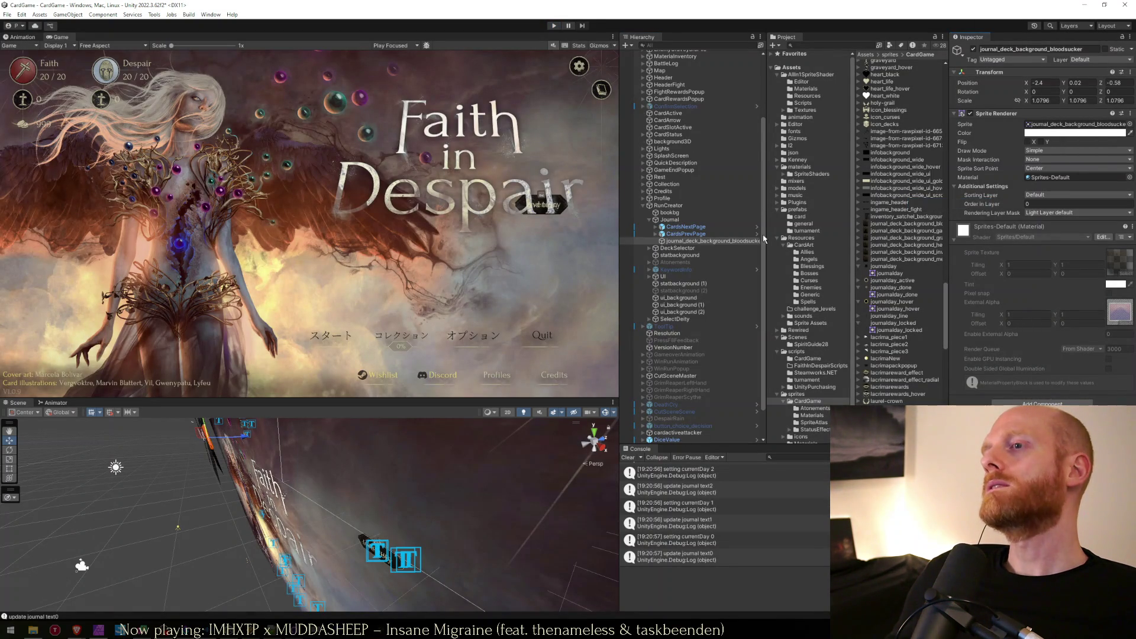
Rename the background object to JournalDeckBackground.
left_click(702, 242)
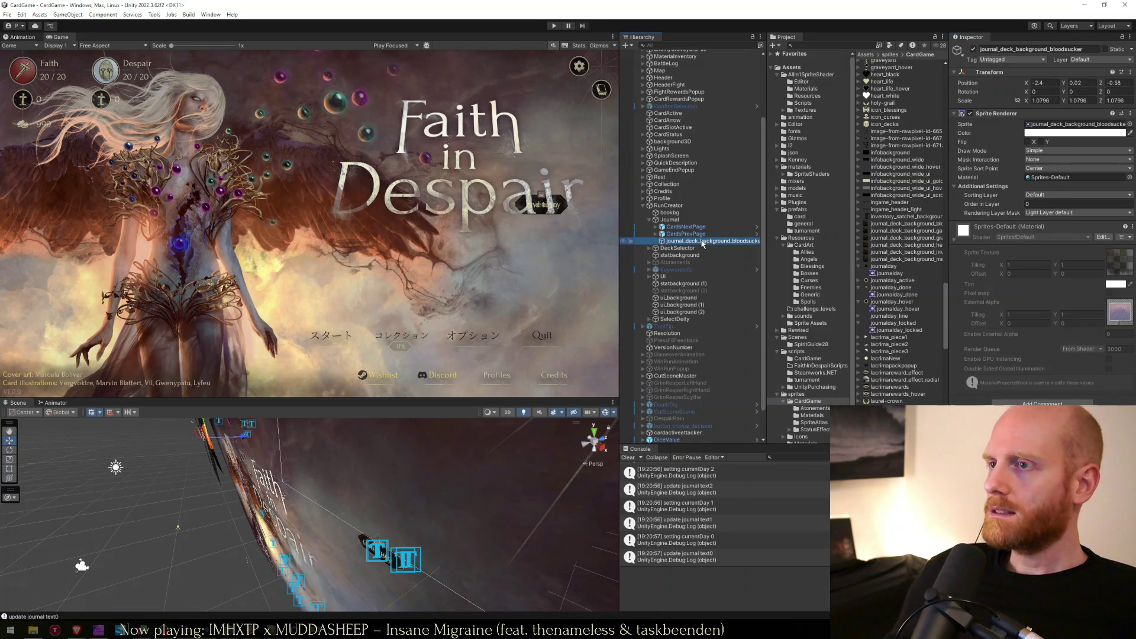
key("F2")
type("JournalDeckBackgroundH")
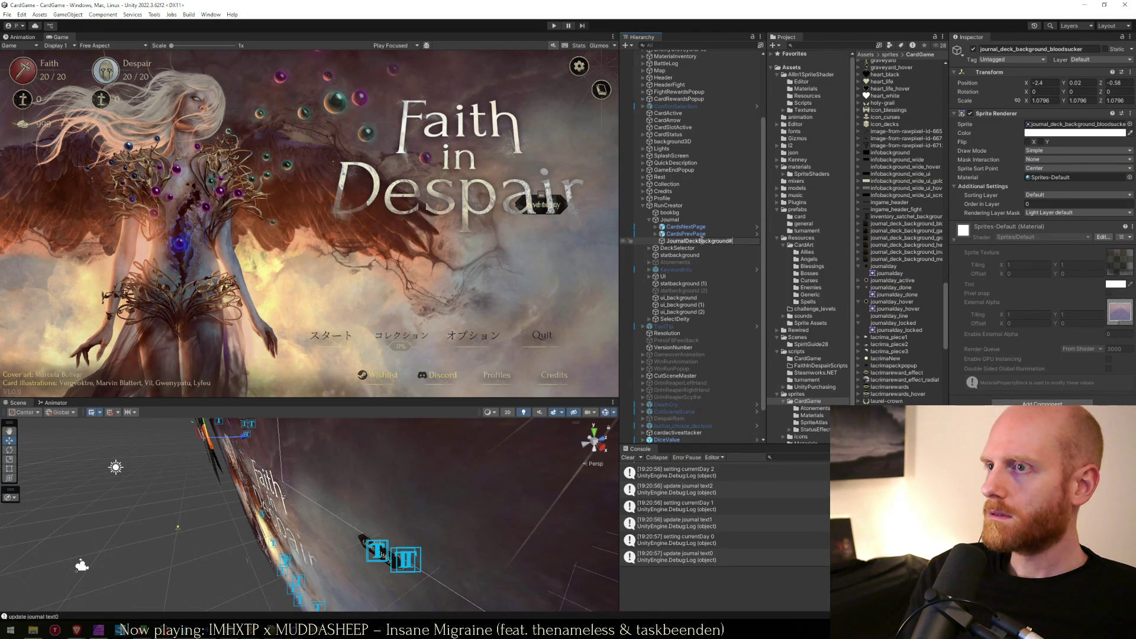
key("Return")
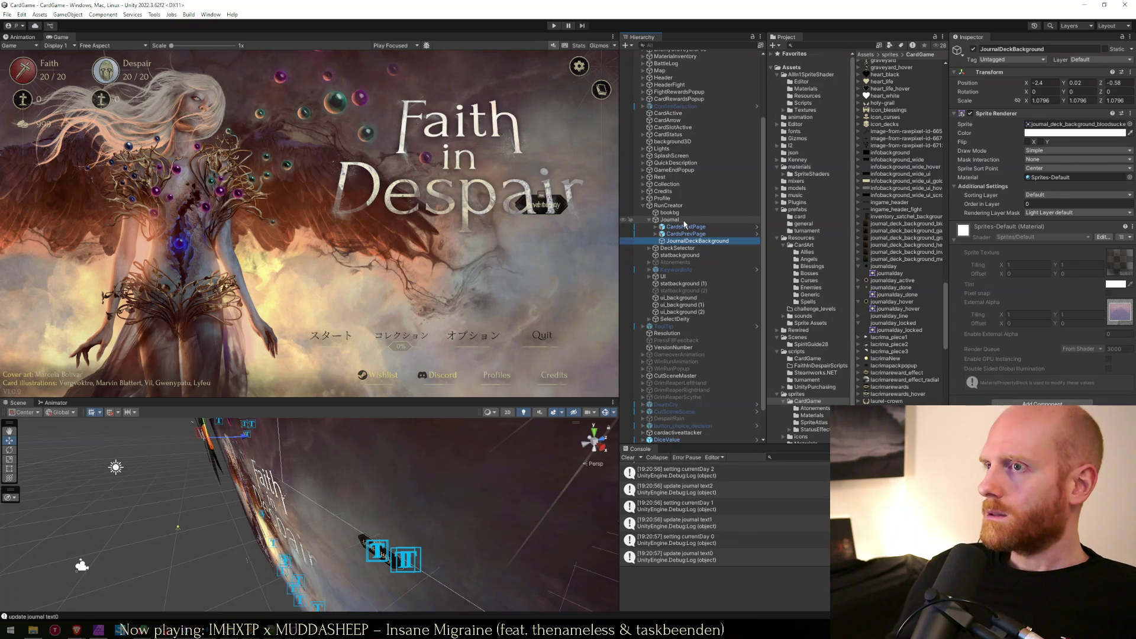
Add a 'public SpriteRenderer journalDeckBackground;' field to the Journal class in Journal.cs.
key("alt+Tab")
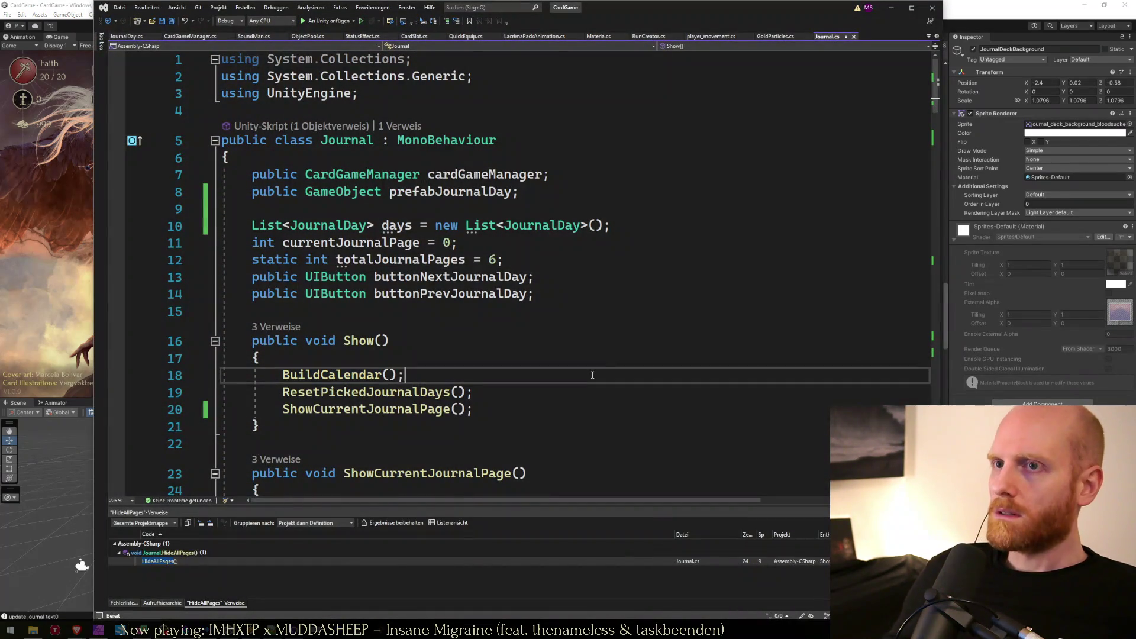
key("Down")
key("Down")
key("Down")
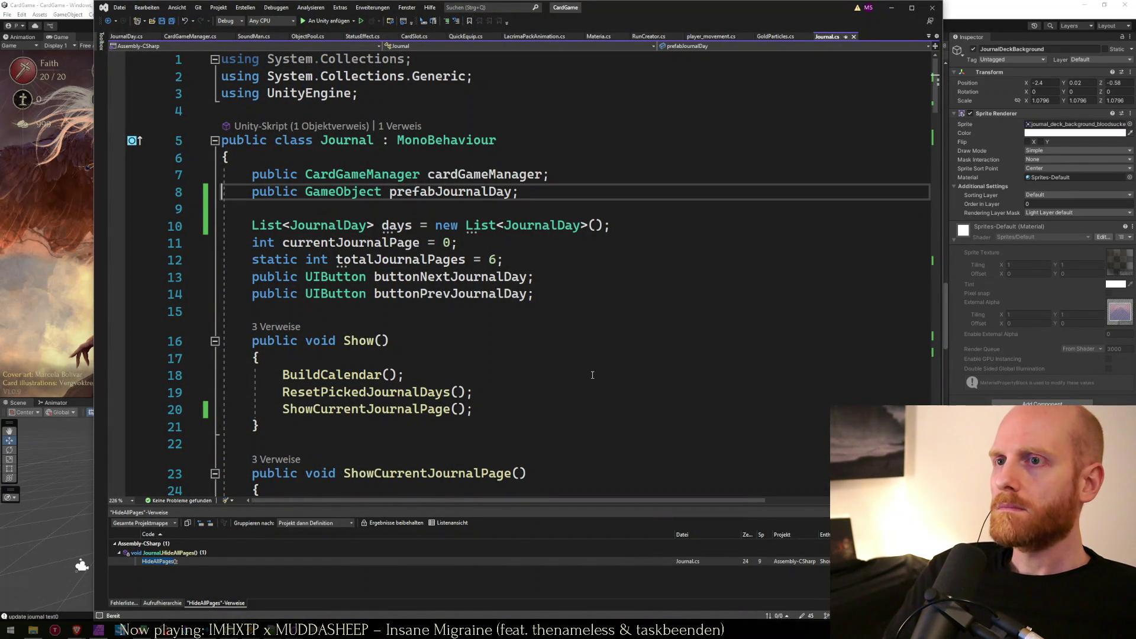
key("Down")
key("Down")
key("Down")
key("Up")
key("Up")
key("Up")
key("Up")
key("Up")
key("Up")
key("End")
key("Return")
type("public ")
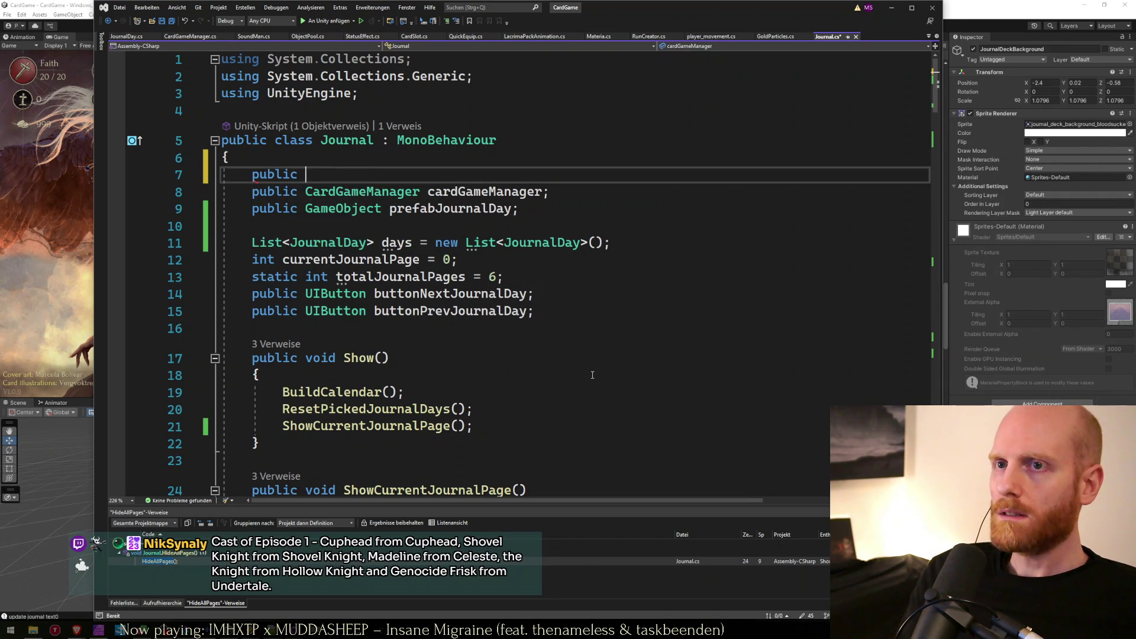
type("SPrite")
key("BackSpace")
key("BackSpace")
key("BackSpace")
type("iteRenderer ")
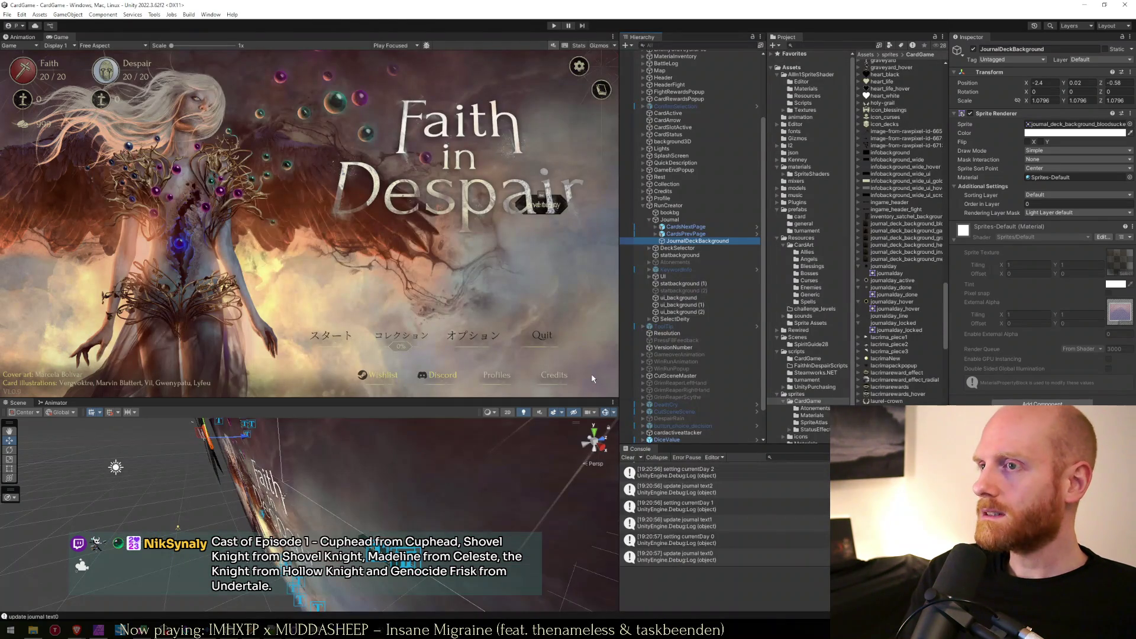
type("journal")
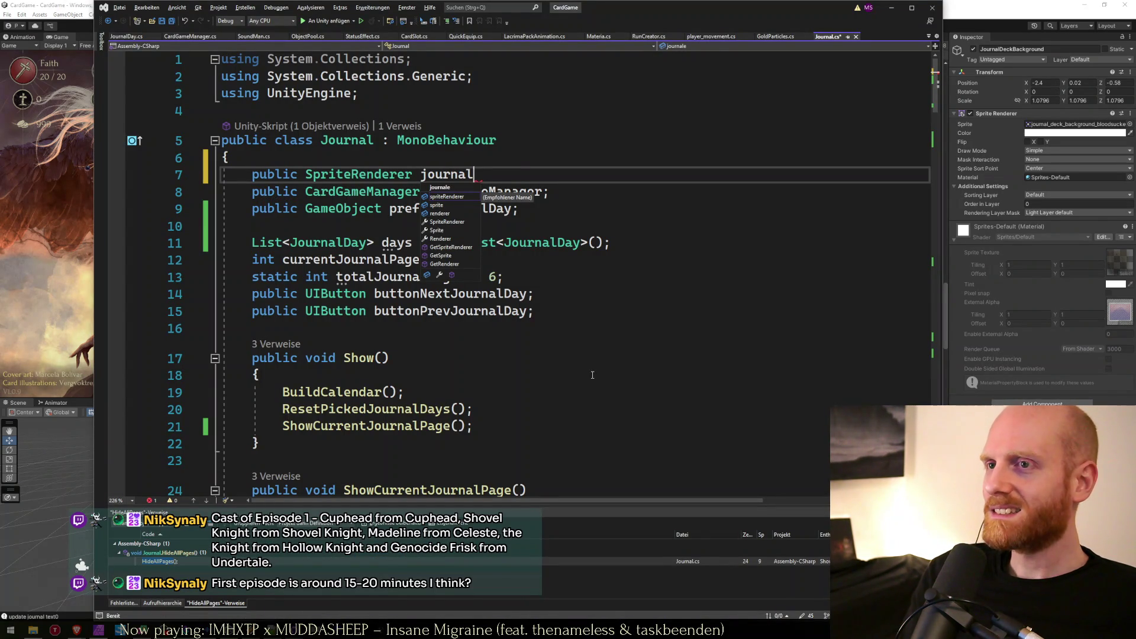
type("DeckBackground;")
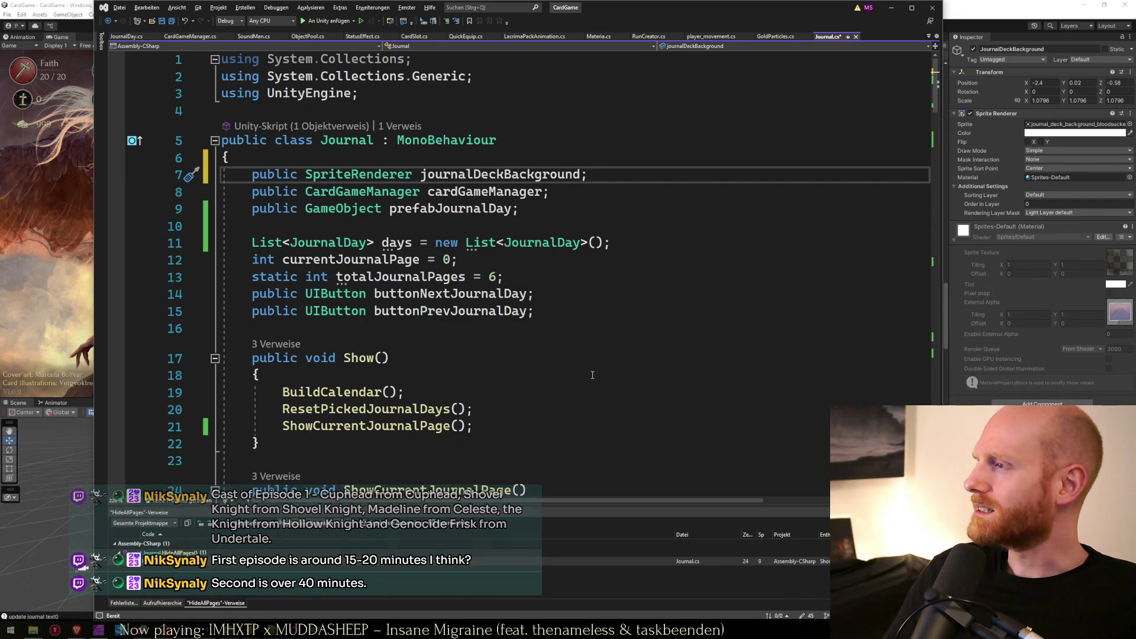
Declare 'public Sprite journalDeckBackgroundHealer;' below the journalDeckBackground field.
key("Down")
key("Down")
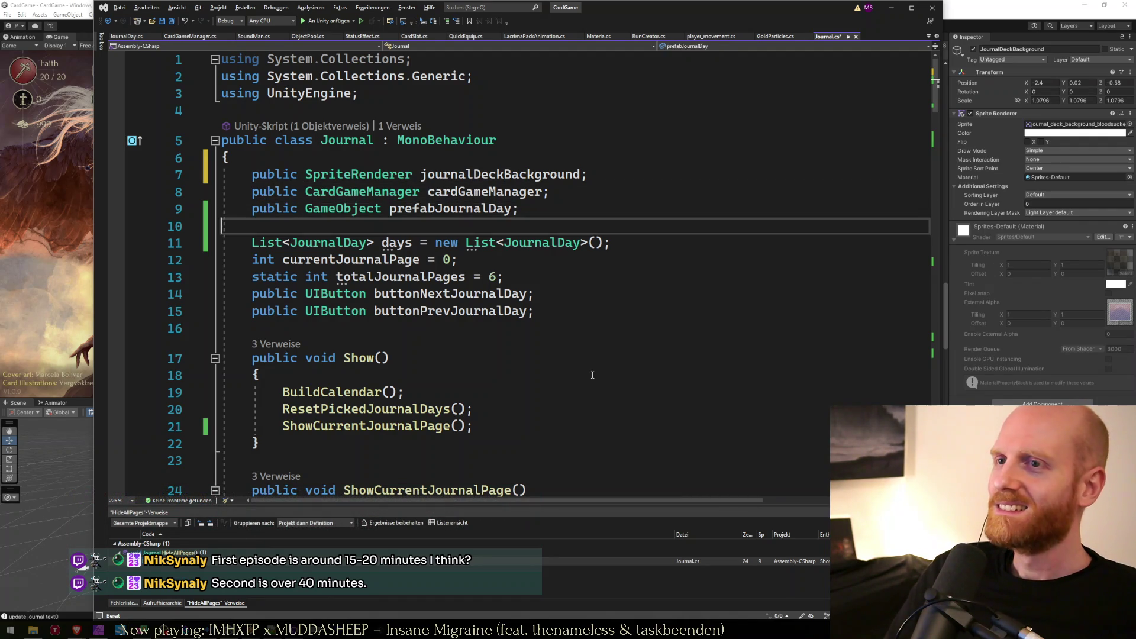
left_click(627, 172)
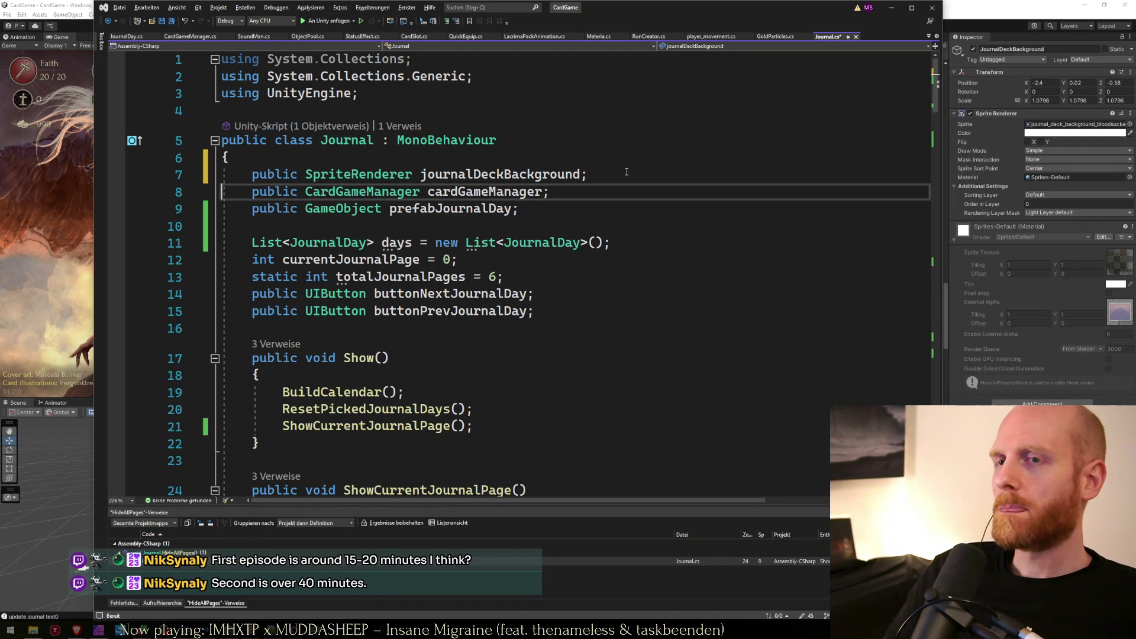
key("Return")
key("Return")
key("Return")
key("Up")
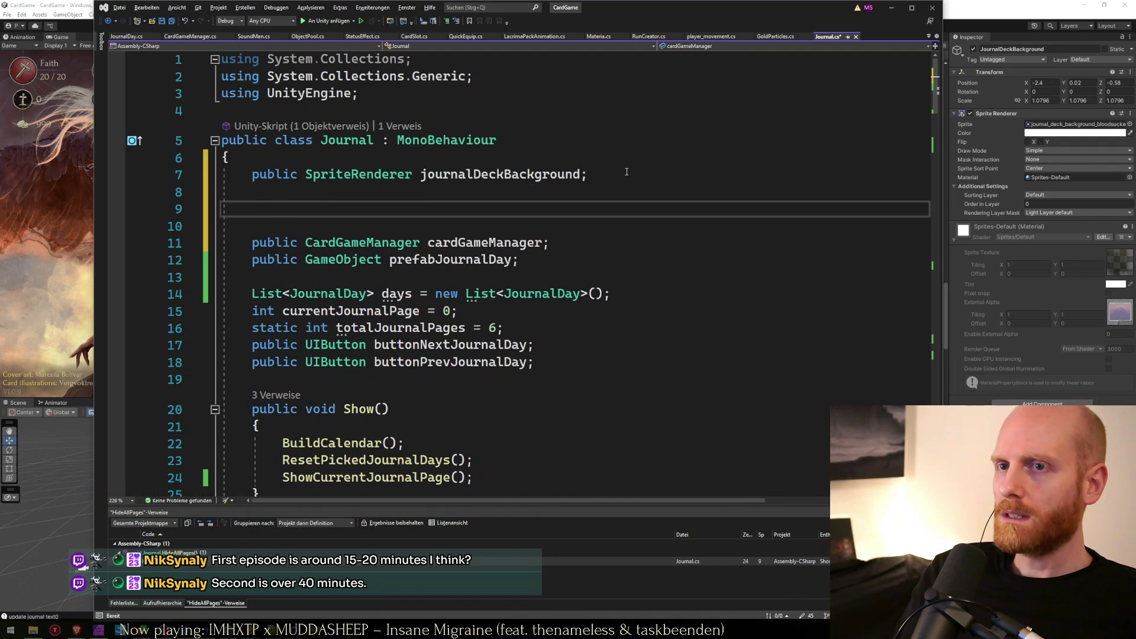
type("pul")
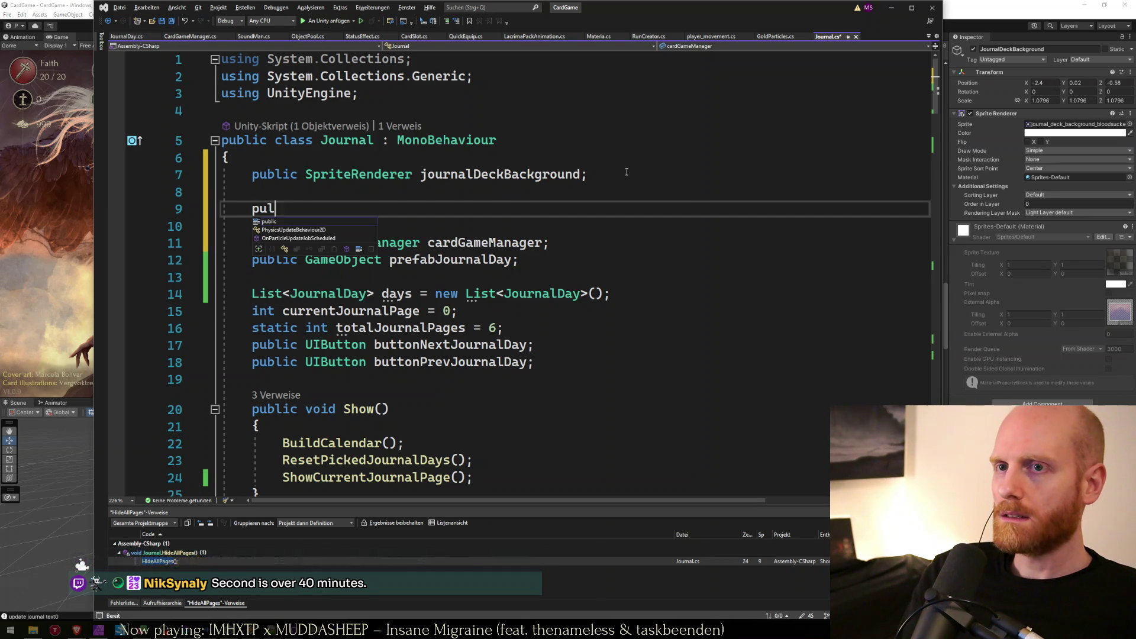
key("BackSpace")
type("blic Sprite ")
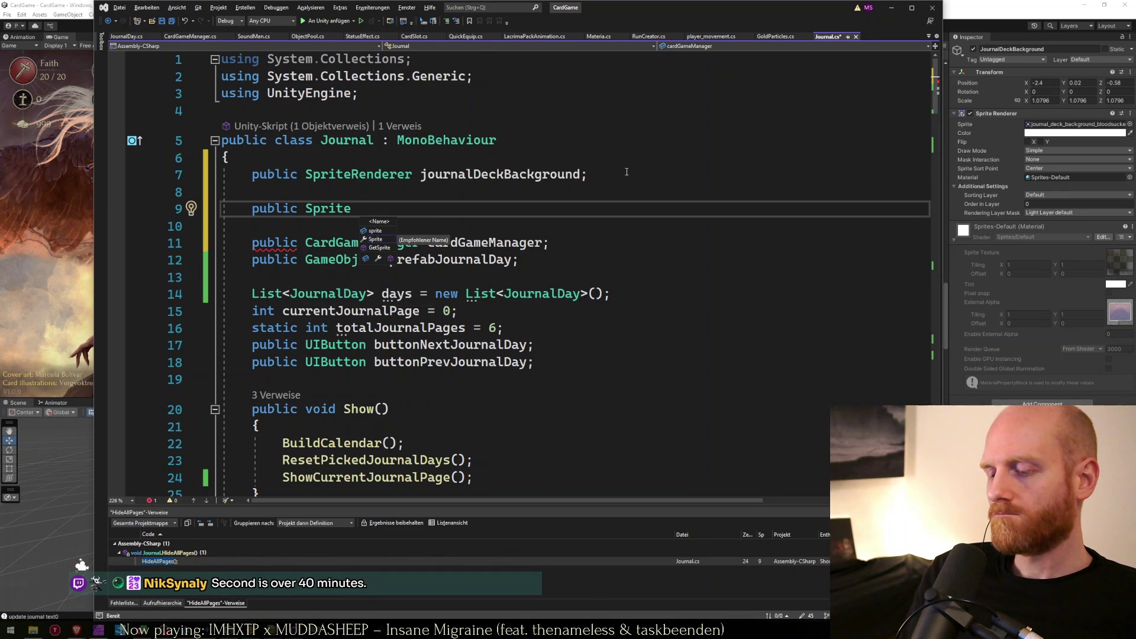
type("jouran")
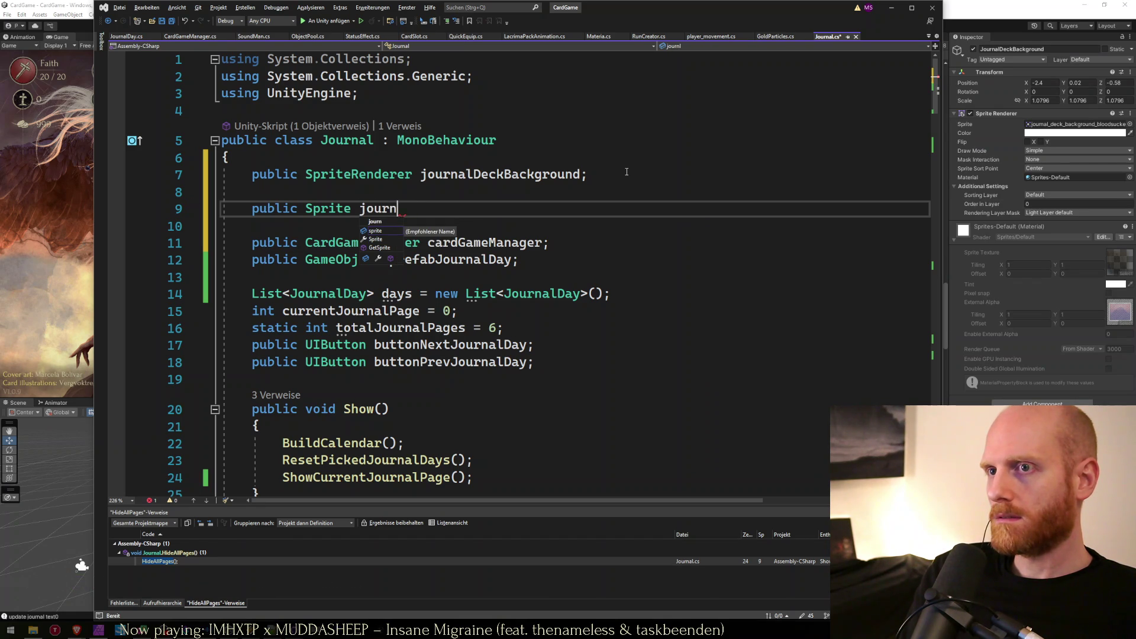
type("eckBackgroundHealer;")
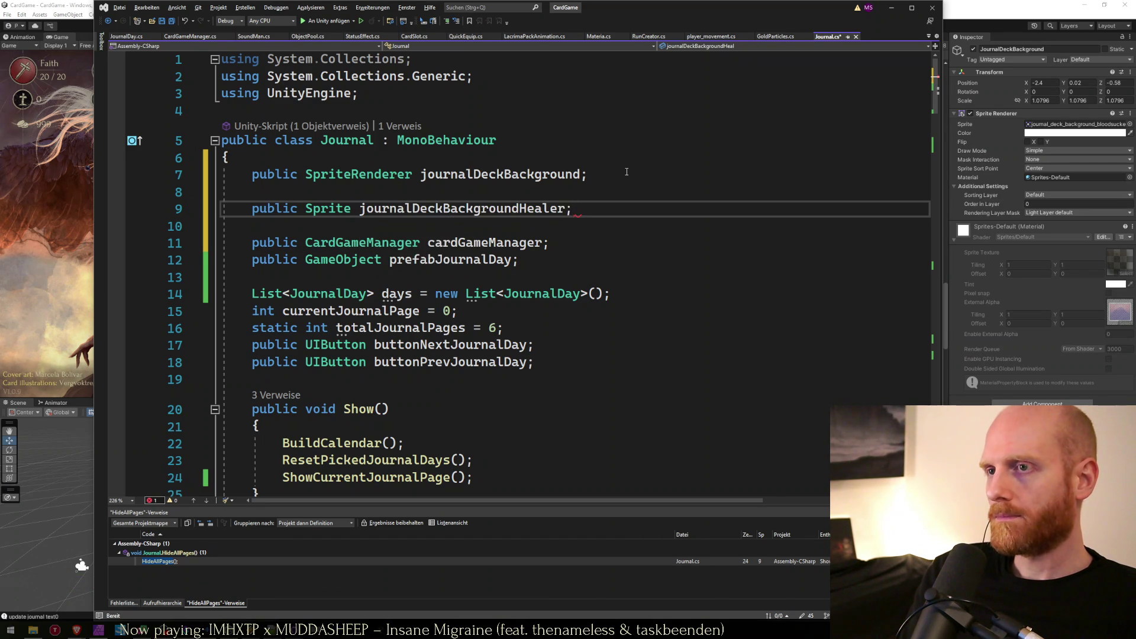
key("Return")
Duplicate the Healer sprite field line into several copies and start renaming the second one.
key("shift+Up")
key("ctrl+c")
key("ctrl+v")
key("ctrl+v")
key("ctrl+v")
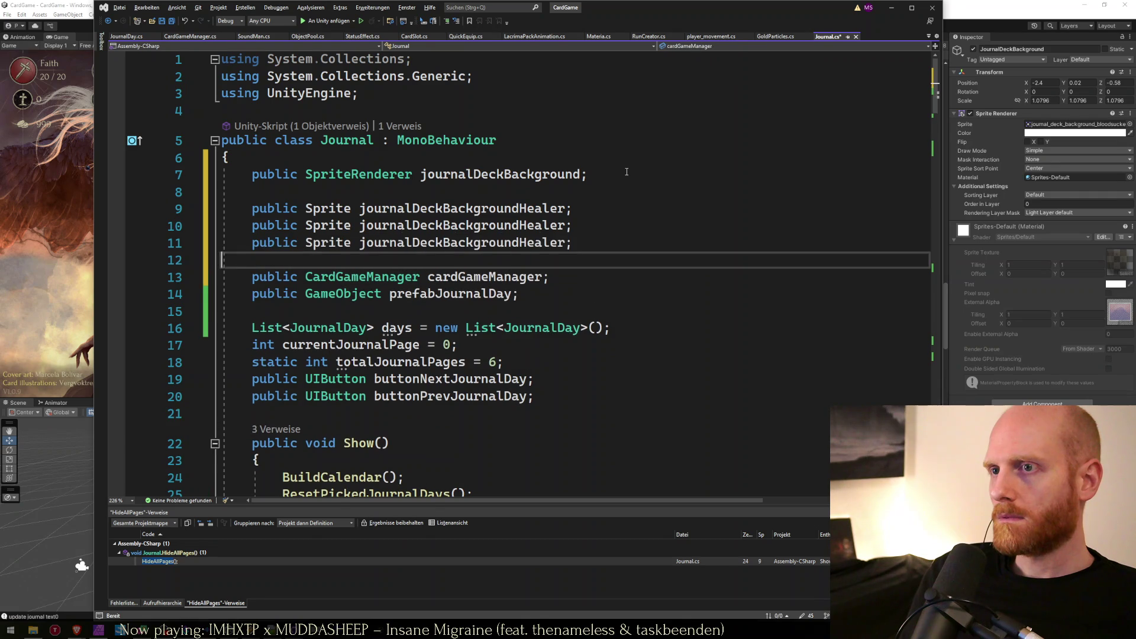
key("ctrl+v")
key("ctrl+v")
key("ctrl+v")
key("ctrl+v")
key("ctrl+z")
key("Up")
key("Up")
key("Up")
key("Up")
key("Up")
key("End")
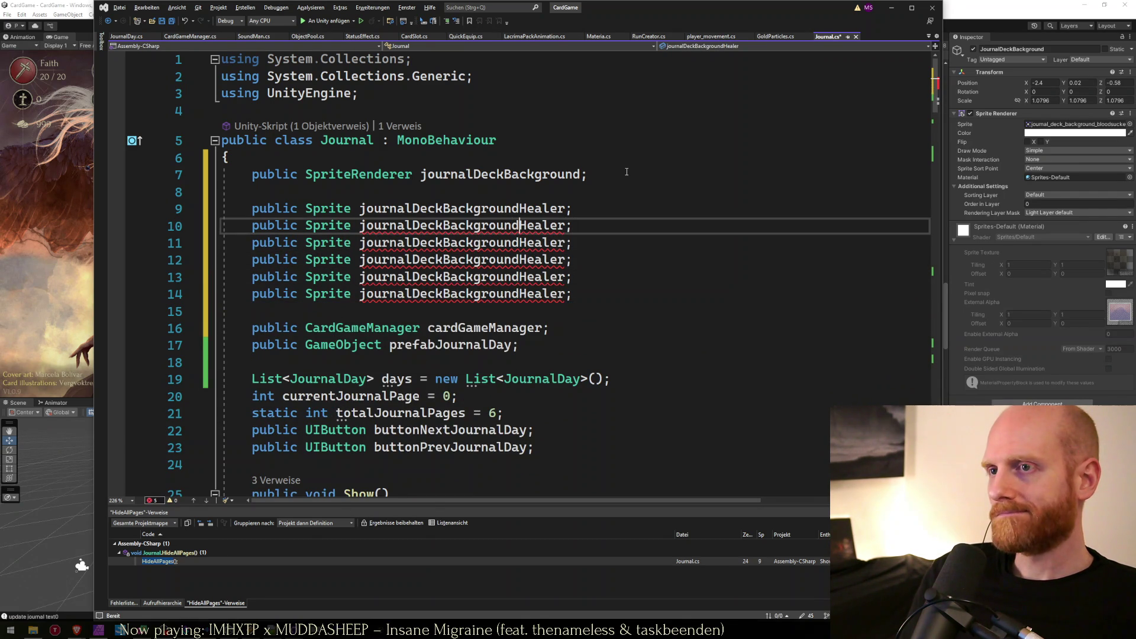
key("BackSpace")
key("BackSpace")
key("BackSpace")
type("B")
key("alt+Tab")
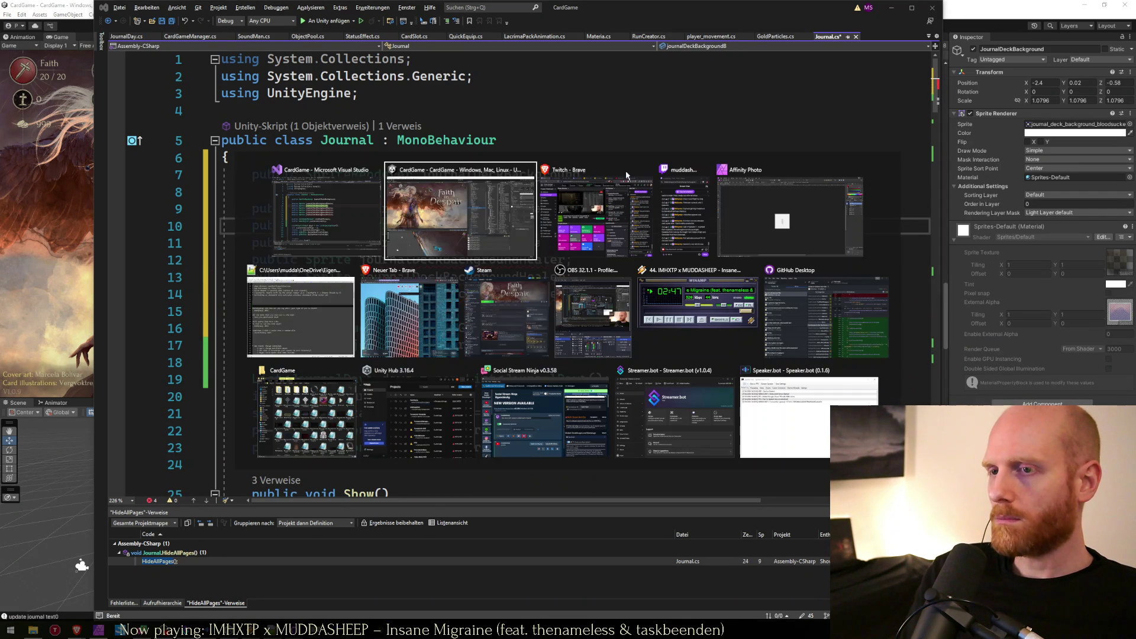
In File Explorer, look up the journal_deck_background sprite file names, such as journal_deck_background_bloodsucker.png.
key("alt+Tab")
key("alt+Tab")
key("alt+Tab")
key("alt+Tab")
key("alt+shift+Tab")
key("alt+Tab")
key("alt+Tab")
key("alt+shift+Tab")
key("alt+Tab")
key("alt+shift+Tab")
key("alt+shift+Tab")
key("alt+Tab")
key("alt+Tab")
key("alt+Tab")
key("alt+shift+Tab")
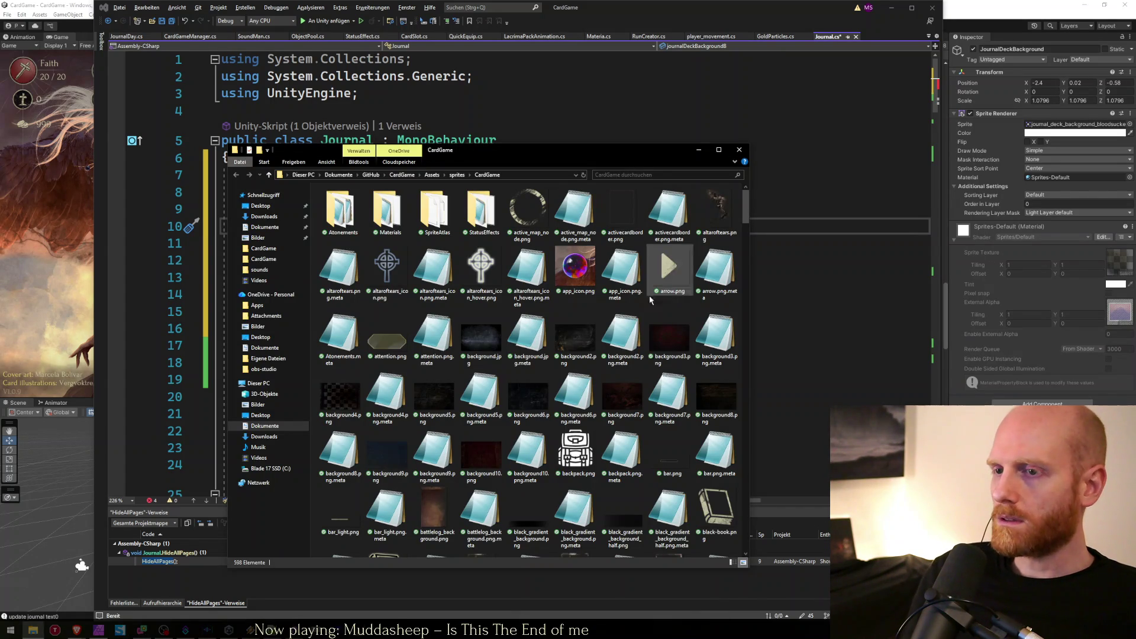
type("j")
key("Down")
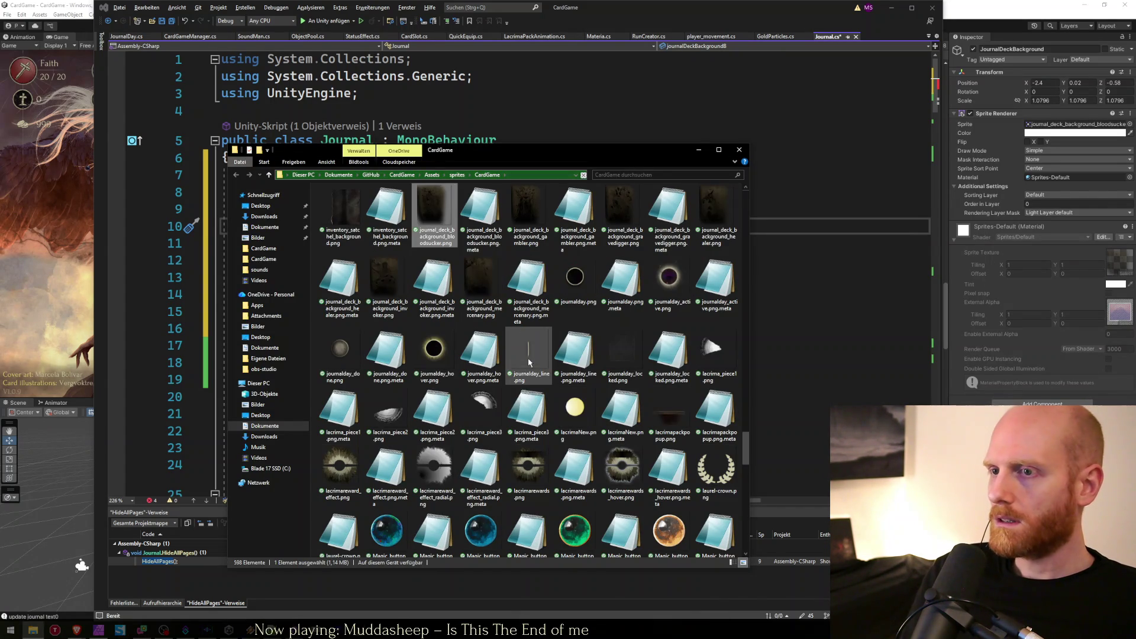
key("Down")
key("Down")
key("Down")
key("Down")
key("Down")
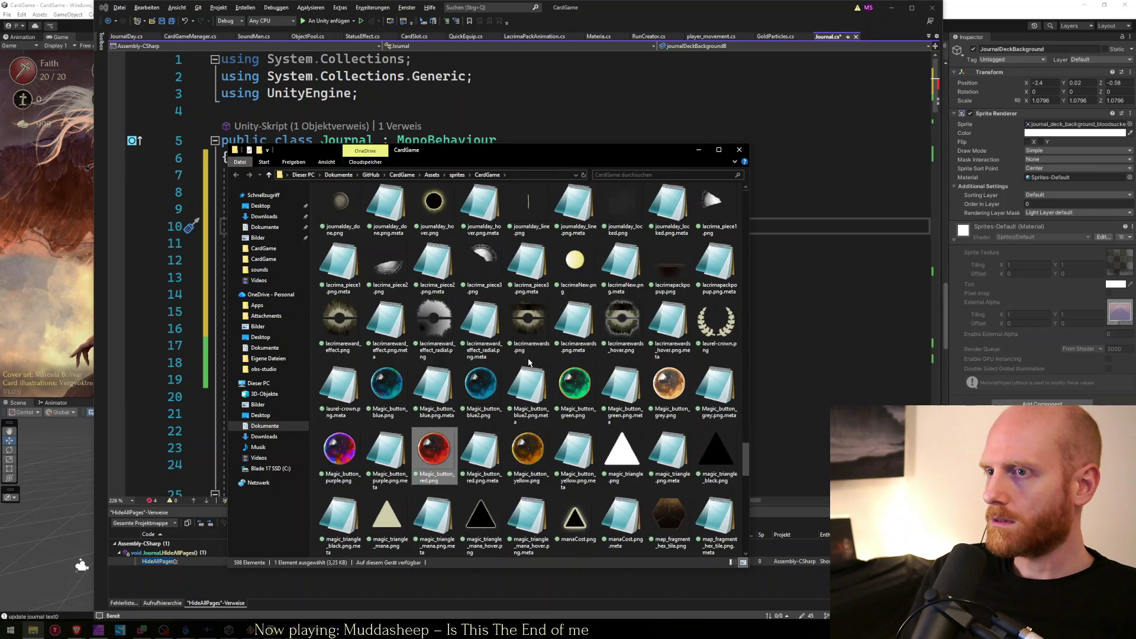
key("Up")
key("Up")
key("Up")
key("Down")
key("Up")
key("Down")
key("Right")
key("Left")
key("Left")
key("Left")
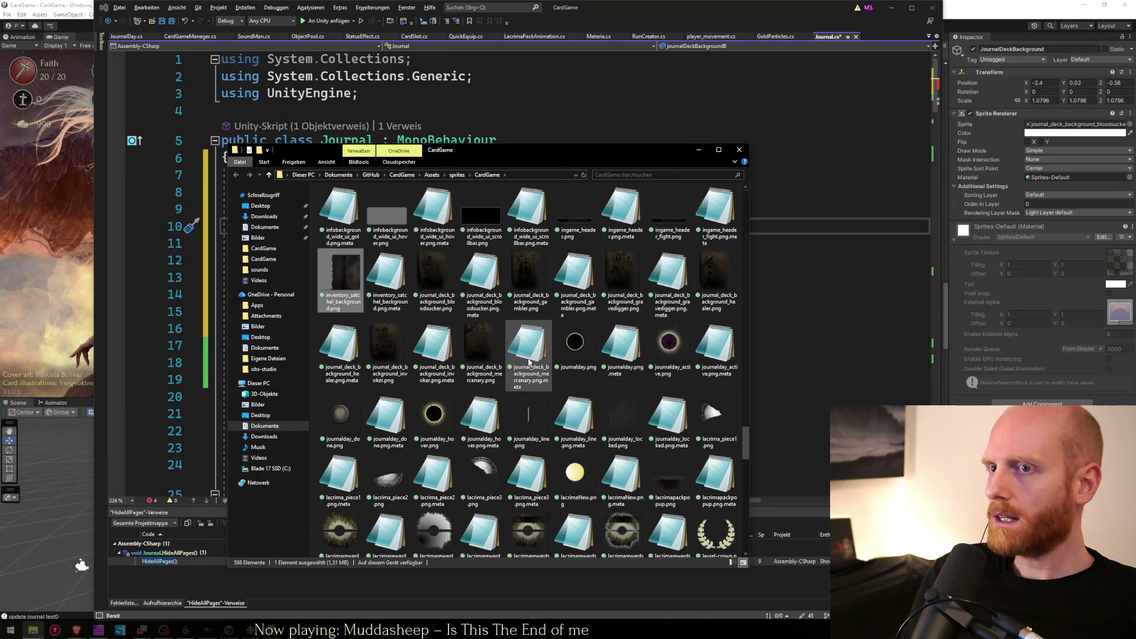
key("Right")
key("Right")
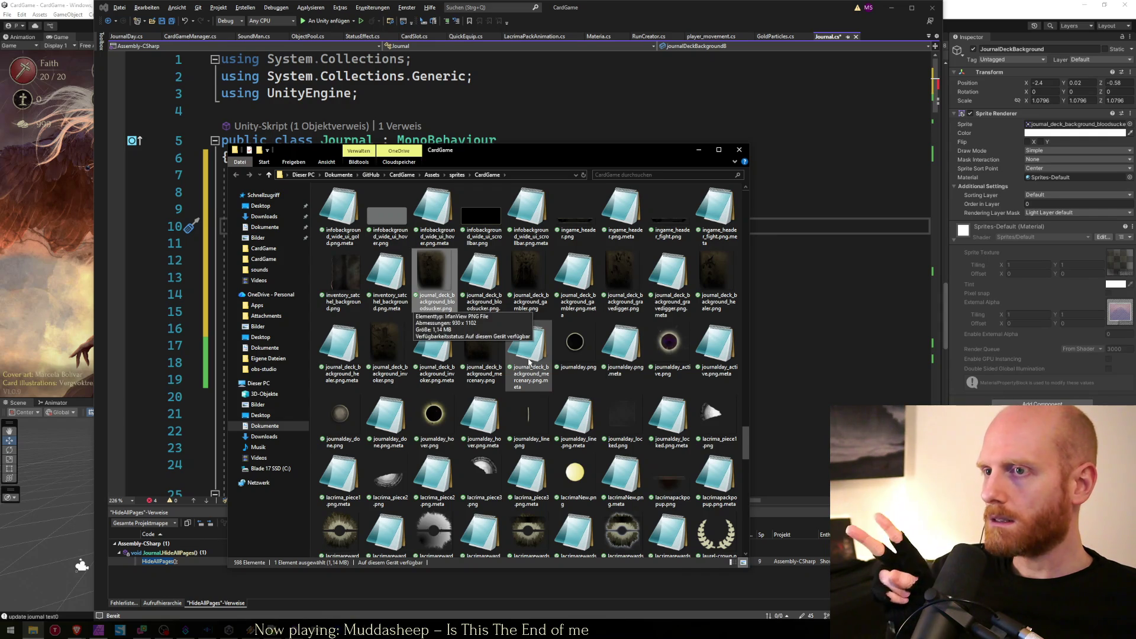
Back in Journal.cs, name the second Sprite field journalDeckBackgroundBloodsucker and clear Healer from the third.
key("alt+Tab")
type("loodsucker")
key("Down")
key("Left")
key("BackSpace")
key("BackSpace")
key("BackSpace")
Name the third field journalDeckBackgroundGravedigger and move it above the Bloodsucker field.
type("Gravedigger")
key("Down")
key("Up")
key("alt+Up")
key("Down")
key("Down")
key("Left")
key("Left")
key("Left")
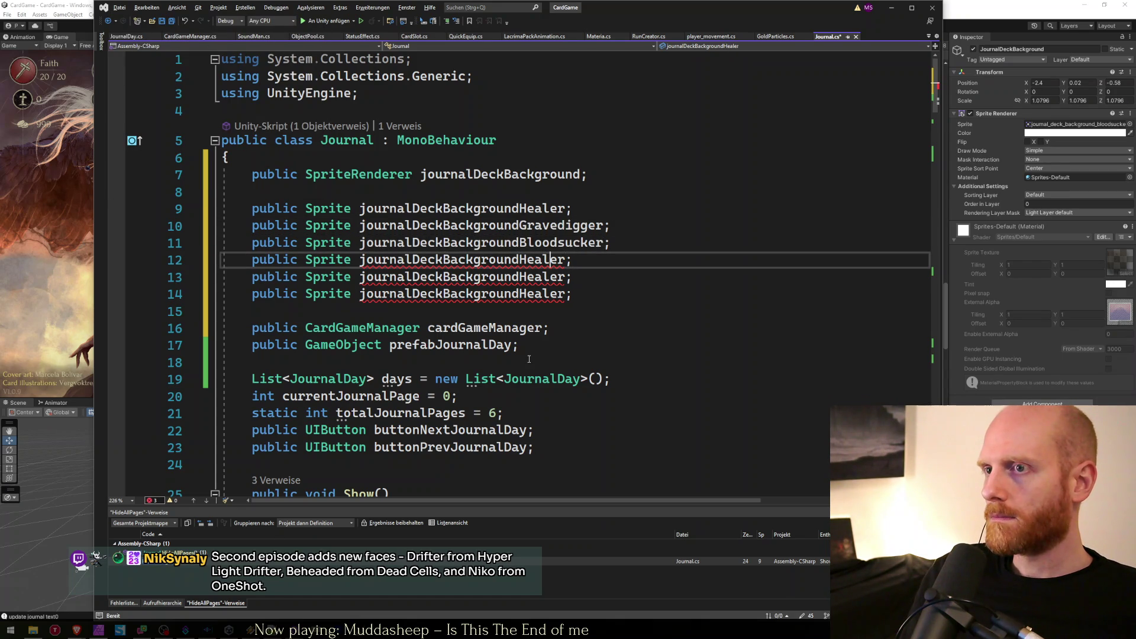
Rename the last three Healer fields to journalDeckBackgroundInvoker, journalDeckBackgroundMercenary and journalDeckBackgroundGambler.
key("Left")
key("ctrl+shift+Right")
key("ctrl+r")
key("ctrl+r")
type("Invoker")
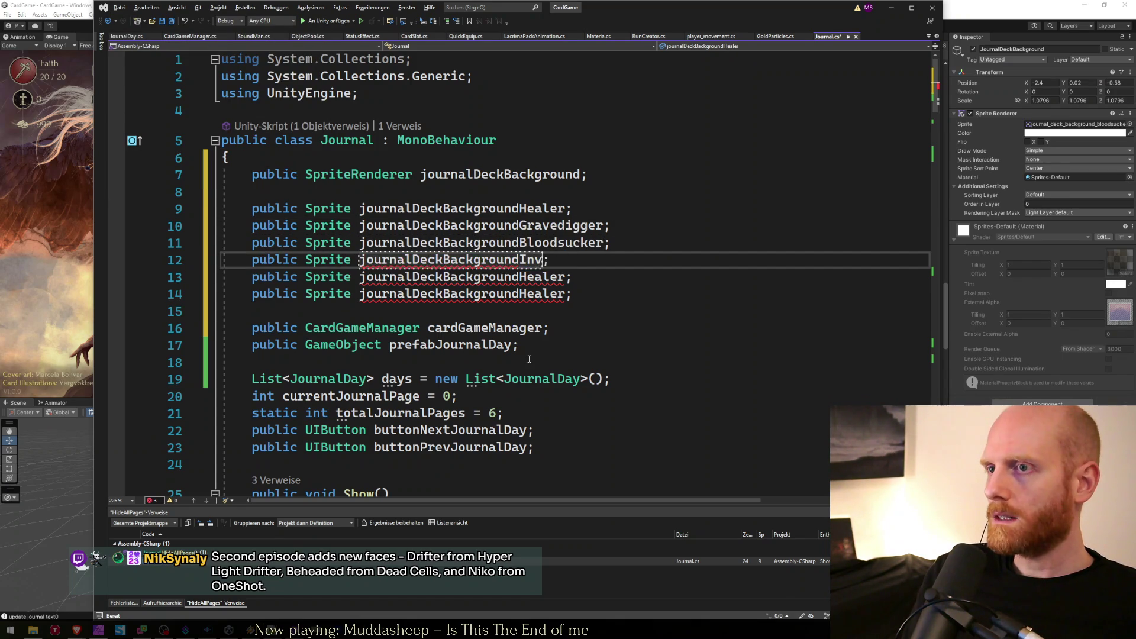
key("Return")
key("Down")
key("ctrl+shift+Right")
key("ctrl+r")
key("ctrl+r")
type("Mercenary")
key("Return")
key("Down")
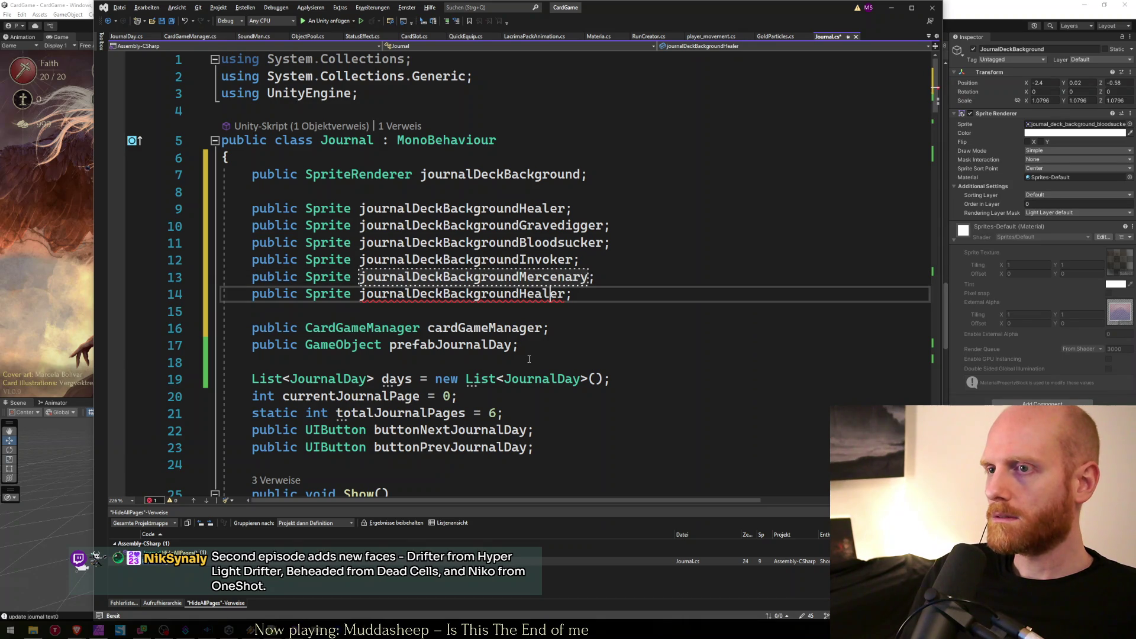
key("ctrl+shift+Right")
key("ctrl+r")
key("ctrl+r")
type("Gambler")
key("Return")
key("Down")
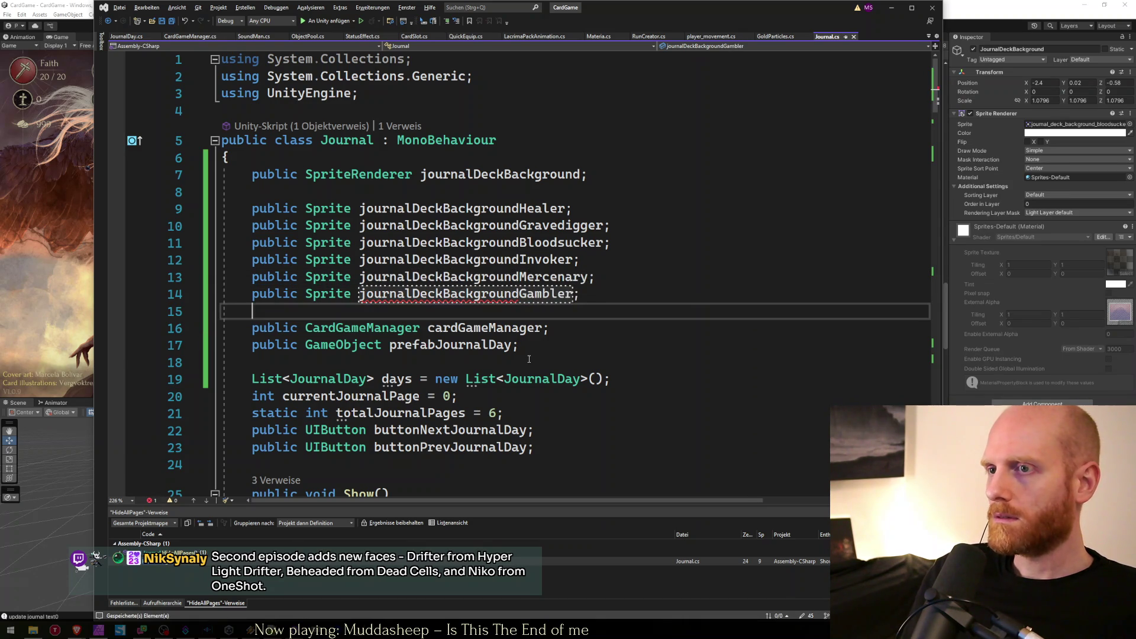
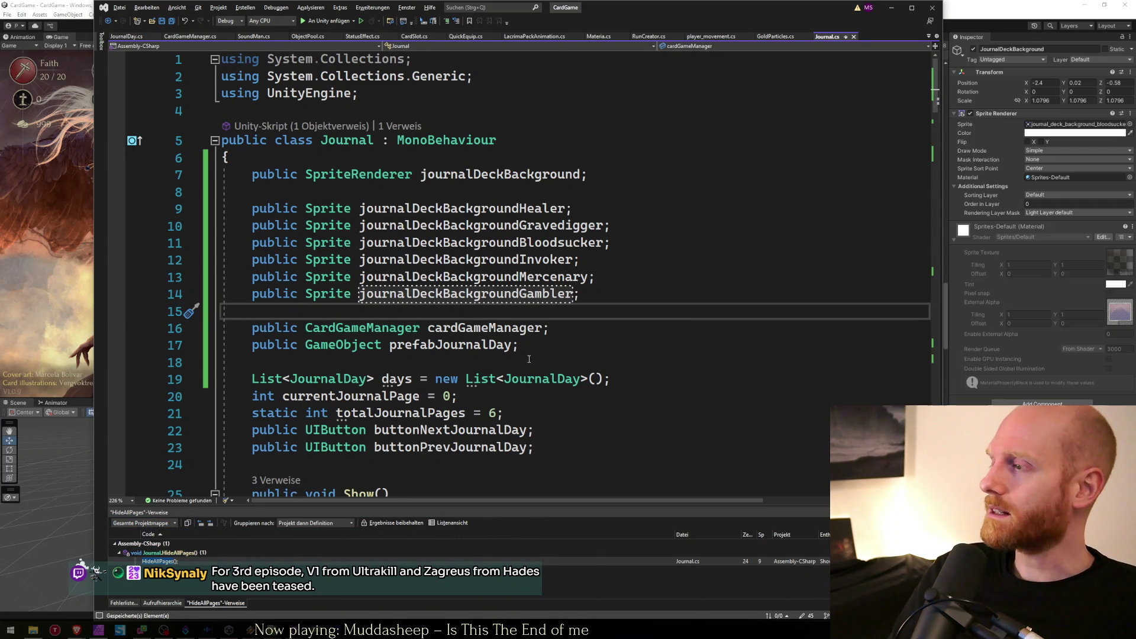
Review the lines below the new deck-background Sprite fields in Journal.cs, then switch to Unity.
key("Down")
key("Down")
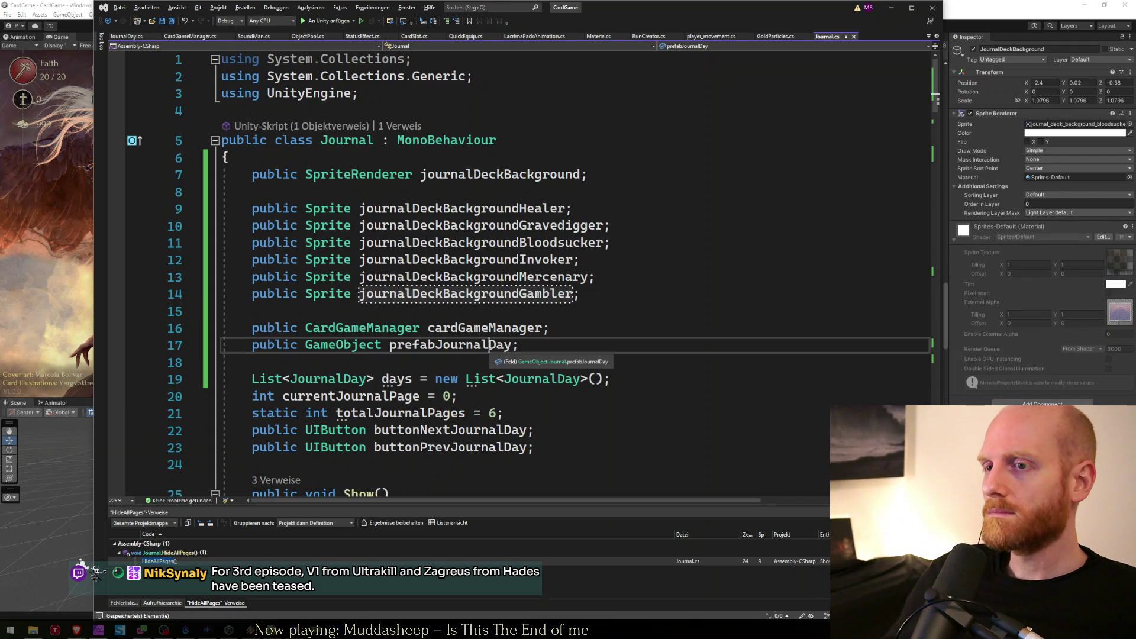
key("Up")
key("Up")
key("Up")
key("Down")
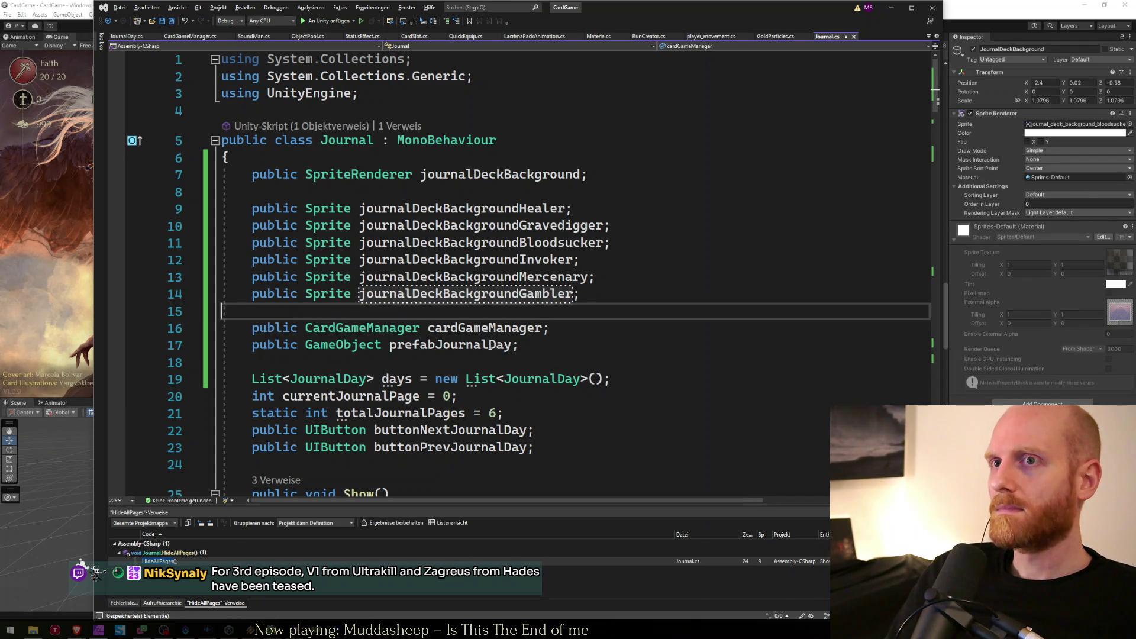
left_click(908, 7)
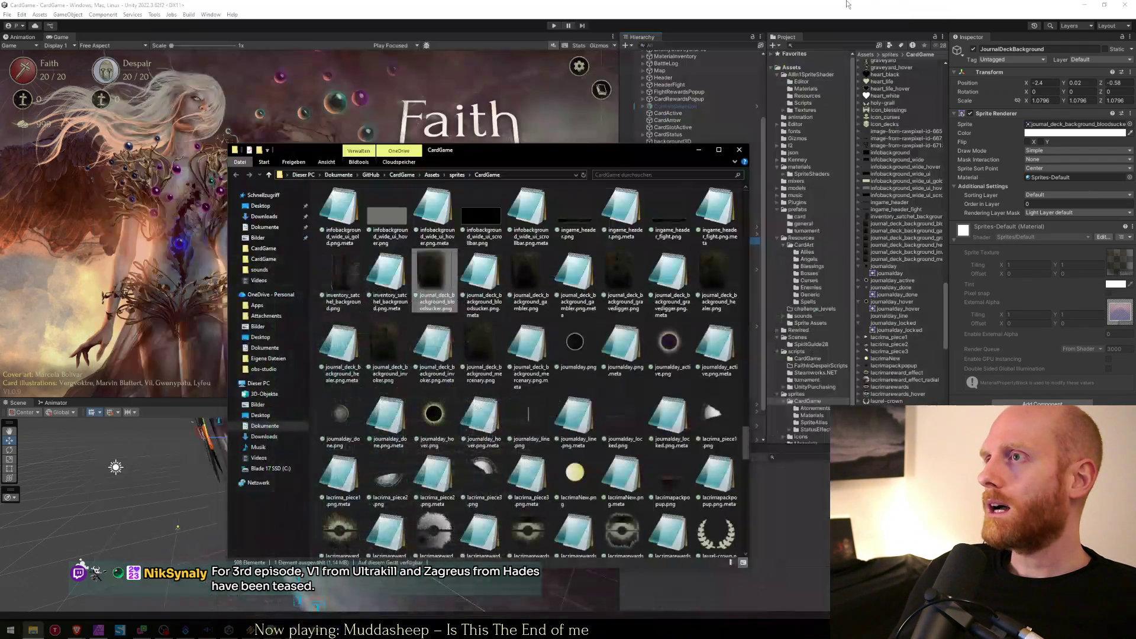
Select the Journal object in the Hierarchy and inspect its deck background sprite slots.
left_click(617, 474)
left_click(686, 234)
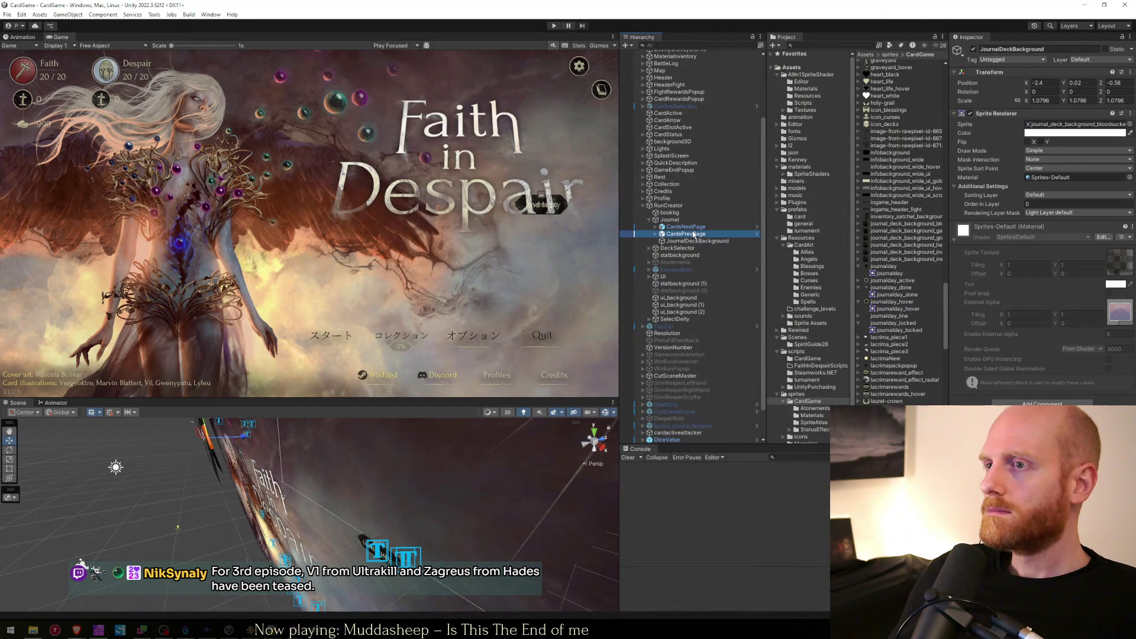
left_click(685, 227)
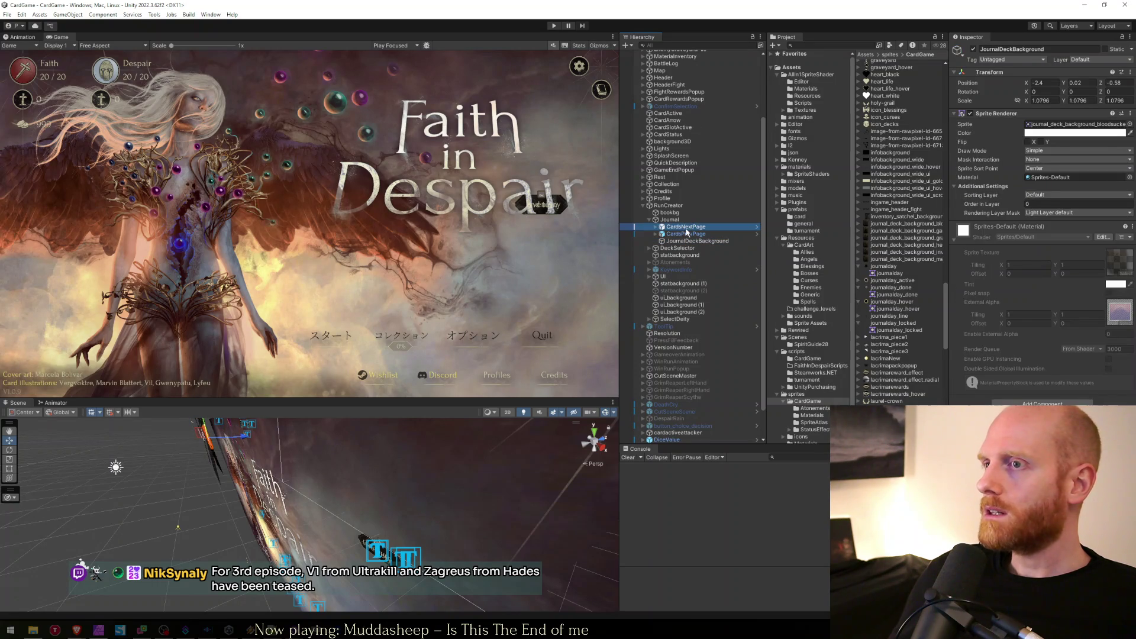
left_click(682, 220)
left_click(1009, 320)
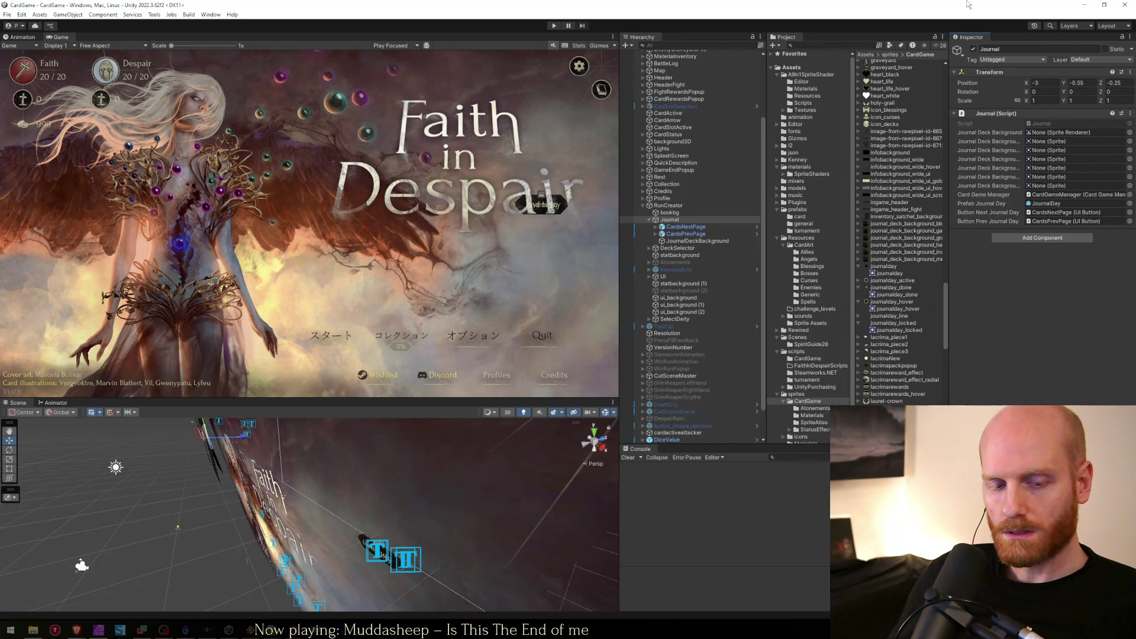
left_click(1079, 140)
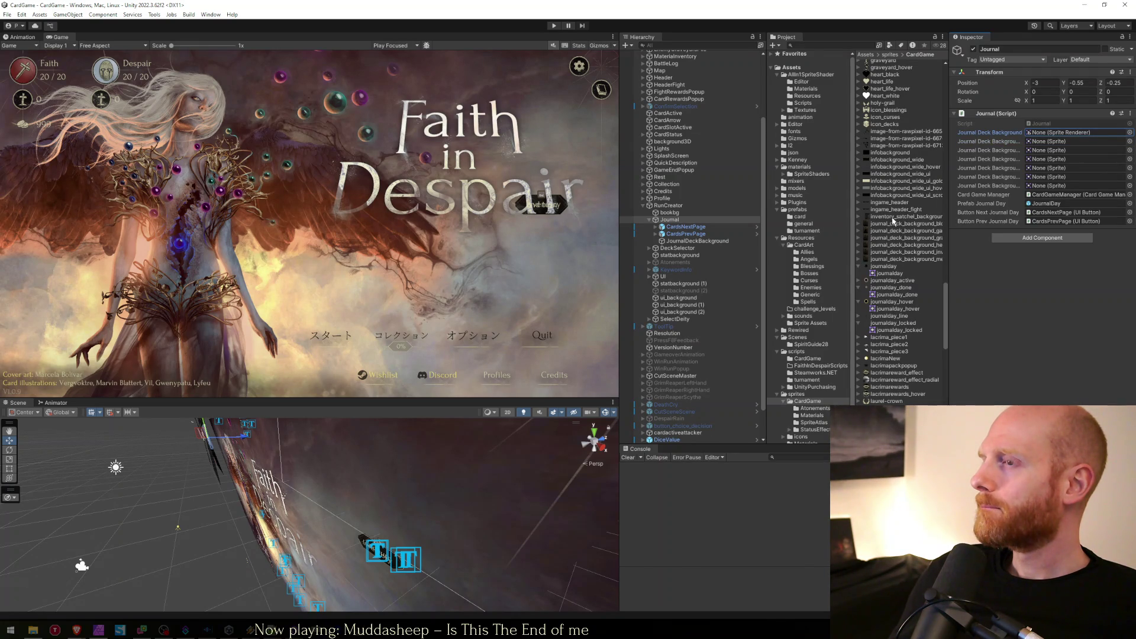
Assign JournalDeckBackground as Journal's background renderer and the bloodsucker sprite to its slot.
left_click_drag(698, 241, 1067, 138)
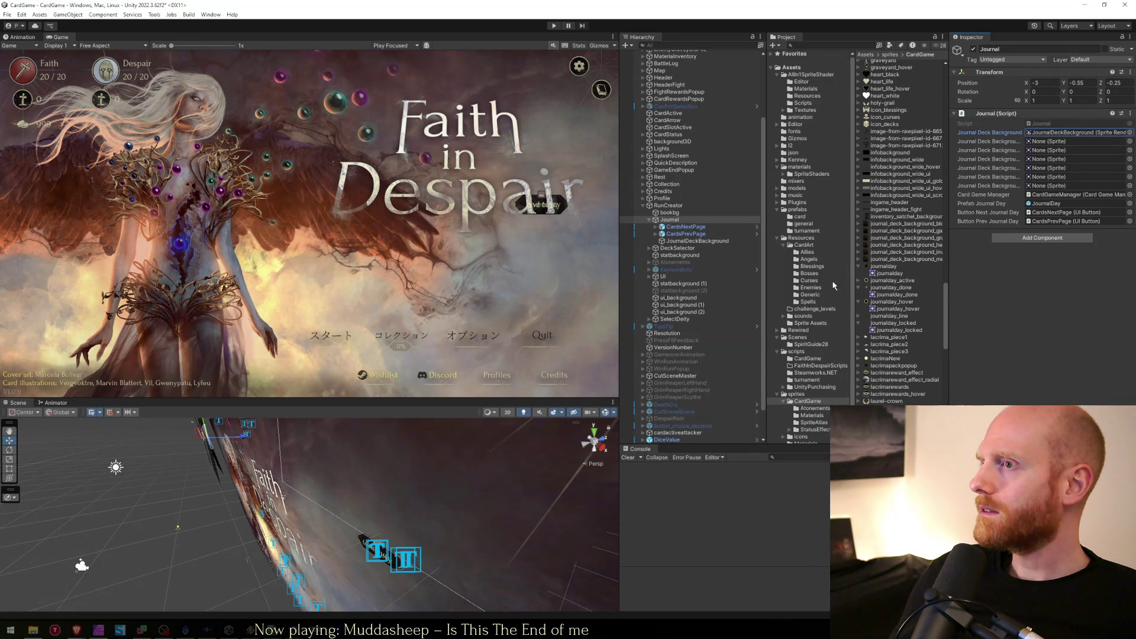
mouse_move(901, 228)
left_mouse_down()
mouse_move(1050, 161)
mouse_move(1014, 159)
left_mouse_up()
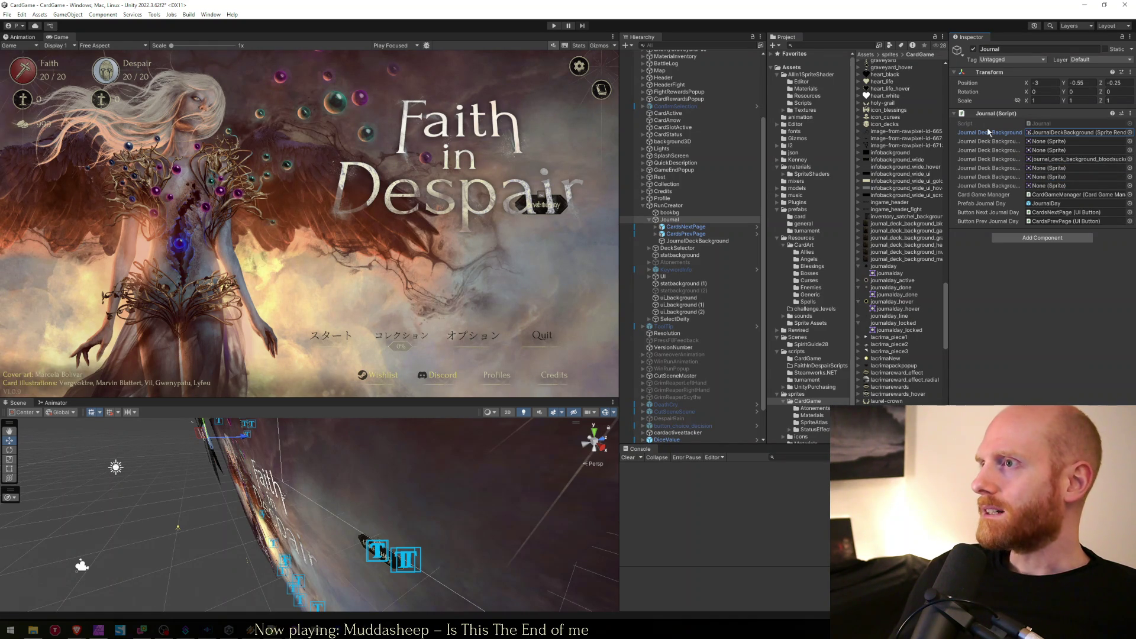
right_click(705, 221)
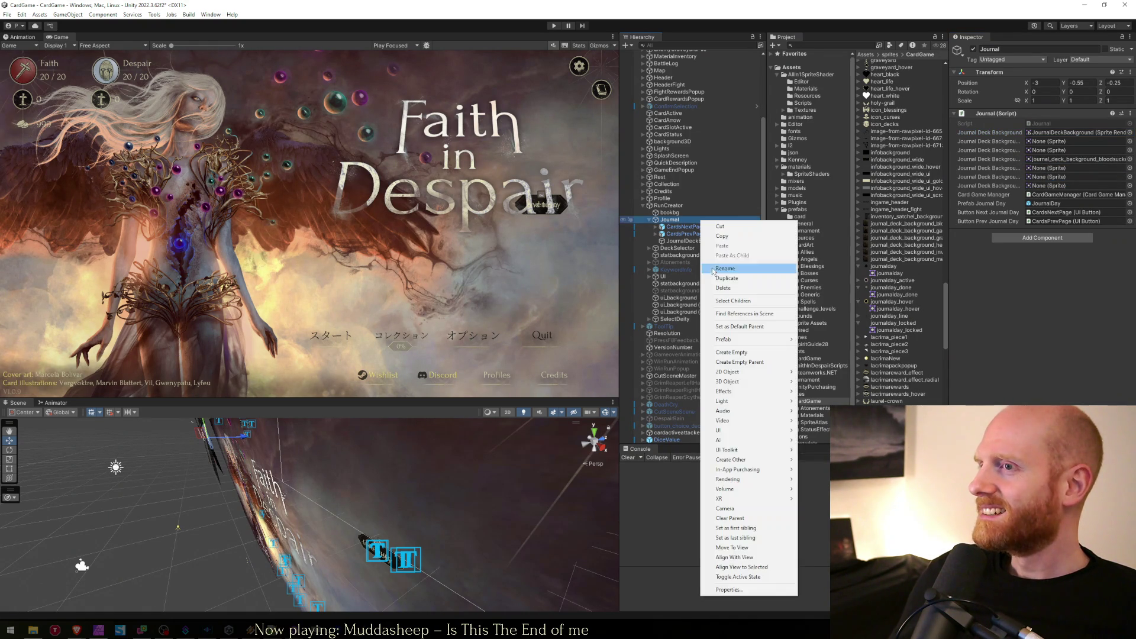
In Journal's properties window, assign the Gambler, Gravedigger, Healer, Invoker and Mercenary background sprites.
left_click(721, 589)
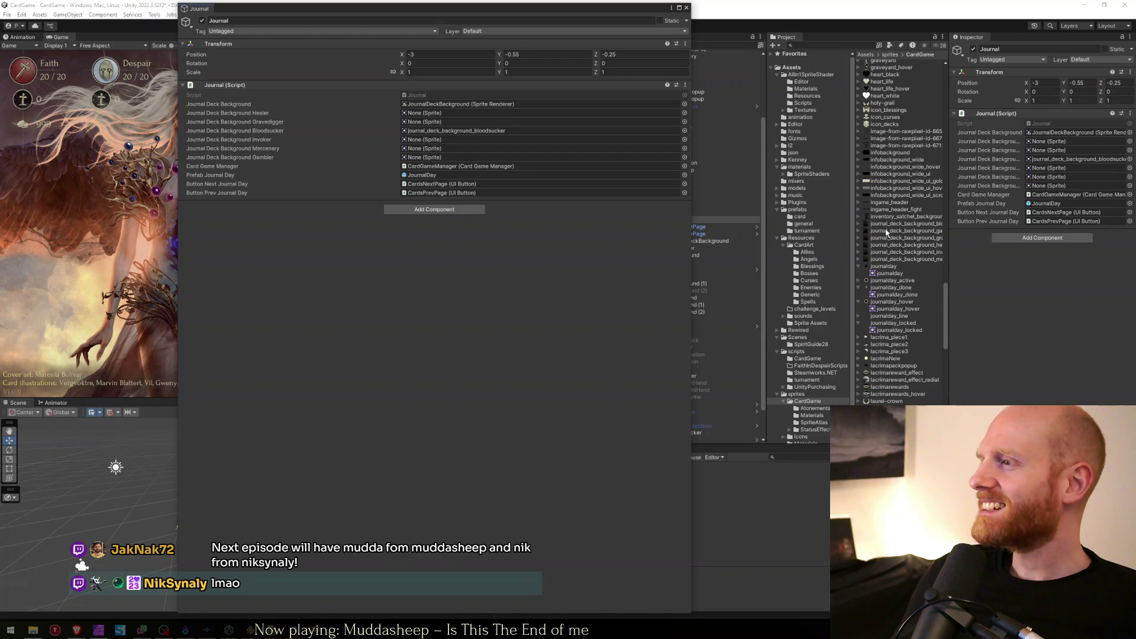
mouse_move(888, 231)
left_mouse_down()
mouse_move(417, 127)
mouse_move(415, 152)
left_mouse_up()
left_click_drag(416, 158, 417, 157)
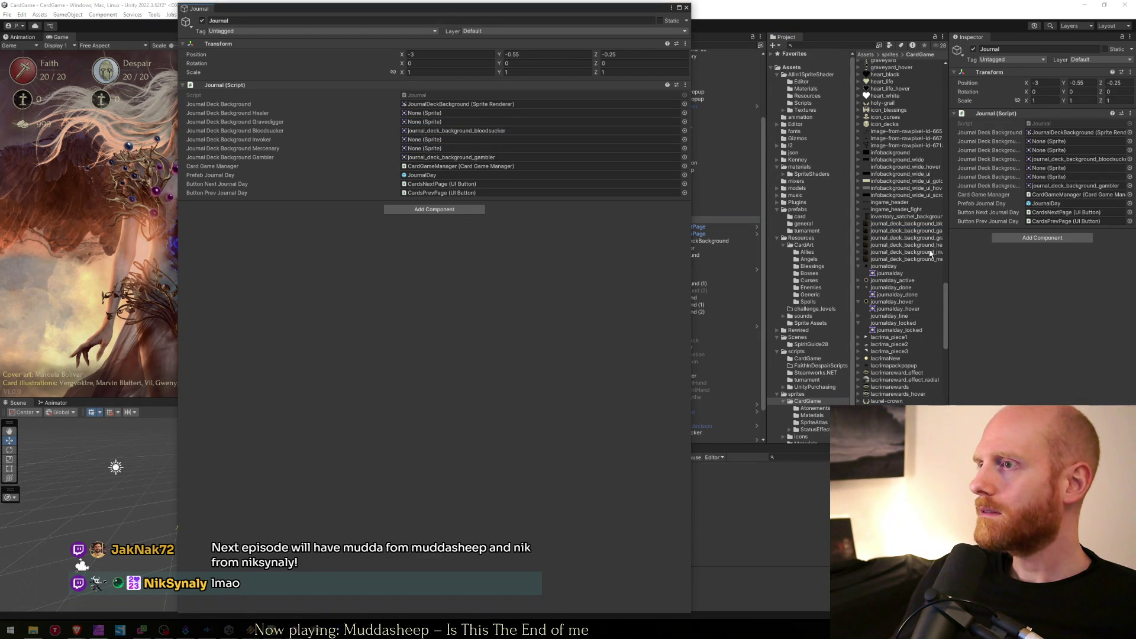
left_click_drag(923, 241, 412, 123)
left_click_drag(905, 245, 410, 118)
left_click_drag(905, 252, 425, 142)
left_click_drag(935, 261, 438, 149)
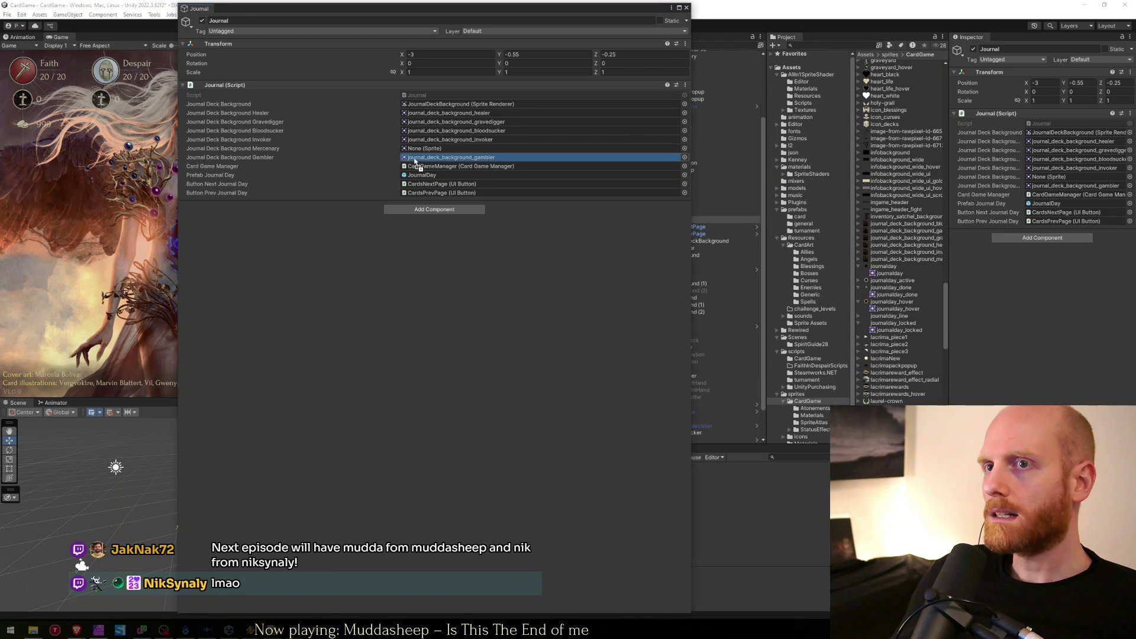
left_click(686, 8)
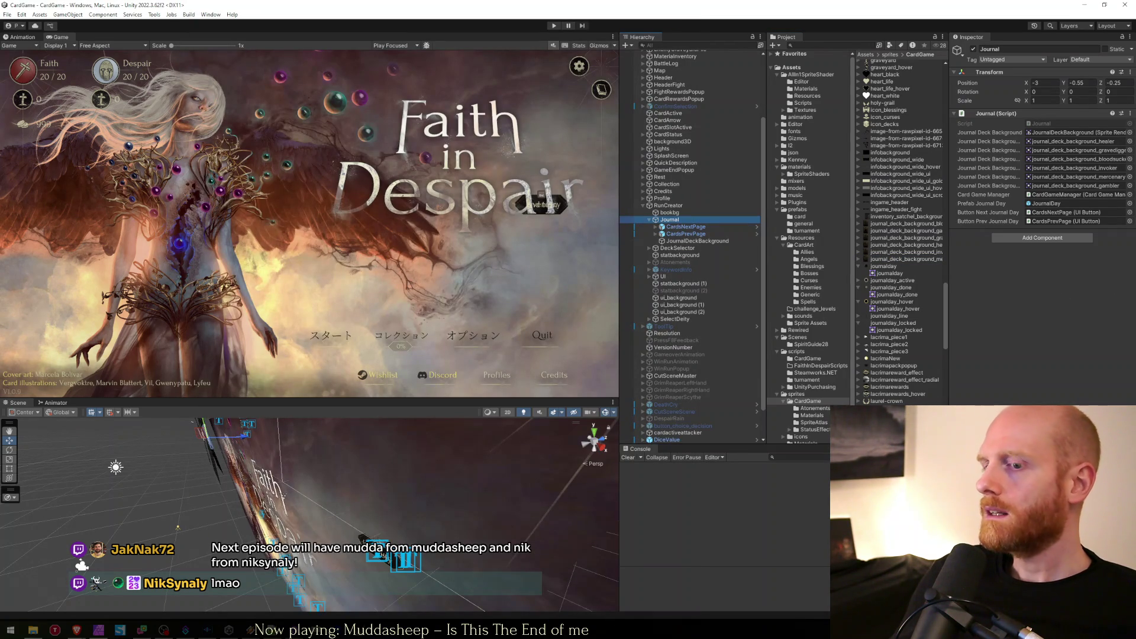
Bring Visual Studio forward and check the currentJournalPage line in Journal.cs.
mouse_move(403, 629)
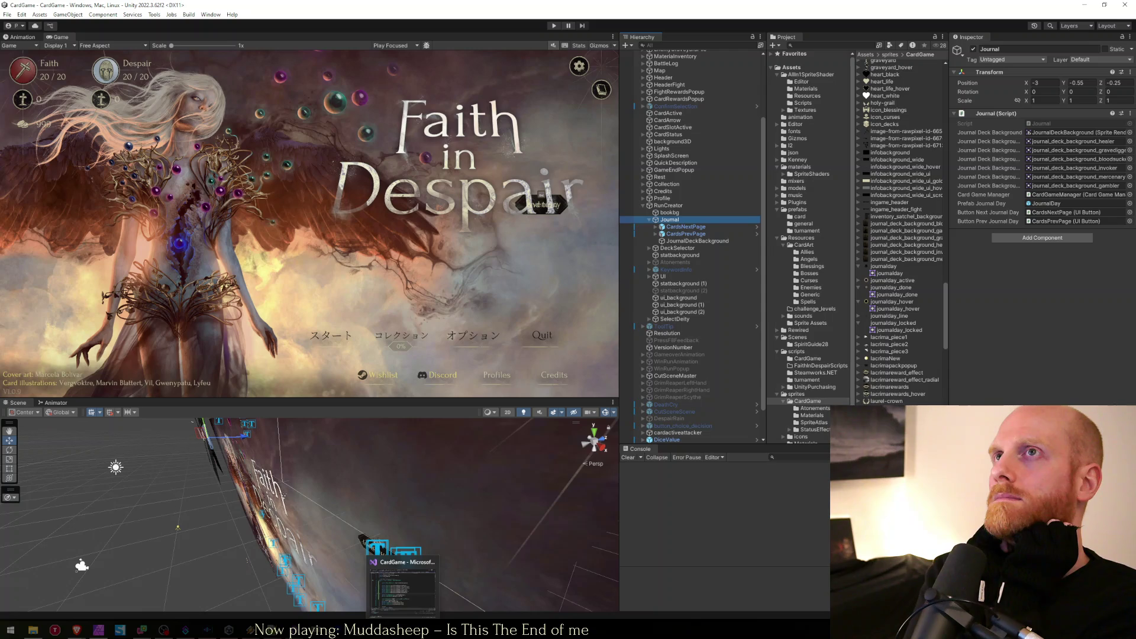
left_click(402, 585)
left_click(479, 393)
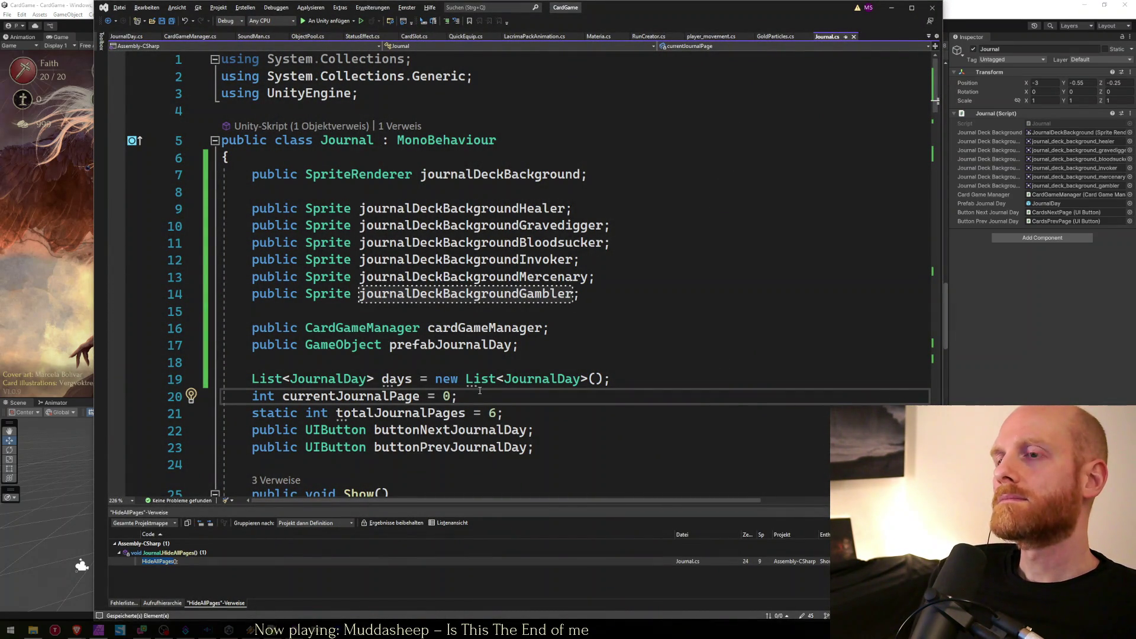
In Unity, move JournalDeckBackground under RunCreator between bookbg and Journal.
key("alt+Tab")
left_click(691, 210)
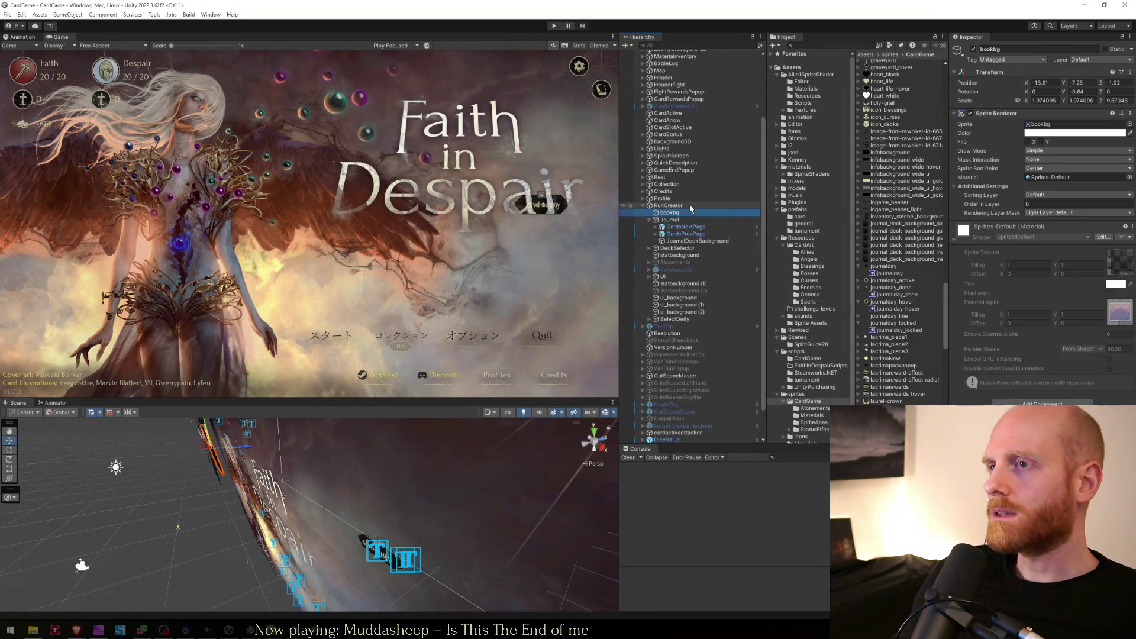
left_click(680, 220)
left_click(681, 241)
left_click_drag(678, 219, 679, 219)
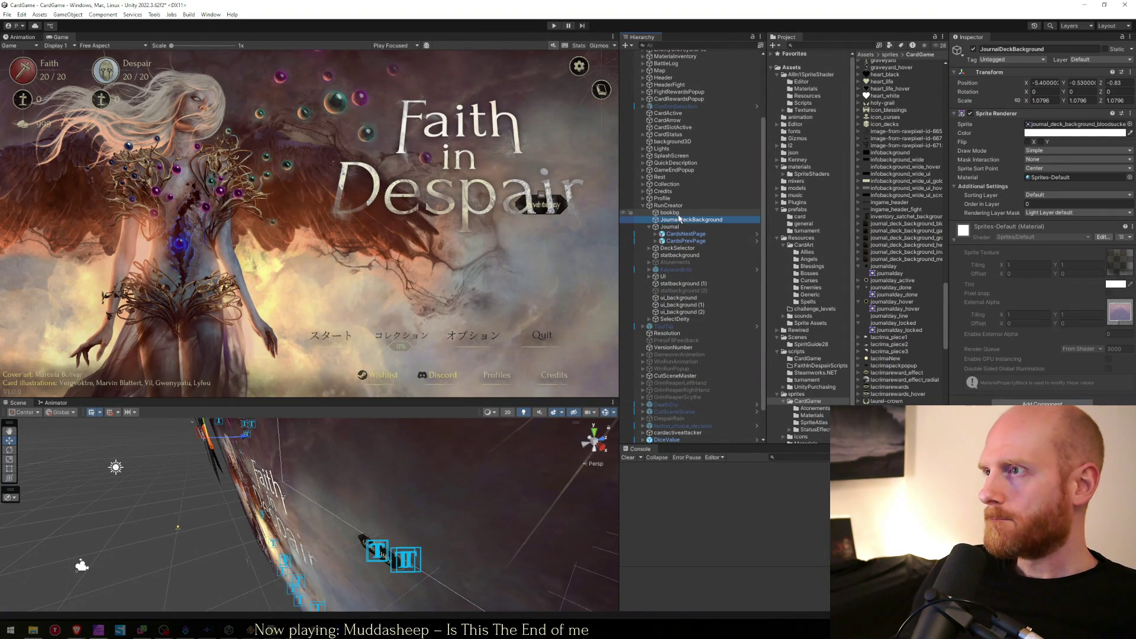
left_click(674, 213)
key("Up")
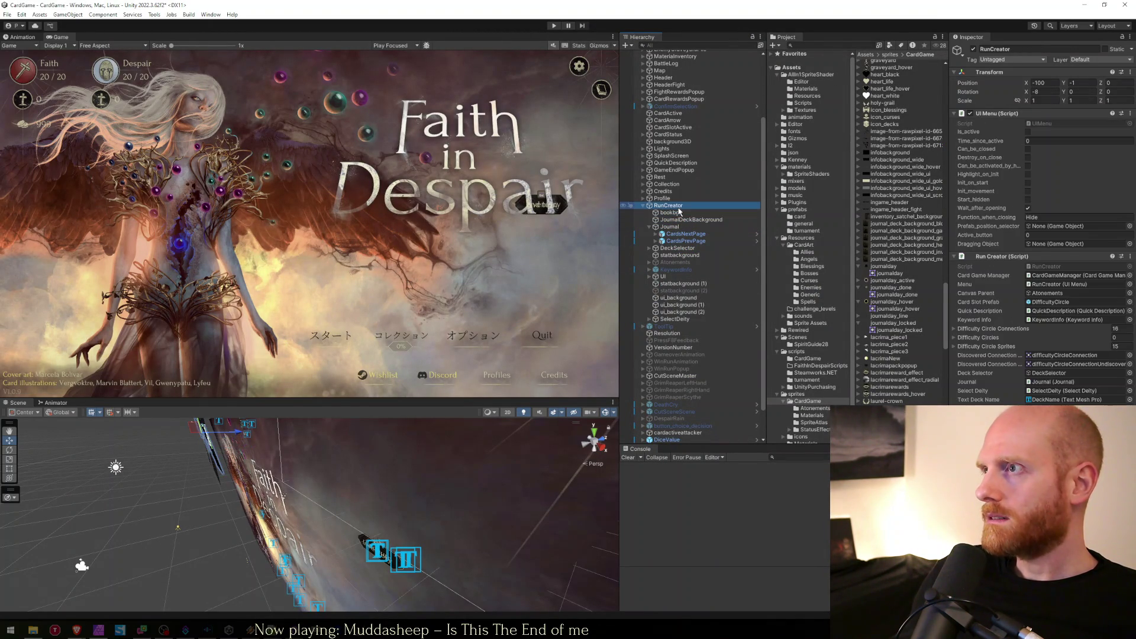
left_click(674, 228)
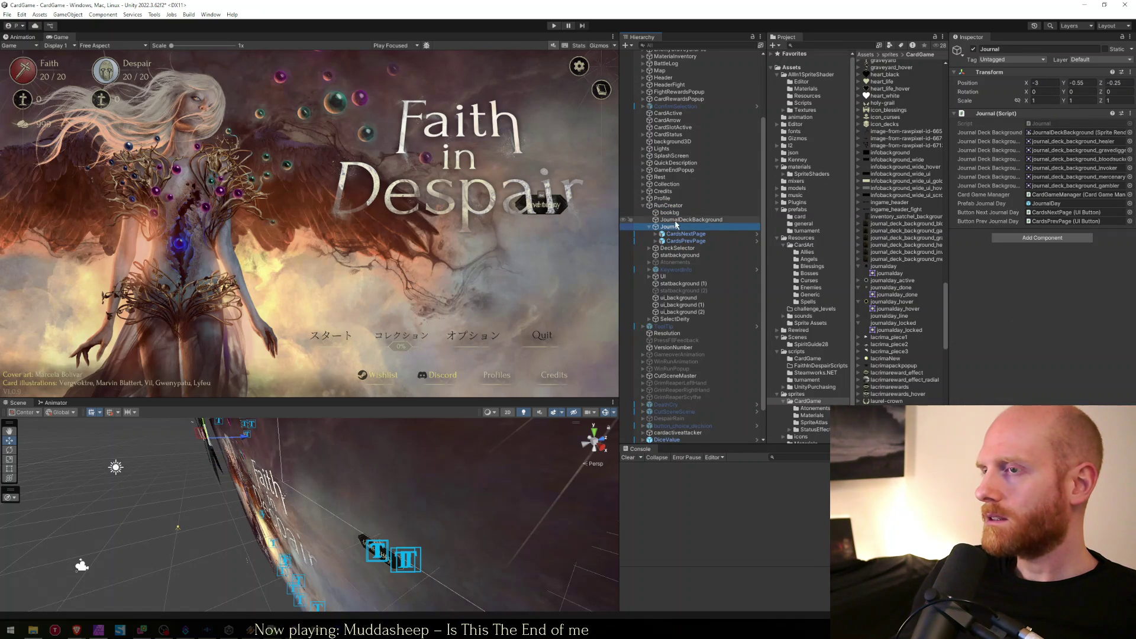
left_click(675, 205)
key("alt+Tab")
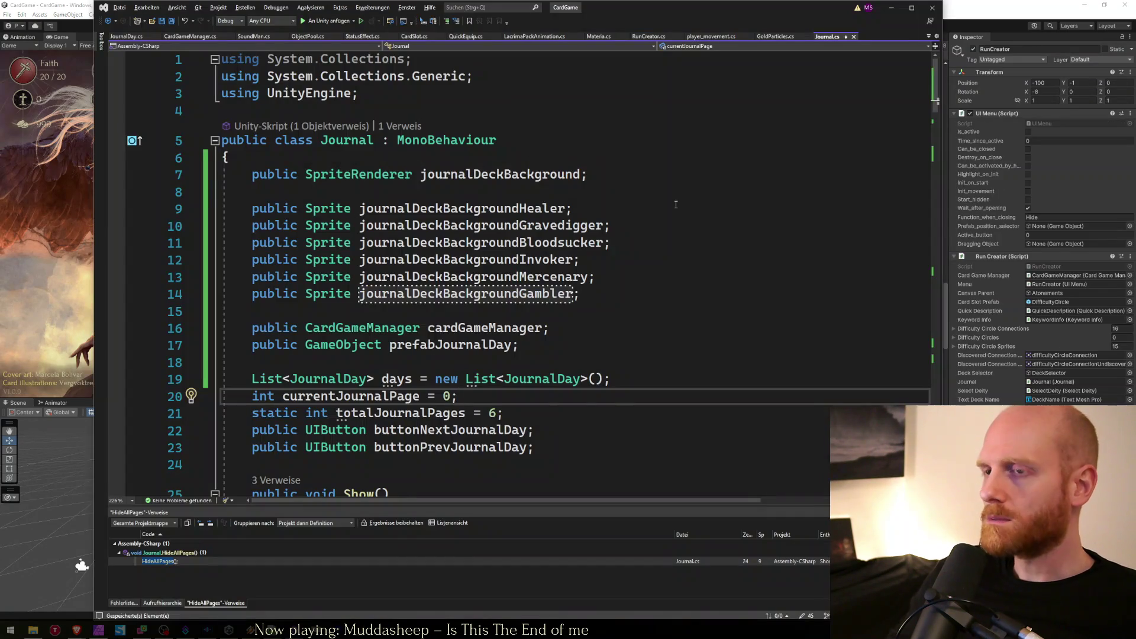
Cut the deck background fields from Journal.cs and paste them into RunCreator.cs after lockedIcons.
key("Up")
key("Up")
key("Up")
key("Up")
key("Up")
key("Up")
key("Down")
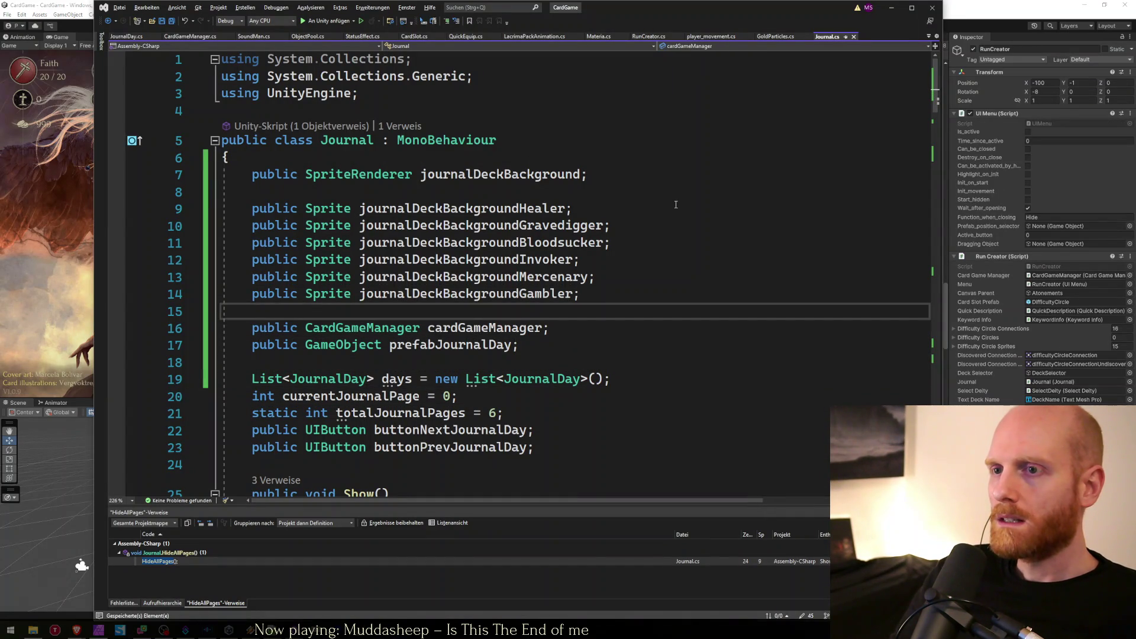
key("shift+Up")
key("shift+Up")
key("shift+Up")
key("shift+Up")
key("ctrl+c")
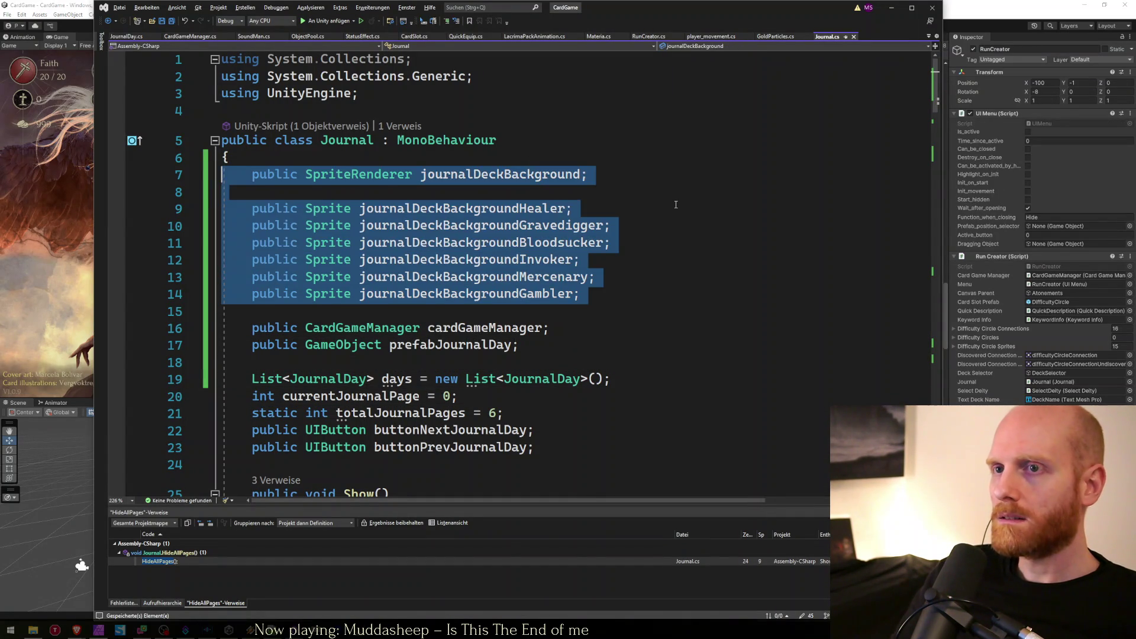
key("Delete")
key("ctrl+Tab")
key("ctrl+Tab")
key("Down")
key("Down")
key("Down")
key("Down")
key("Down")
key("Down")
key("Down")
key("Down")
key("Down")
key("Down")
key("Up")
key("Up")
key("Up")
key("Down")
key("ctrl+v")
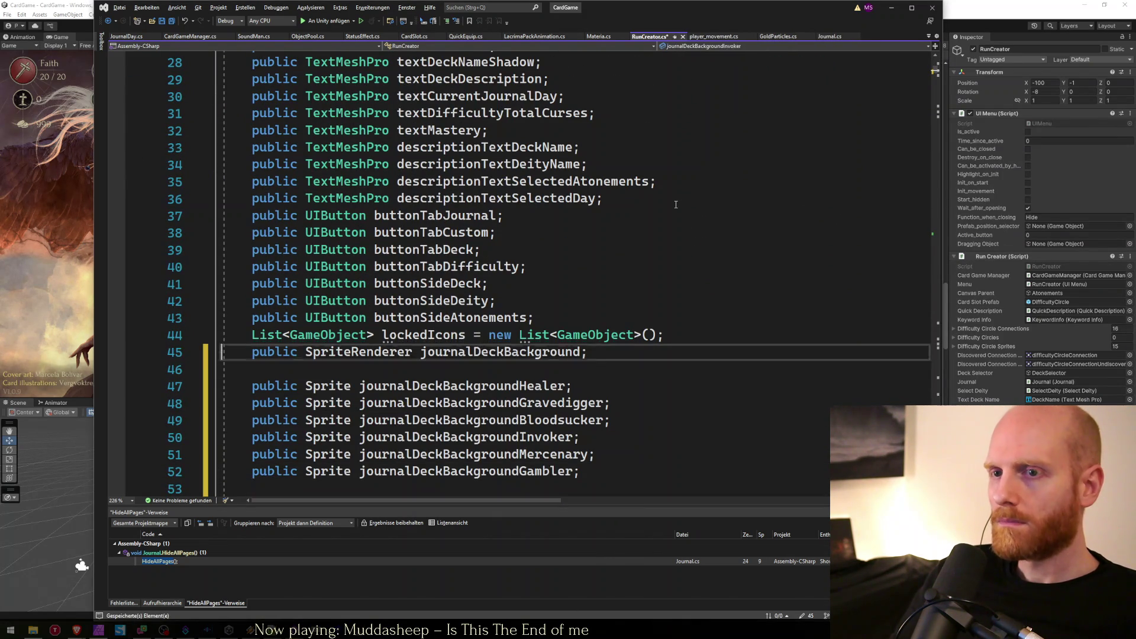
key("Return")
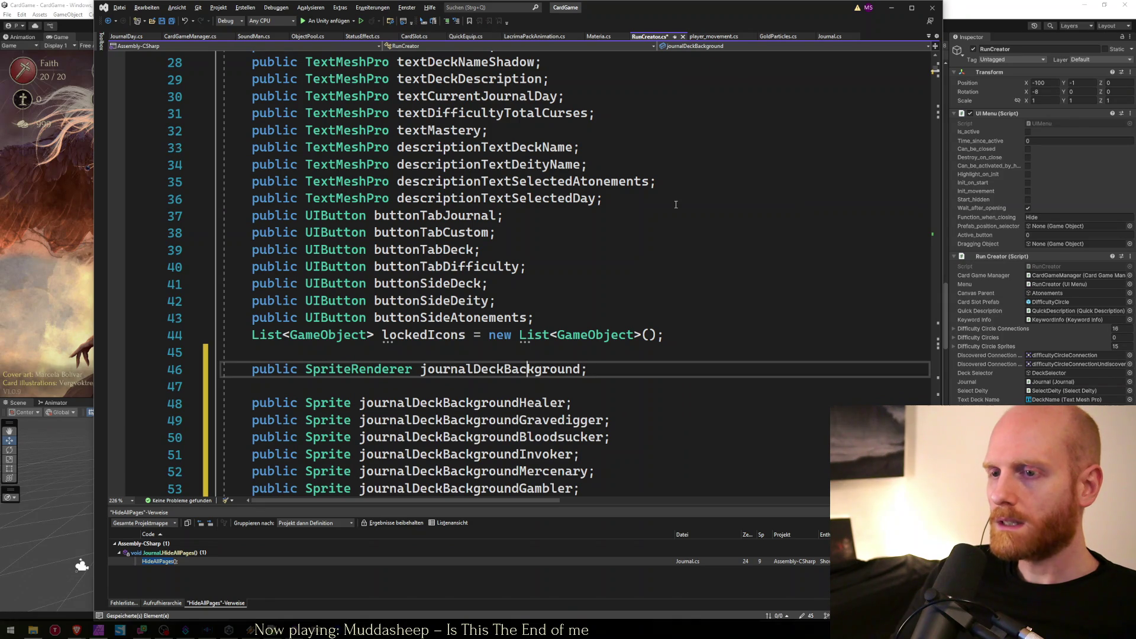
Rename the renderer field to deckBackground and drop 'journal' from the Healer and Gravedigger fields.
key("ctrl+shift+Left")
type("d")
key("Down")
key("Down")
key("ctrl+shift+Left")
key("BackSpace")
type("d")
key("Down")
key("ctrl+shift+Left")
type("d")
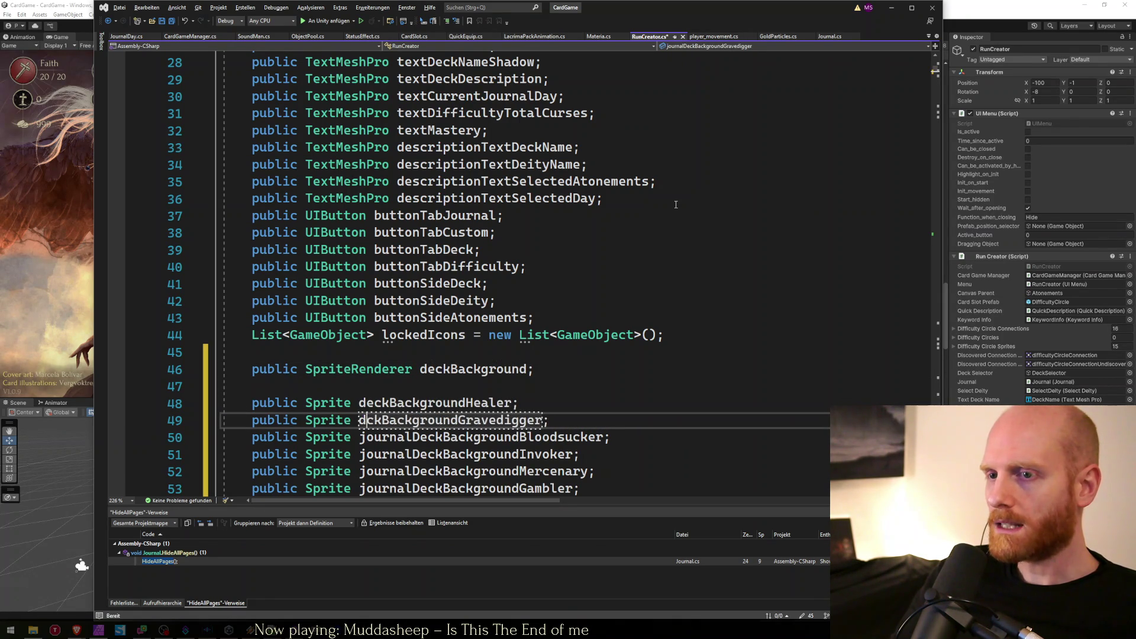
type("e")
key("Down")
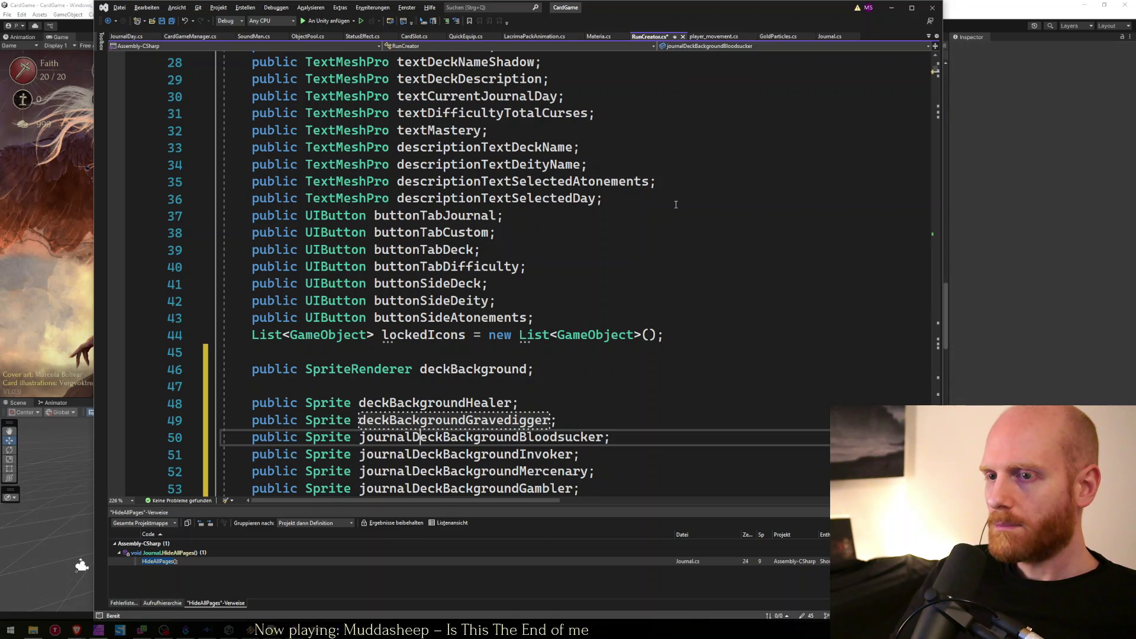
Drop the 'journal' prefix from the Bloodsucker, Invoker, Mercenary and Gambler sprite fields.
key("ctrl+shift+Left")
type("d")
key("Delete")
key("Delete")
key("Down")
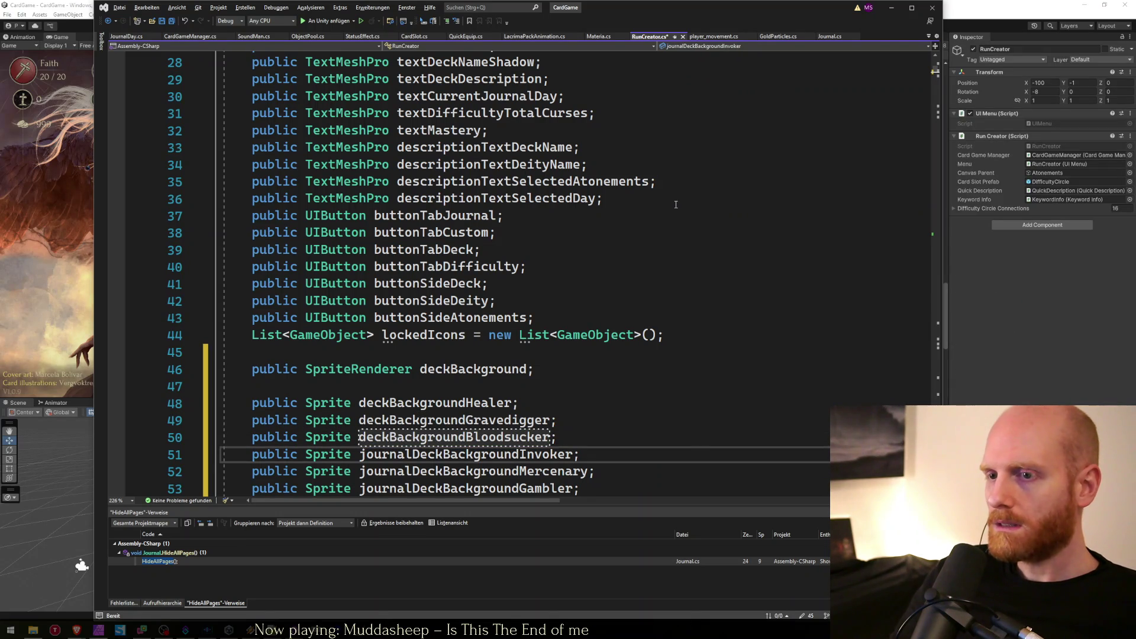
key("ctrl+shift+Left")
type("d")
key("Down")
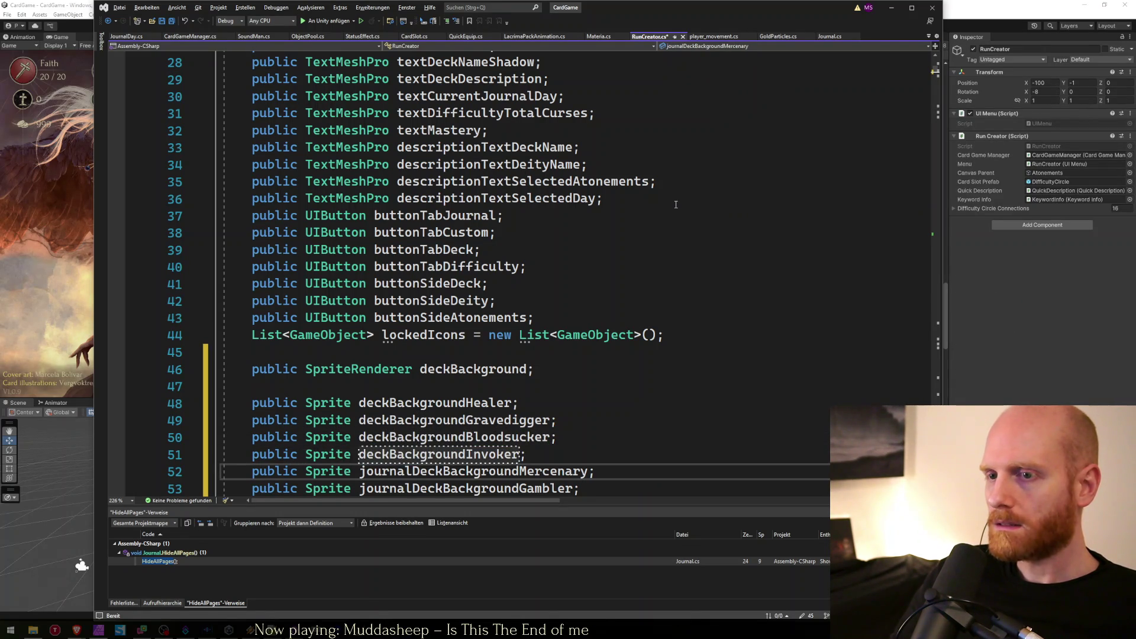
key("ctrl+shift+Left")
type("d")
key("Down")
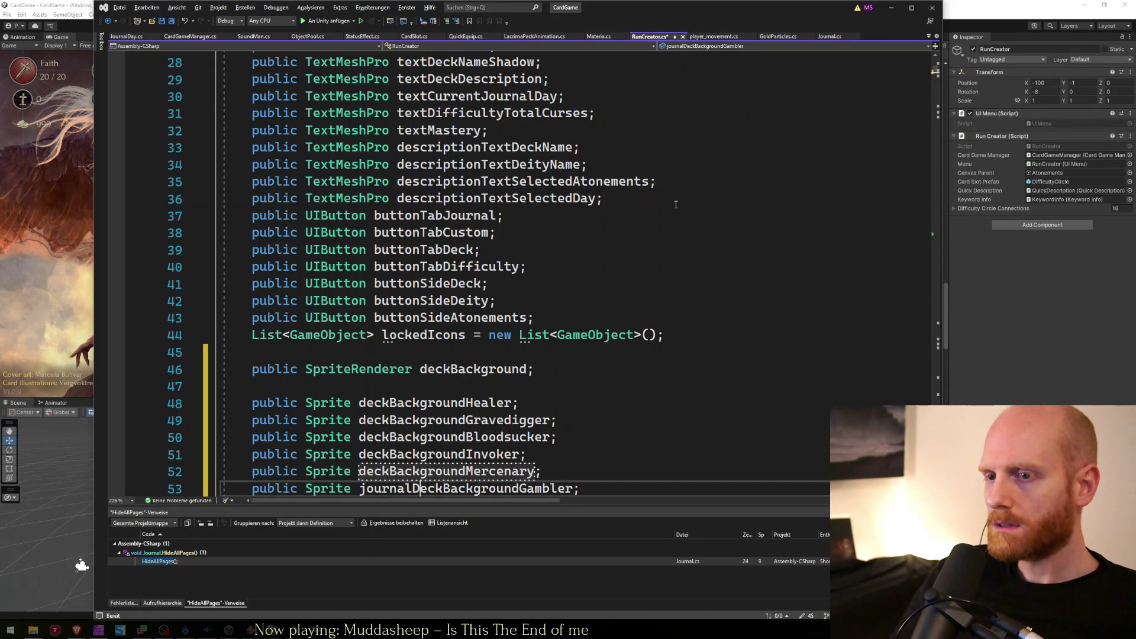
key("ctrl+shift+Left")
type("d")
scroll(676, 204, "down", 1)
scroll(676, 204, "down", 1)
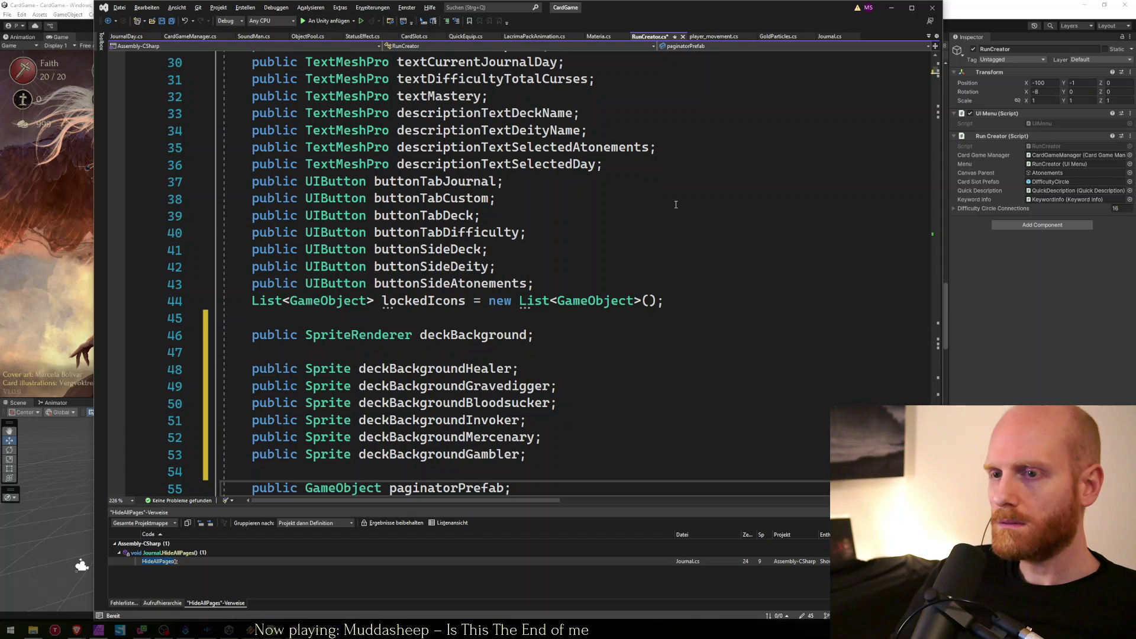
Save RunCreator.cs and remove the blank line before the sprite fields.
key("ctrl+s")
left_click(560, 337)
key("Down")
key("Delete")
left_click(1080, 335)
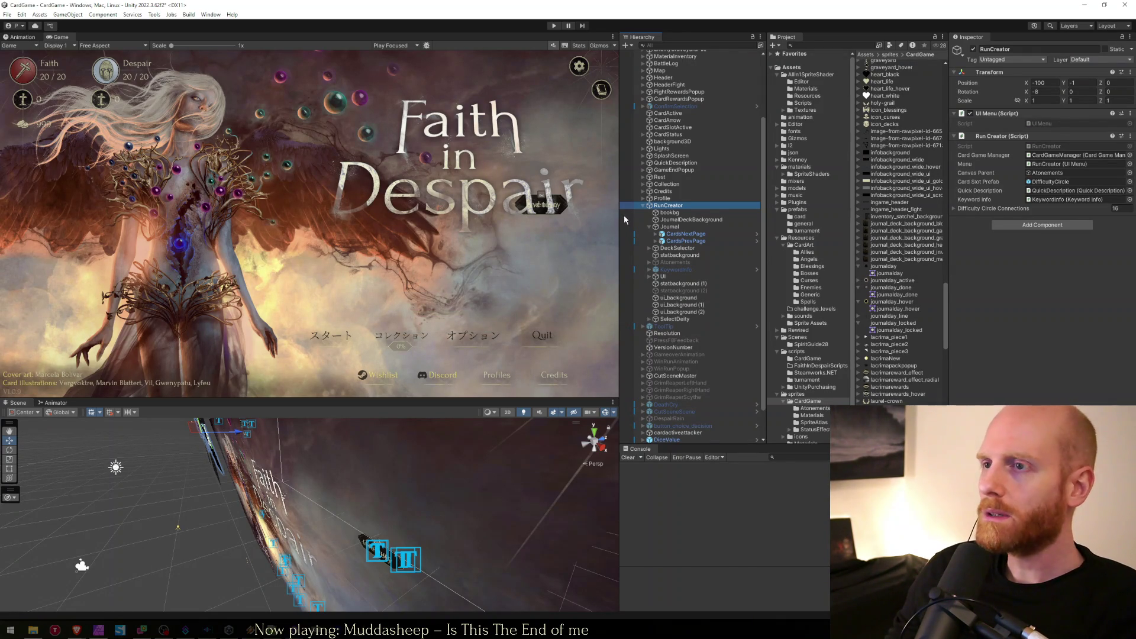
Open RunCreator's properties window and assign JournalDeckBackground to its Deck Background field.
left_click(688, 206)
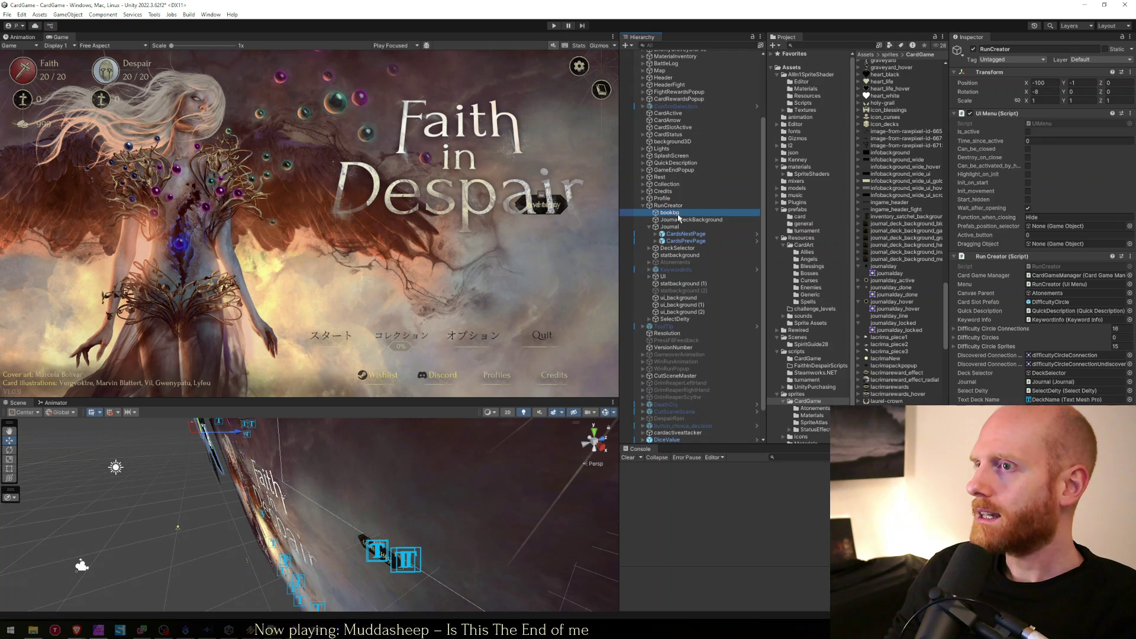
scroll(1006, 296, "down", 2)
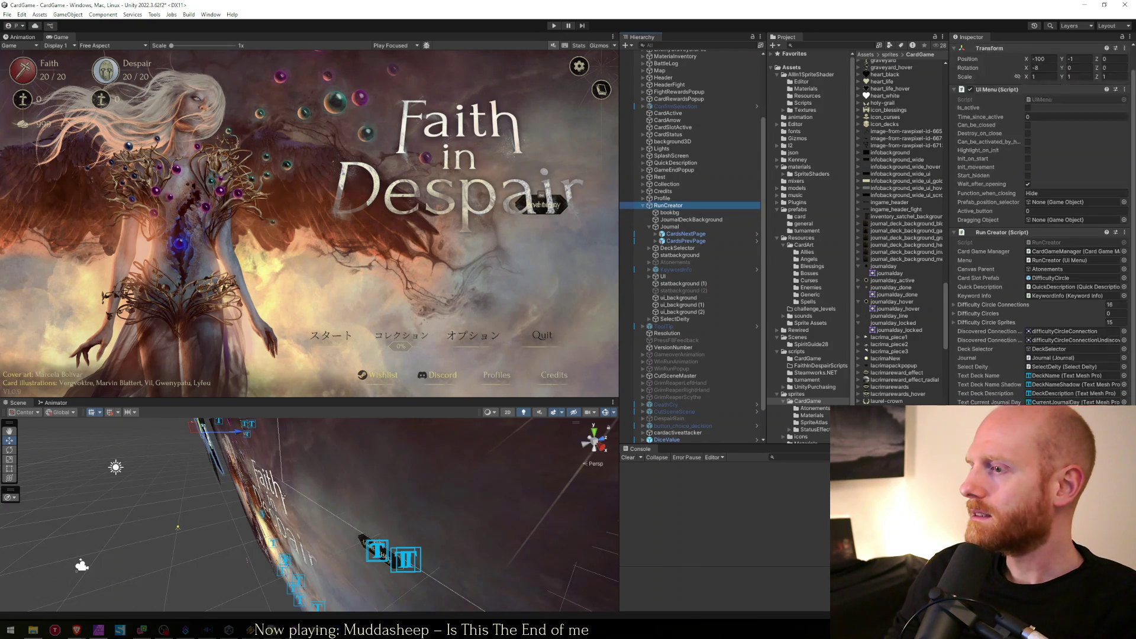
right_click(675, 207)
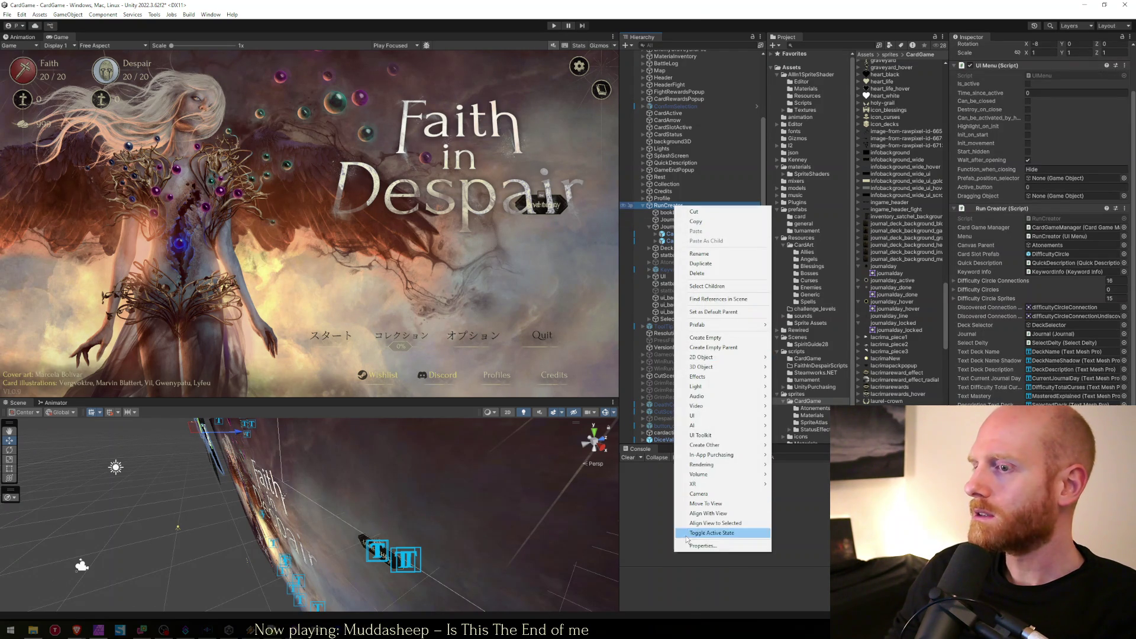
left_click(702, 545)
left_click_drag(644, 4, 535, 11)
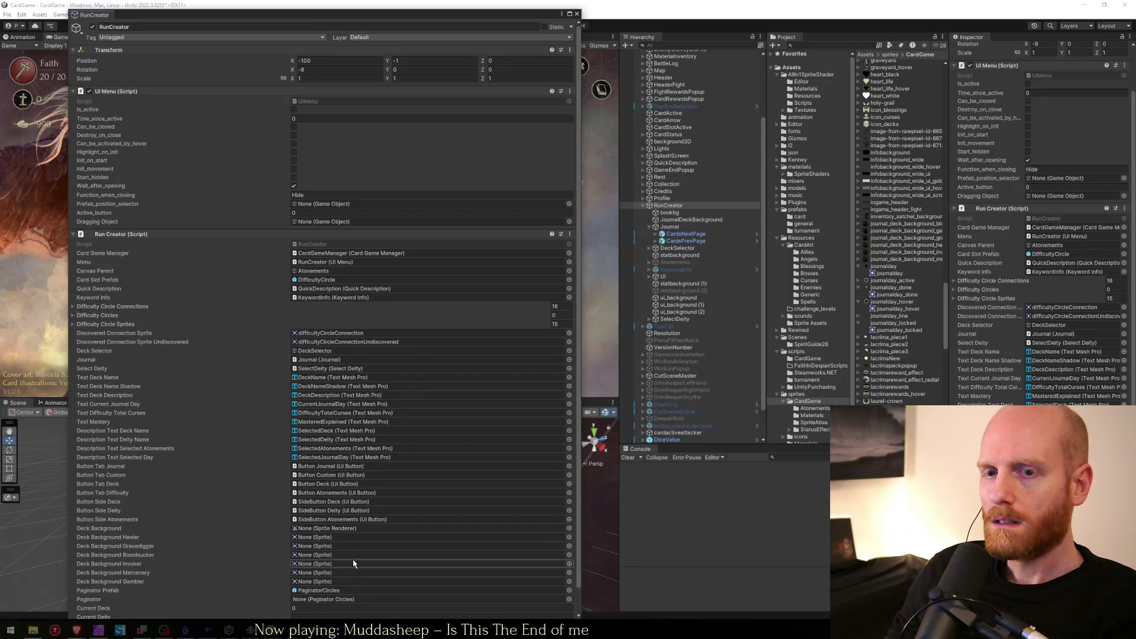
left_click_drag(670, 213, 330, 531)
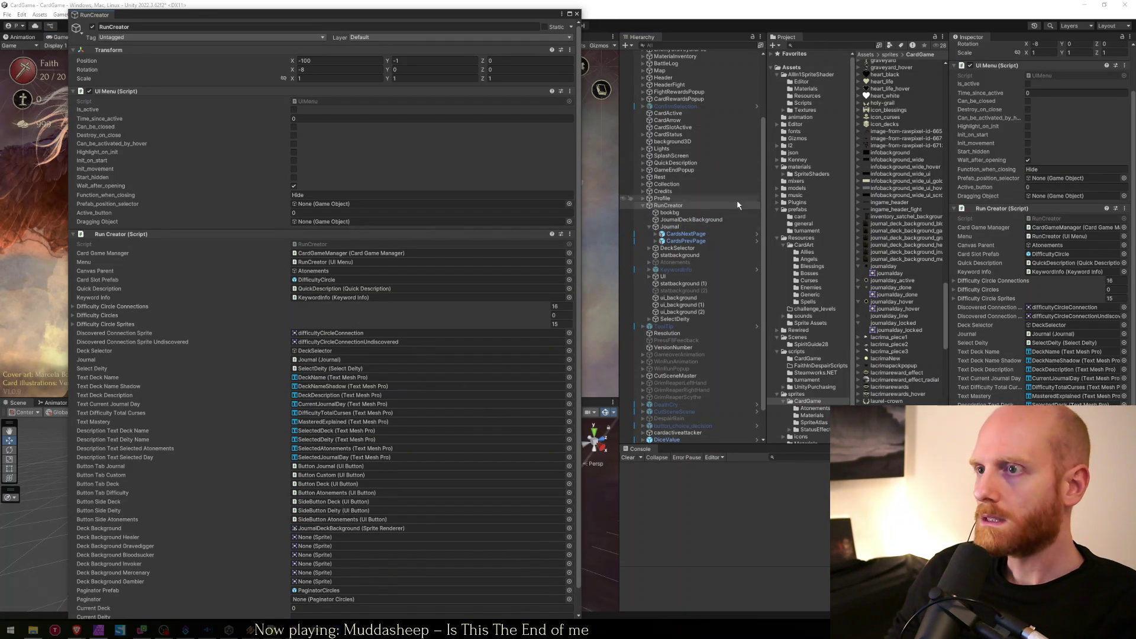
Assign the bloodsucker, gravedigger, healer, invoker, mercenary and gambler sprites to their Deck Background slots.
mouse_move(890, 225)
left_mouse_down()
mouse_move(185, 564)
mouse_move(304, 560)
left_mouse_up()
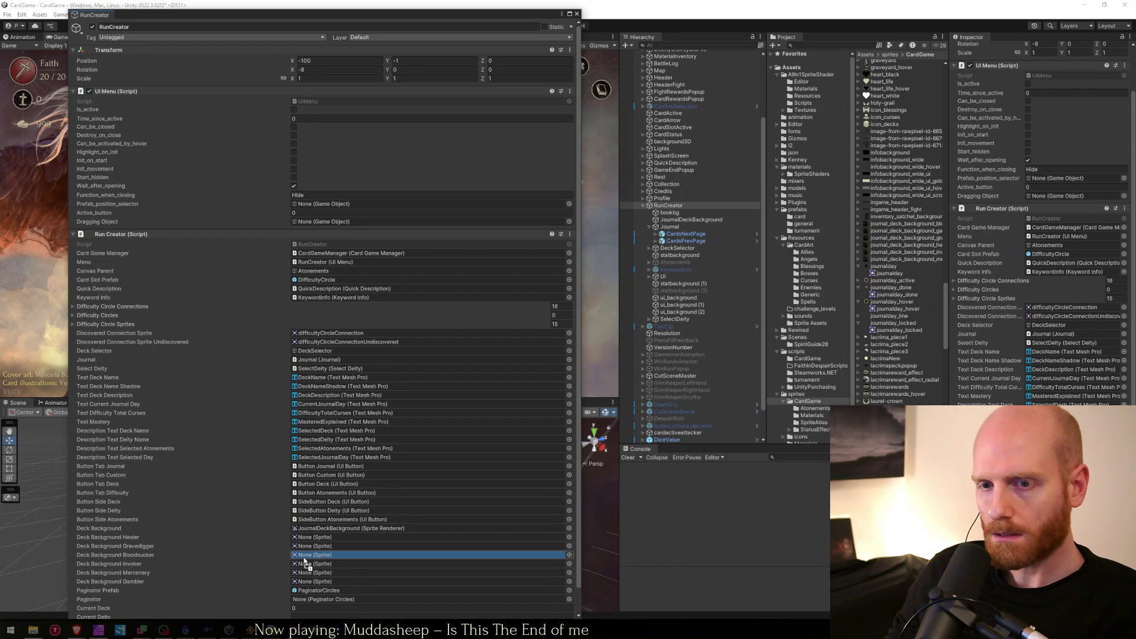
left_click_drag(305, 561, 306, 556)
left_click_drag(68, 504, 316, 502)
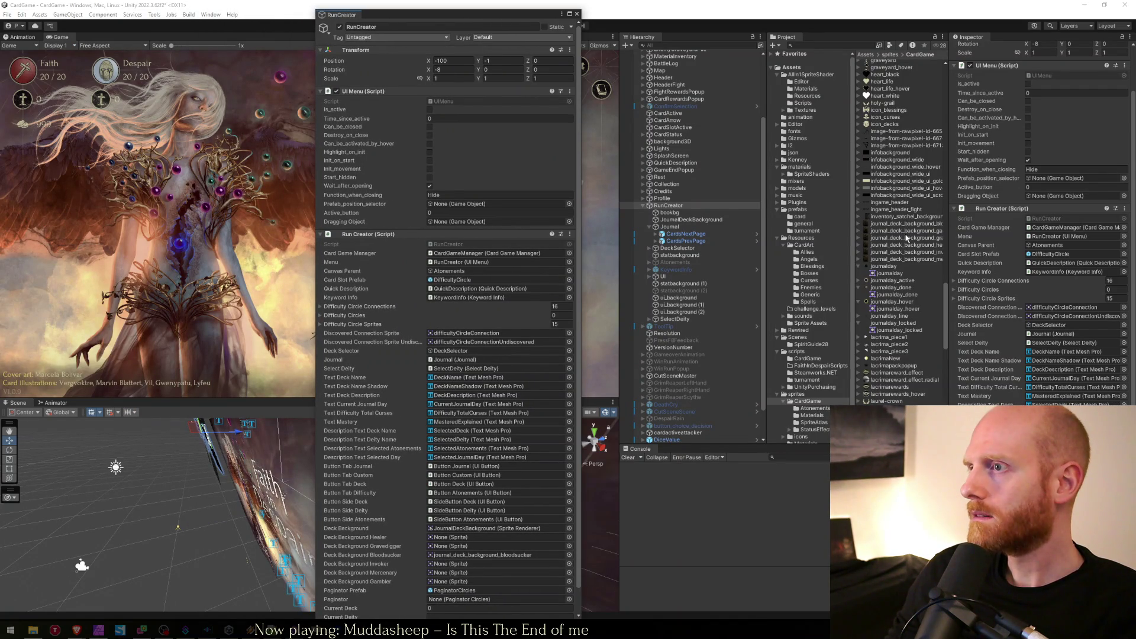
left_click_drag(479, 488, 467, 545)
left_click_drag(936, 249, 450, 537)
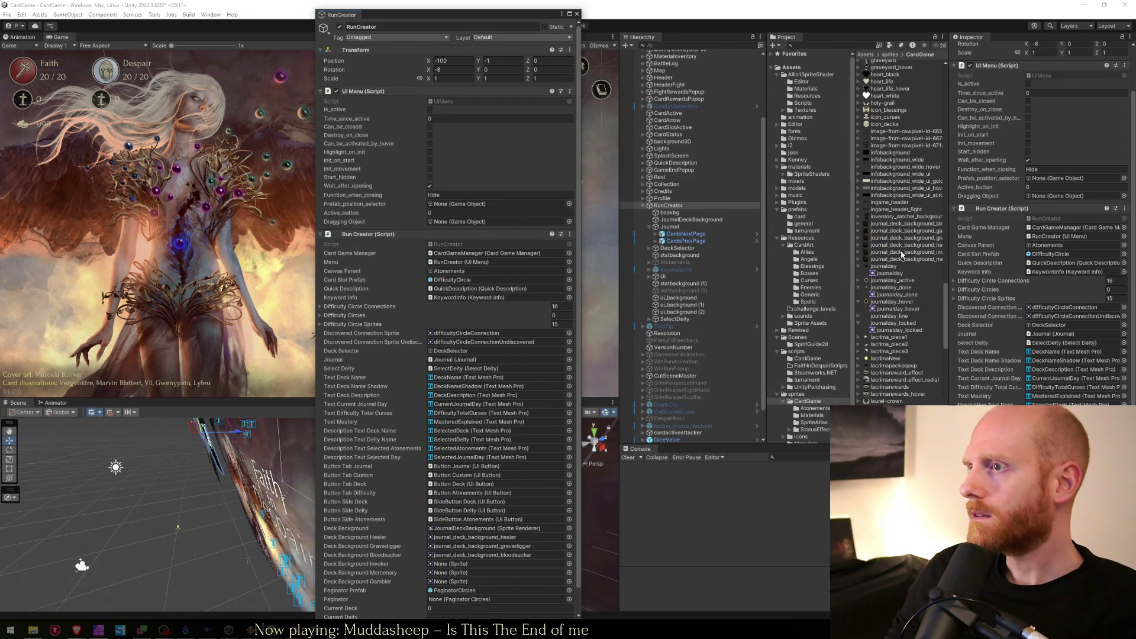
left_click_drag(901, 255, 470, 563)
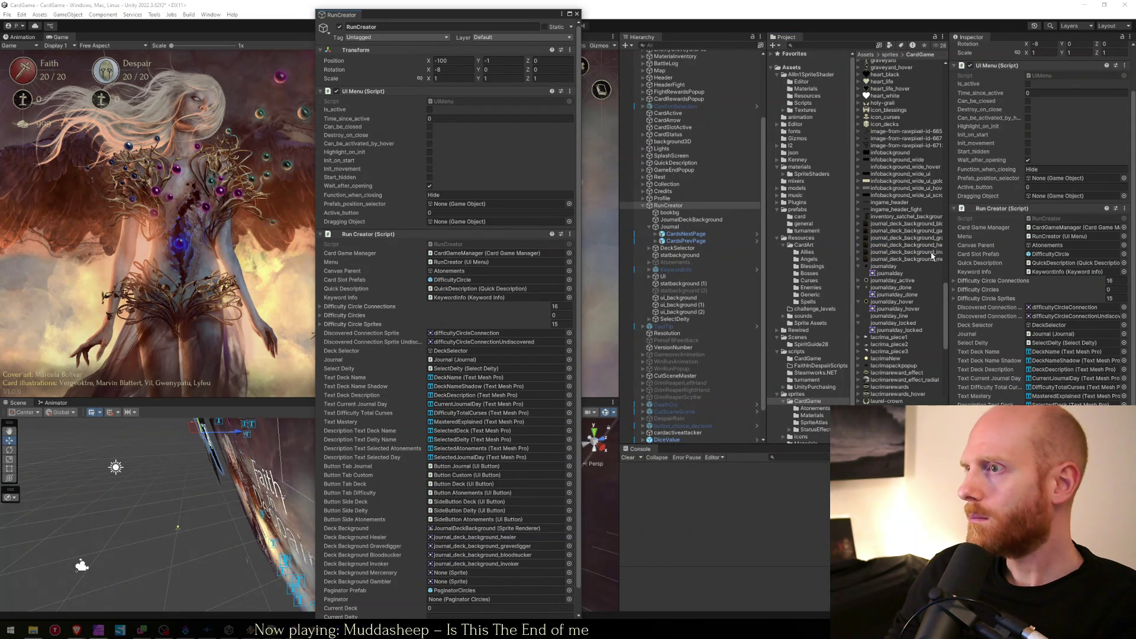
left_click_drag(927, 262, 470, 573)
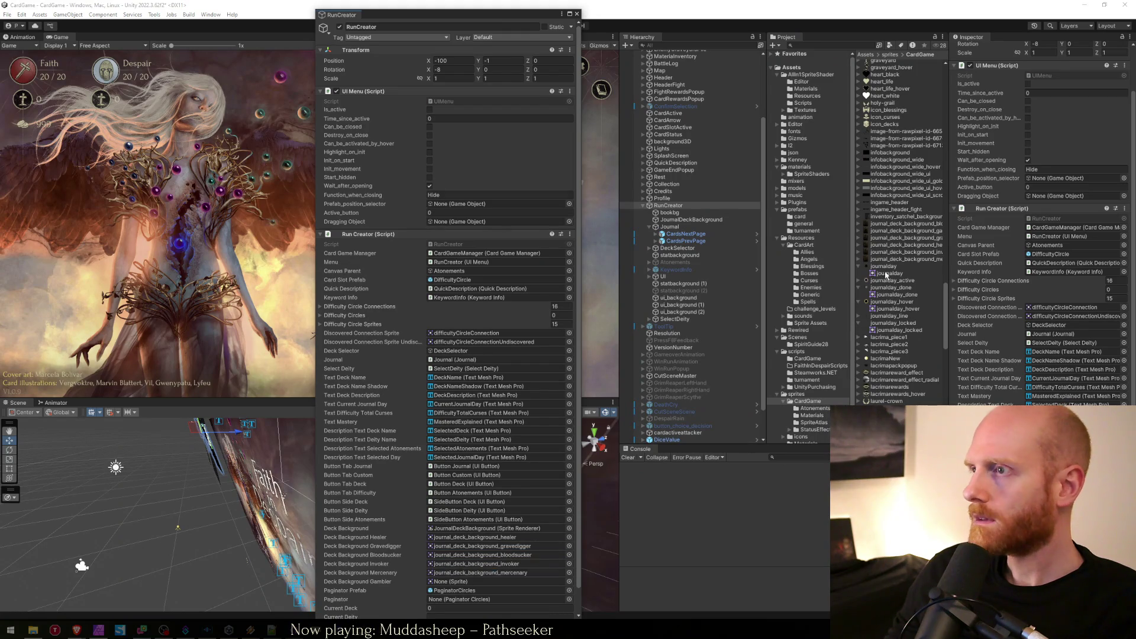
left_click_drag(902, 230, 512, 580)
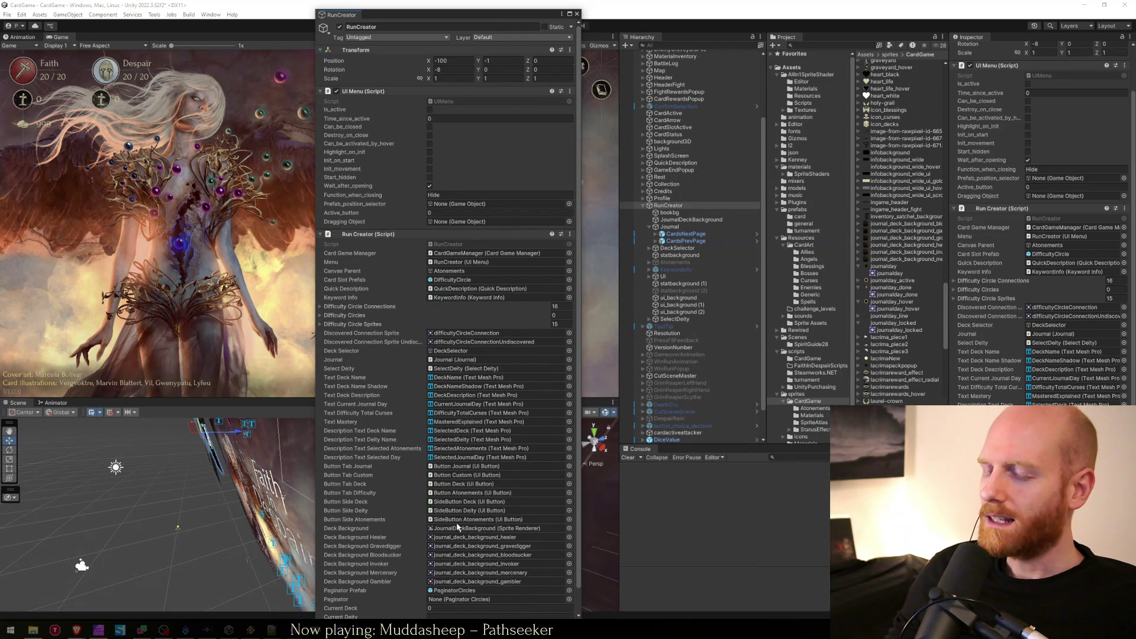
Resize the RunCreator properties window to check the fields, then close it.
mouse_move(481, 12)
left_mouse_down()
mouse_move(480, 159)
mouse_move(448, 62)
left_mouse_up()
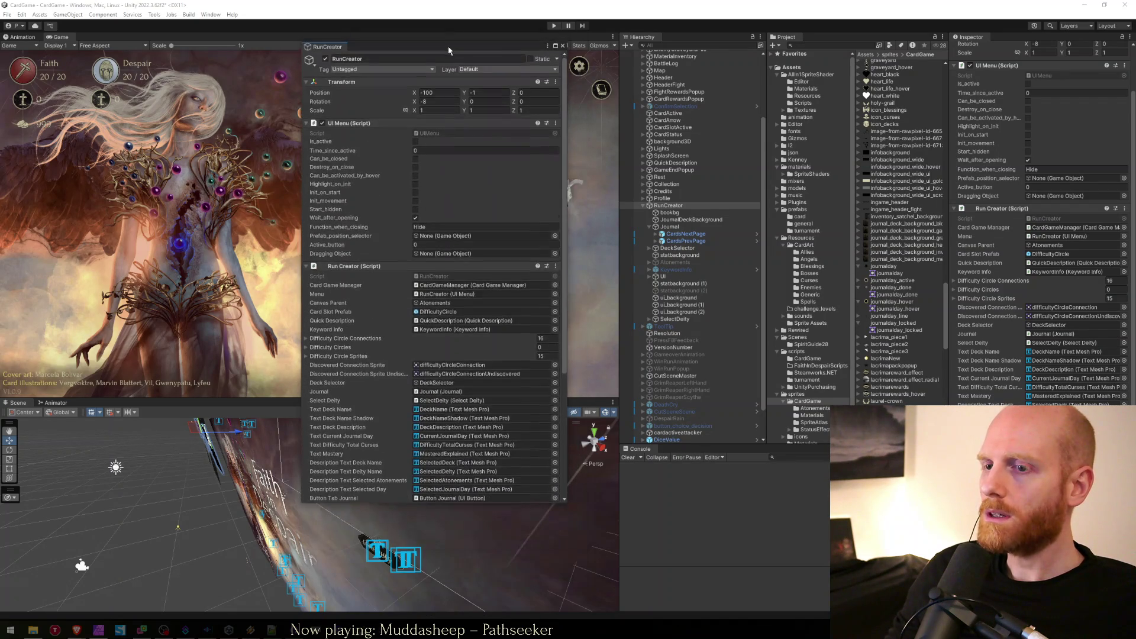
scroll(478, 263, "down", 5)
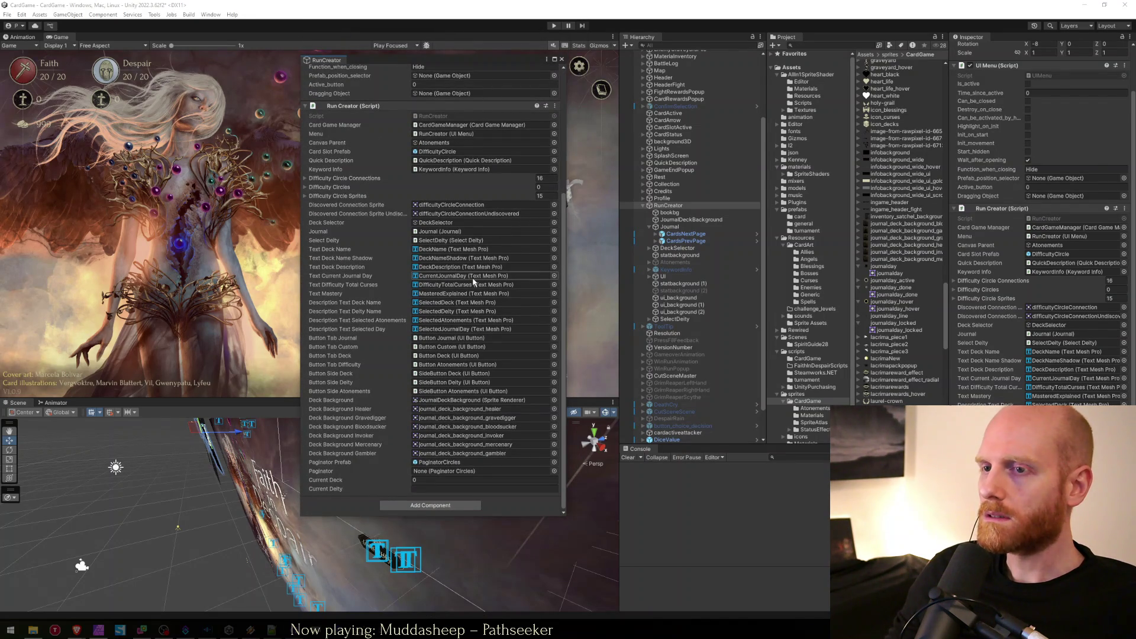
left_click_drag(436, 59, 432, 65)
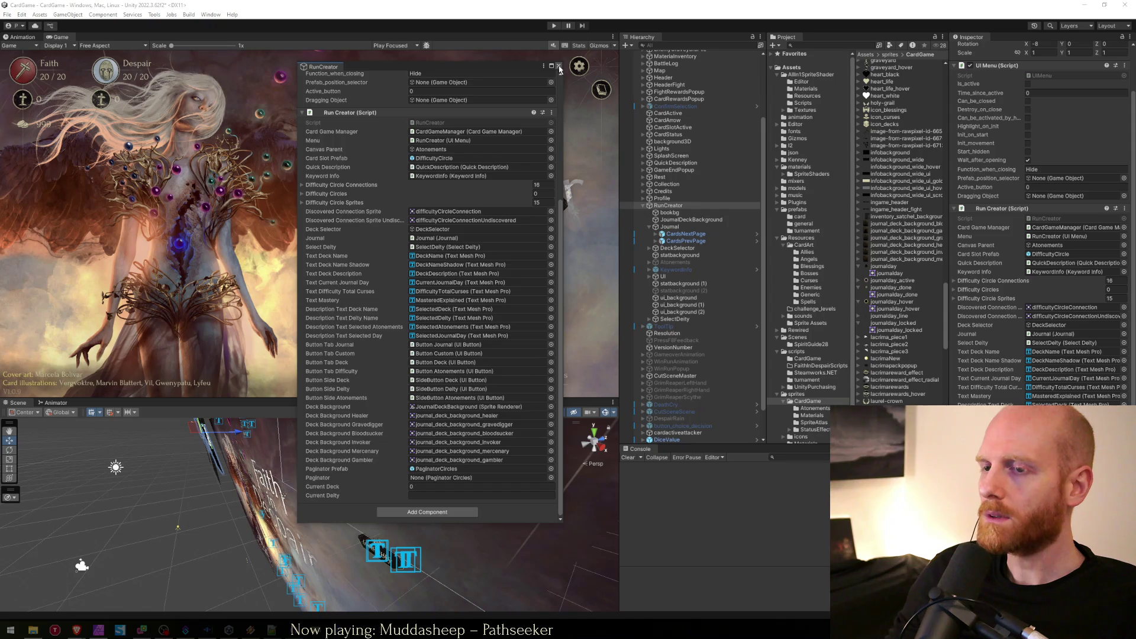
left_click(559, 66)
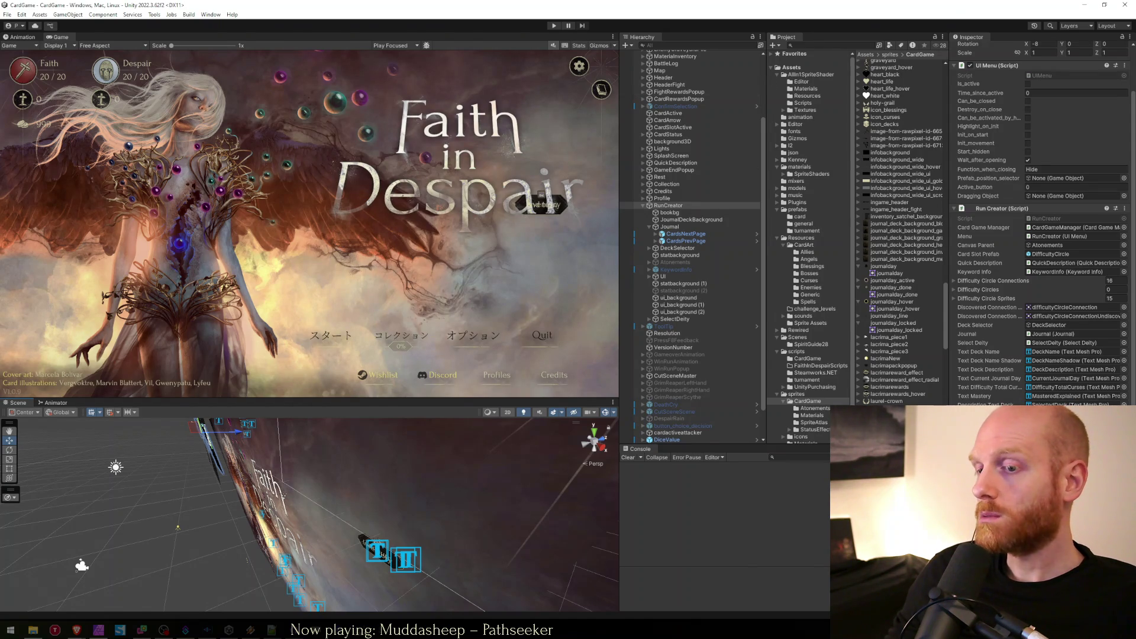
Back in RunCreator.cs, look over the deckBackground sprite fields.
key("alt+Tab")
double_click(508, 403)
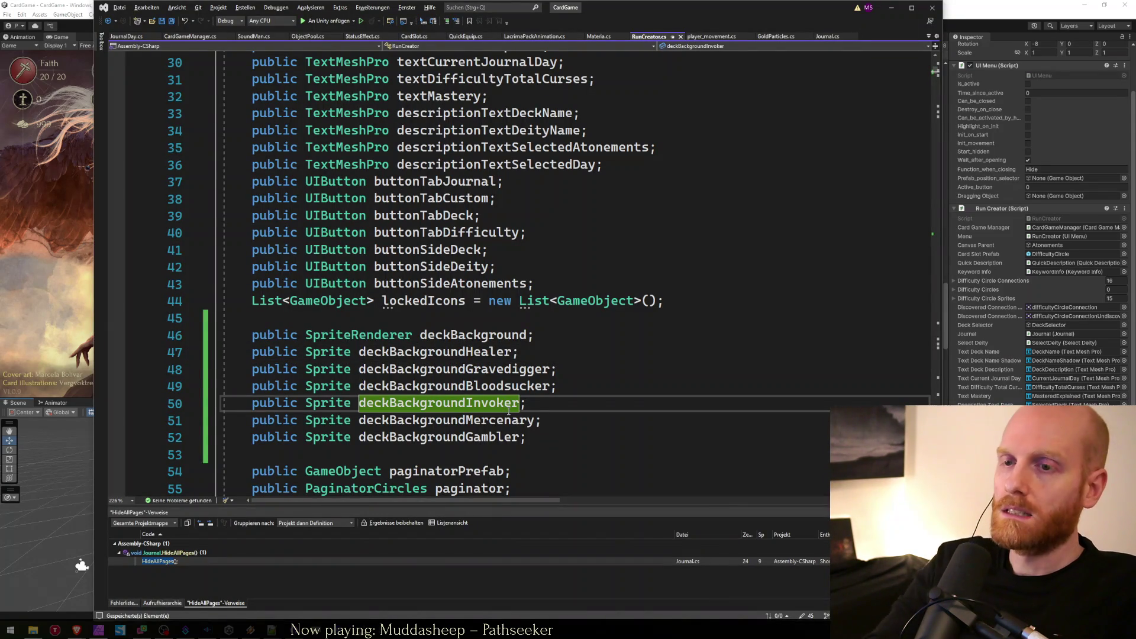
key("Down")
key("Down")
key("Down")
key("Down")
key("Down")
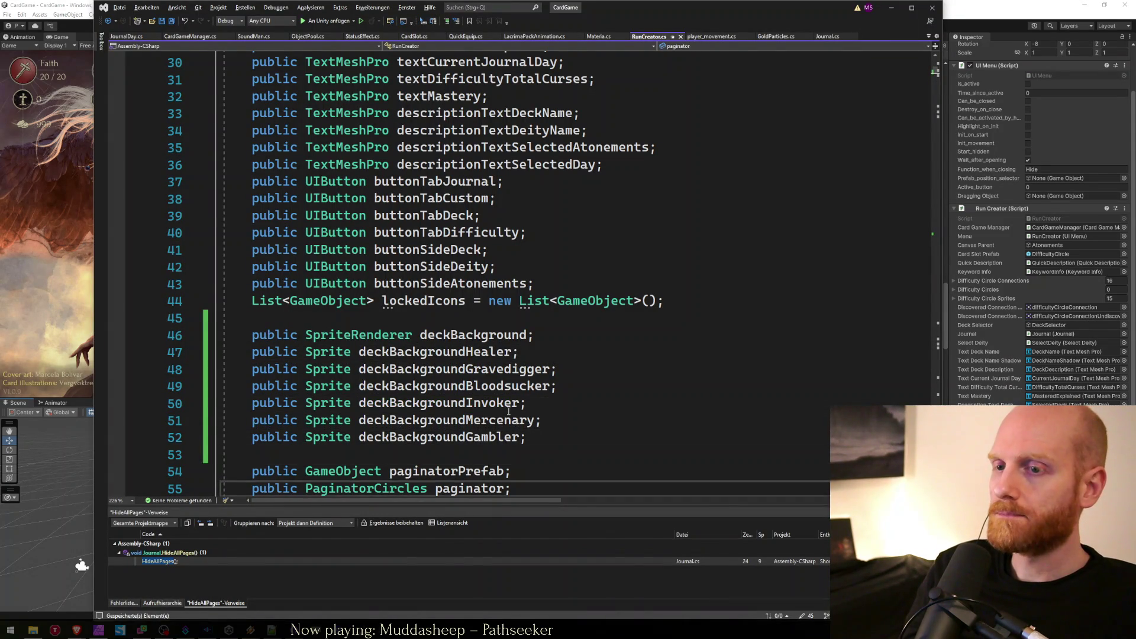
scroll(509, 411, "down", 5)
key("Down")
key("Down")
key("Down")
key("Up")
key("Up")
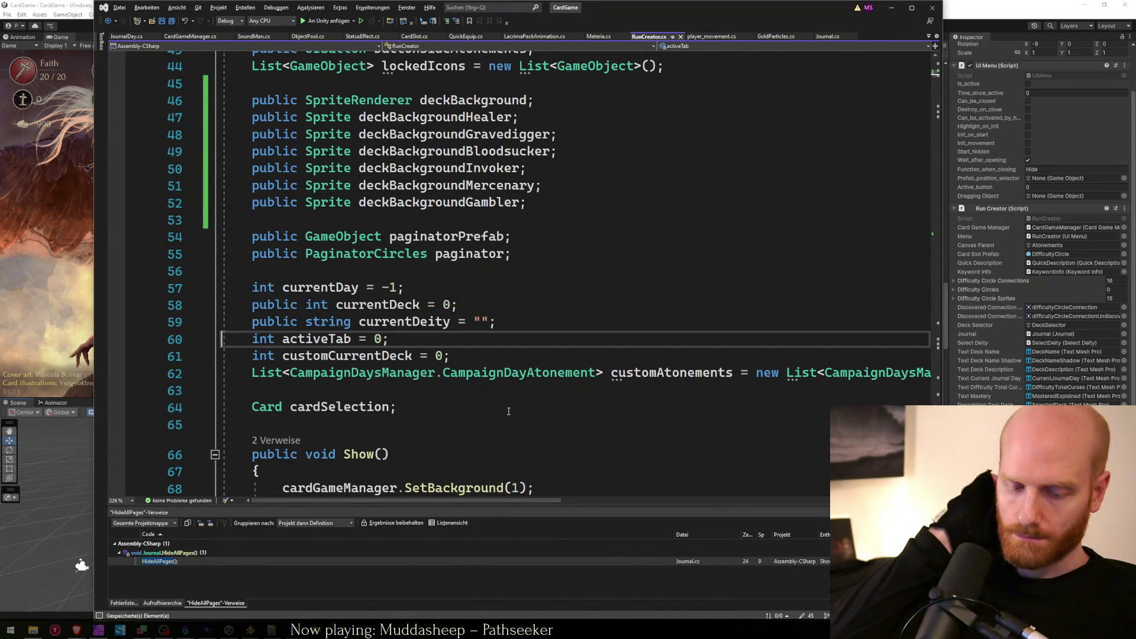
Search for NextDeck and jump to the ShowDeckInfo definition.
key("ctrl+f")
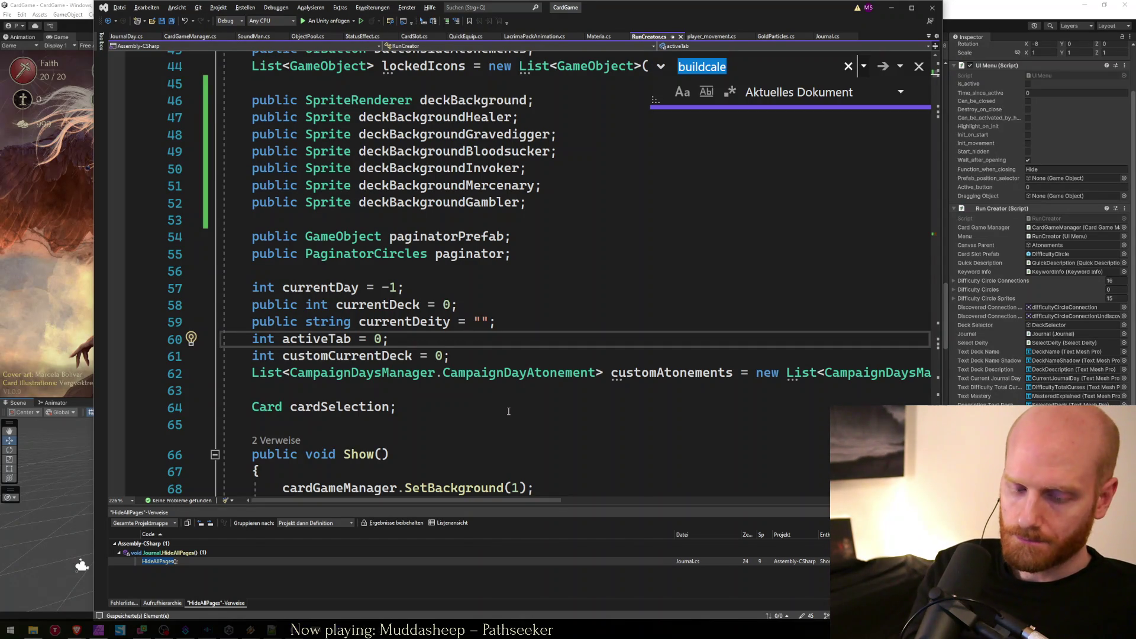
type("s")
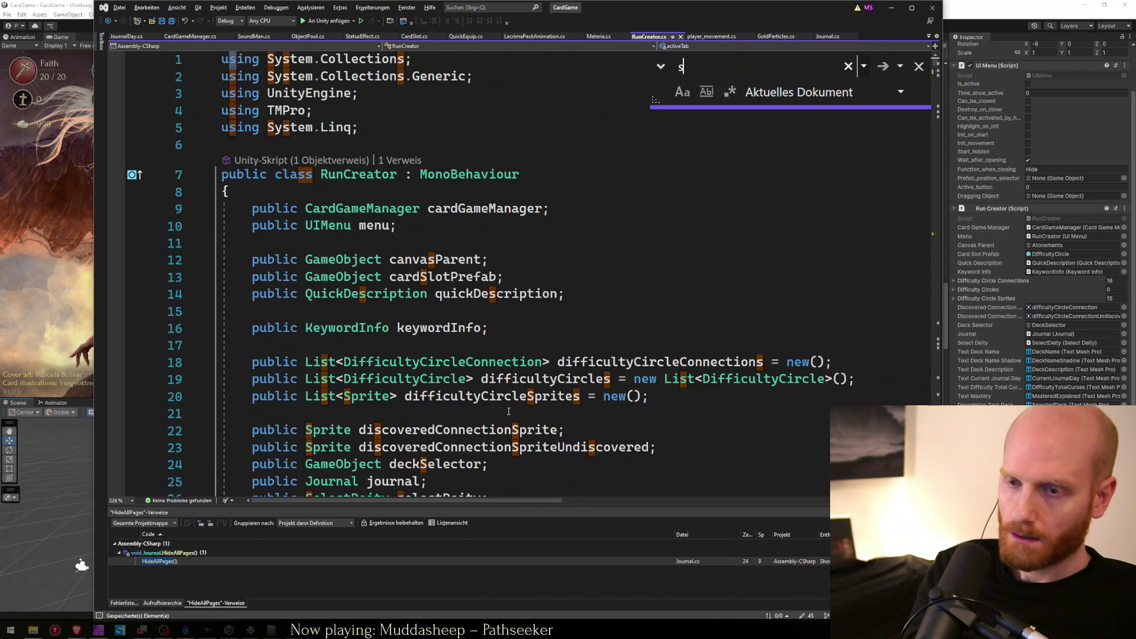
type("wit")
key("BackSpace")
key("BackSpace")
key("BackSpace")
type("nextdec")
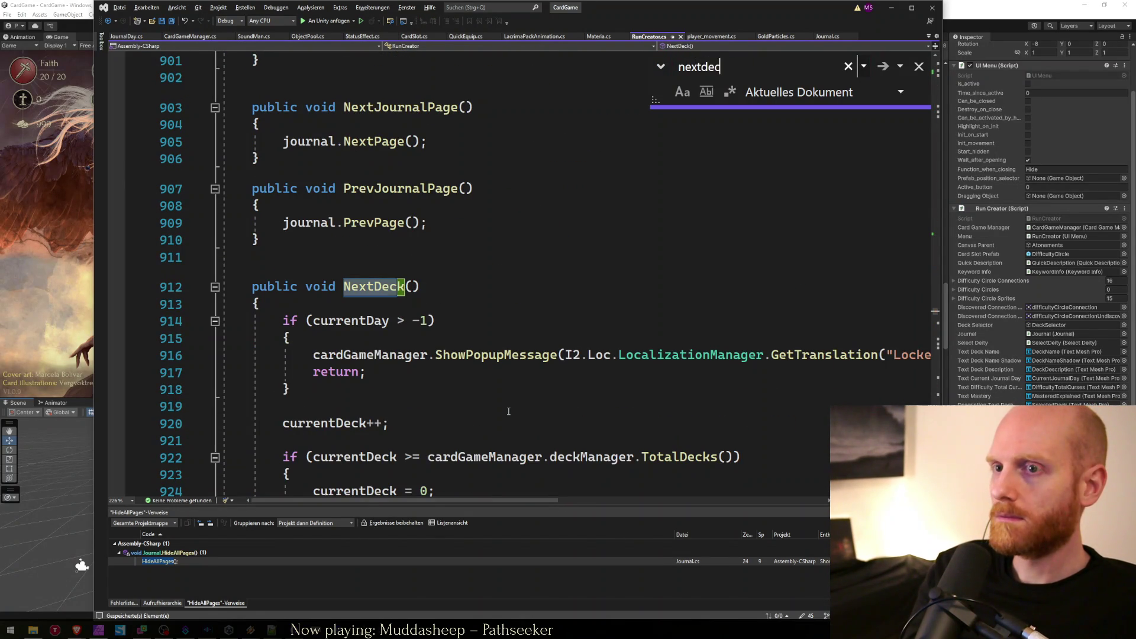
key("Escape")
scroll(508, 411, "down", 4)
left_click(357, 320)
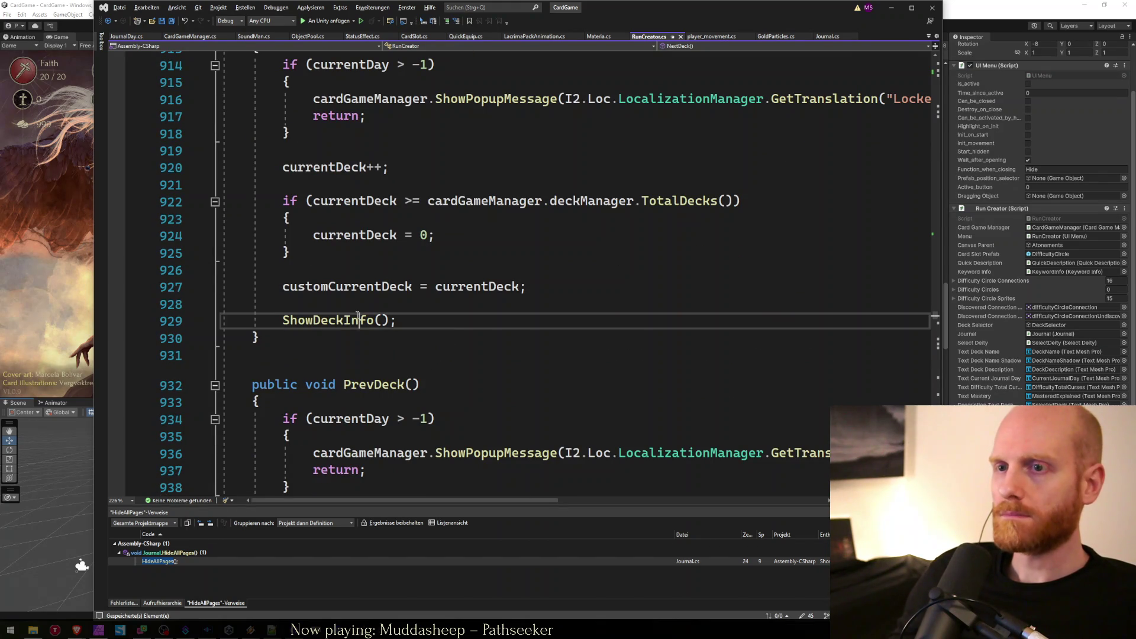
key("F12")
Add a ShowDeckBackground() call after the deck-name branch and an empty void ShowDeckBackground() method below.
left_click(404, 311)
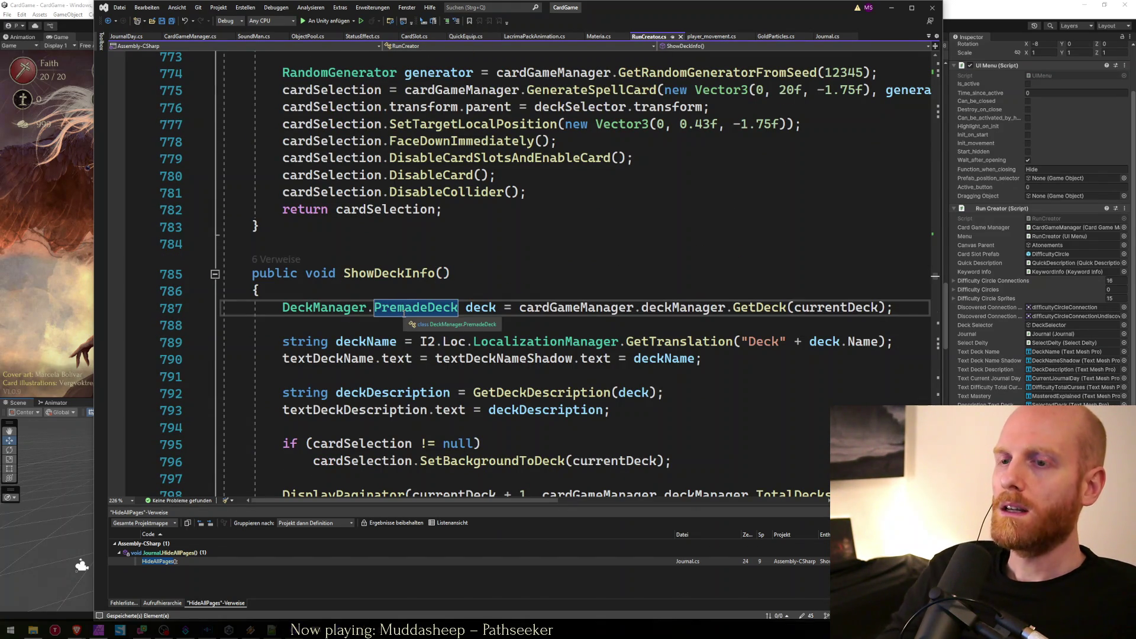
key("Down")
key("Down")
key("Down")
key("Down")
key("Down")
key("Down")
key("Down")
key("Down")
key("Down")
left_click(404, 314)
key("Down")
key("Return")
key("Return")
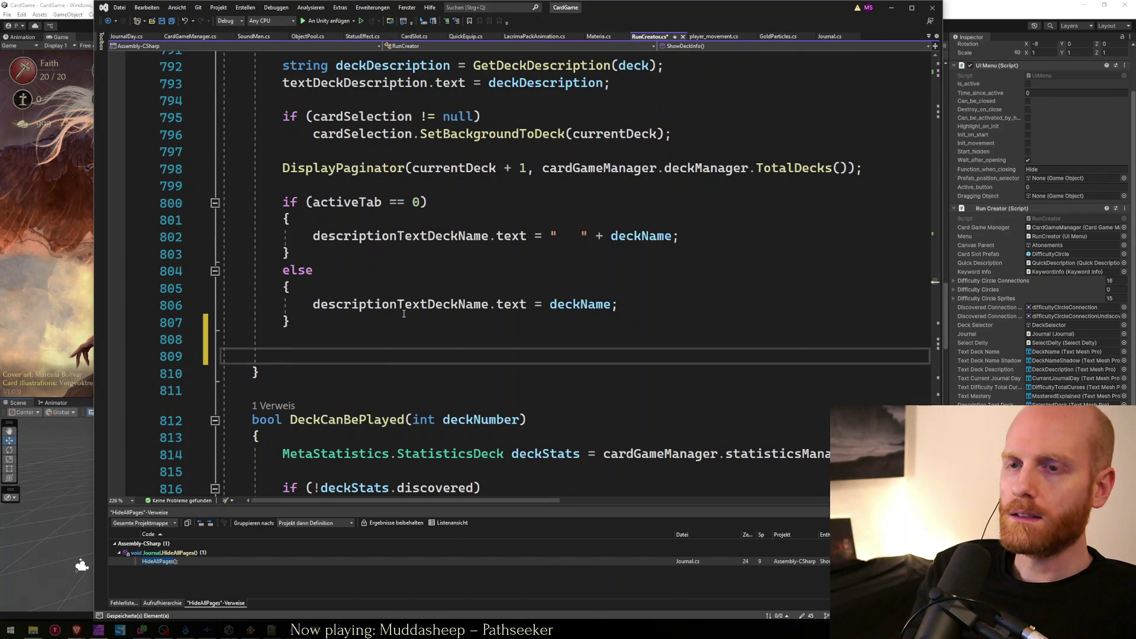
type("ShowDe")
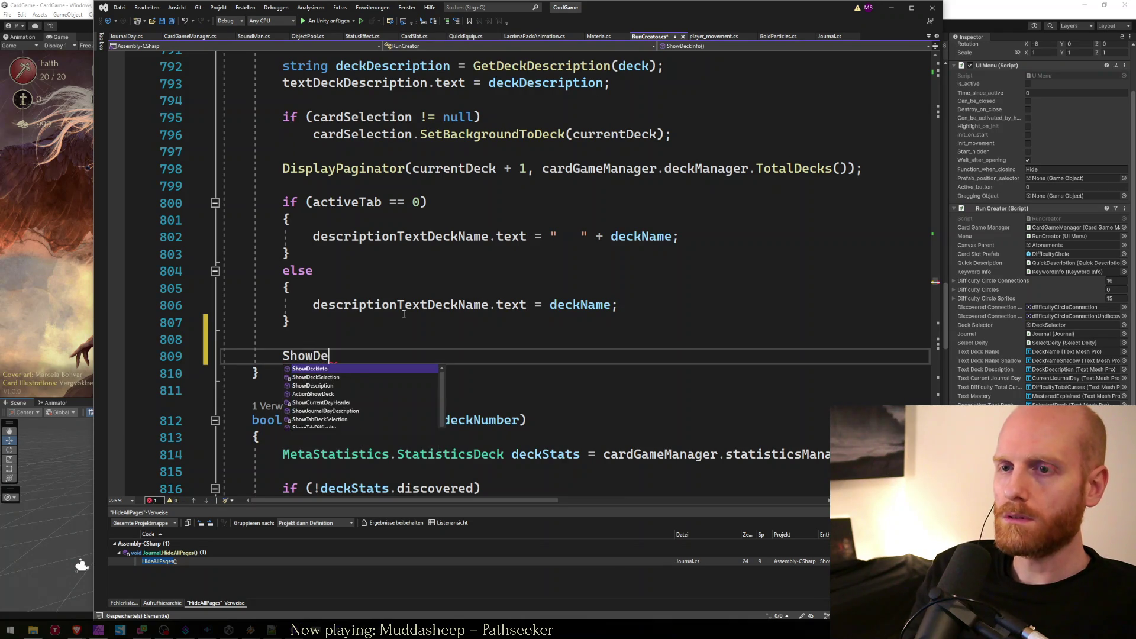
type("ckBackground(")
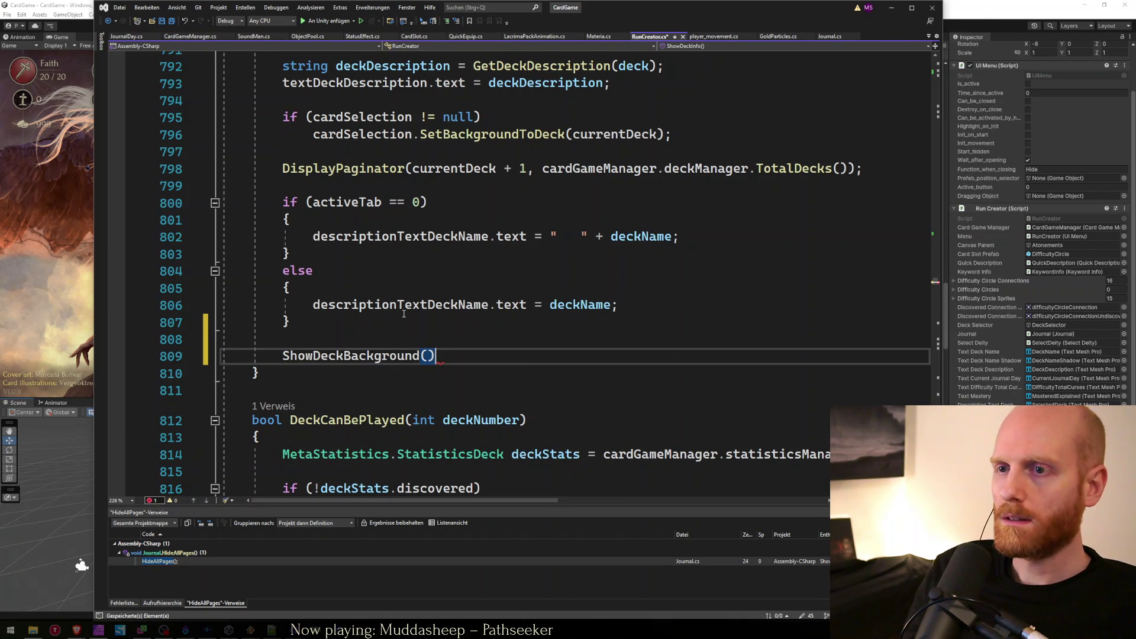
key("Down")
key("Return")
key("Return")
type("oid")
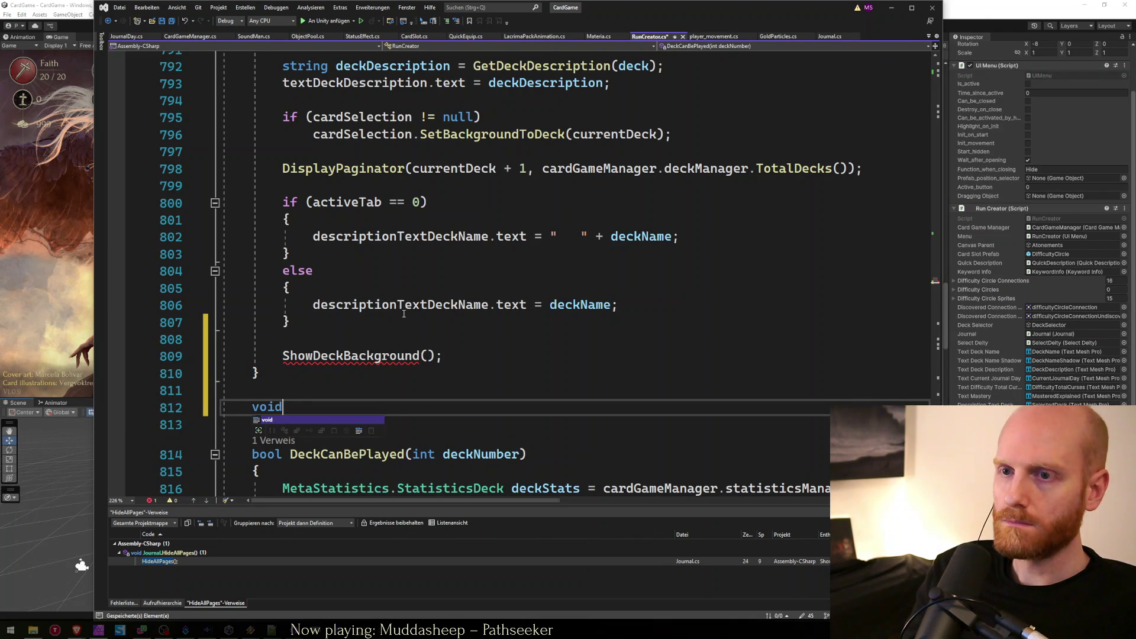
type(" ShowDeckBackg")
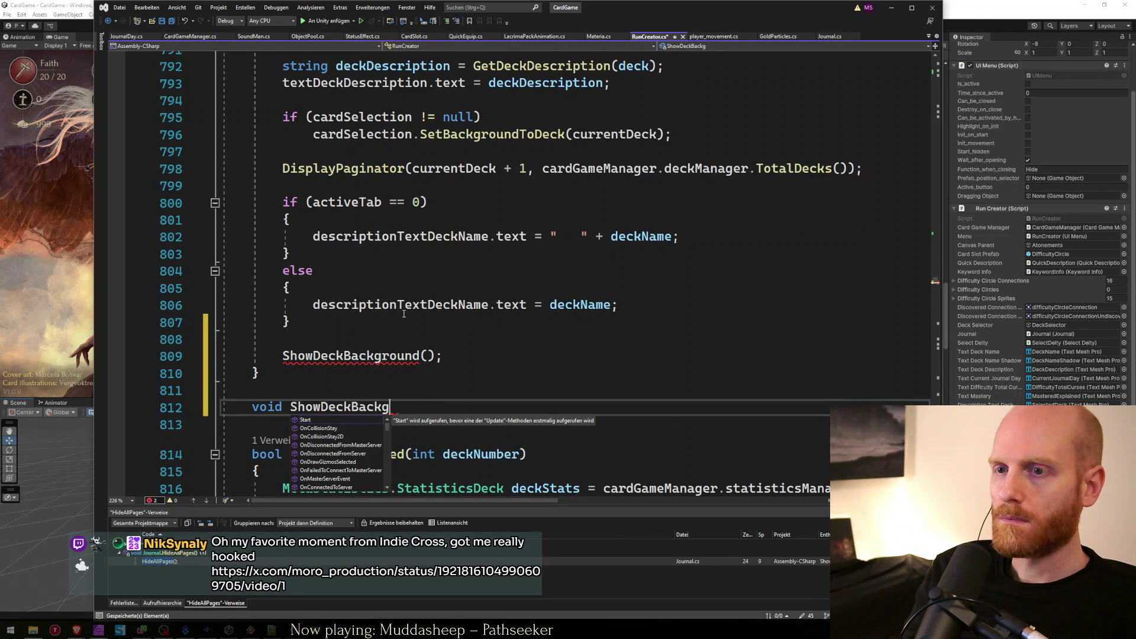
type("round() {")
key("Return")
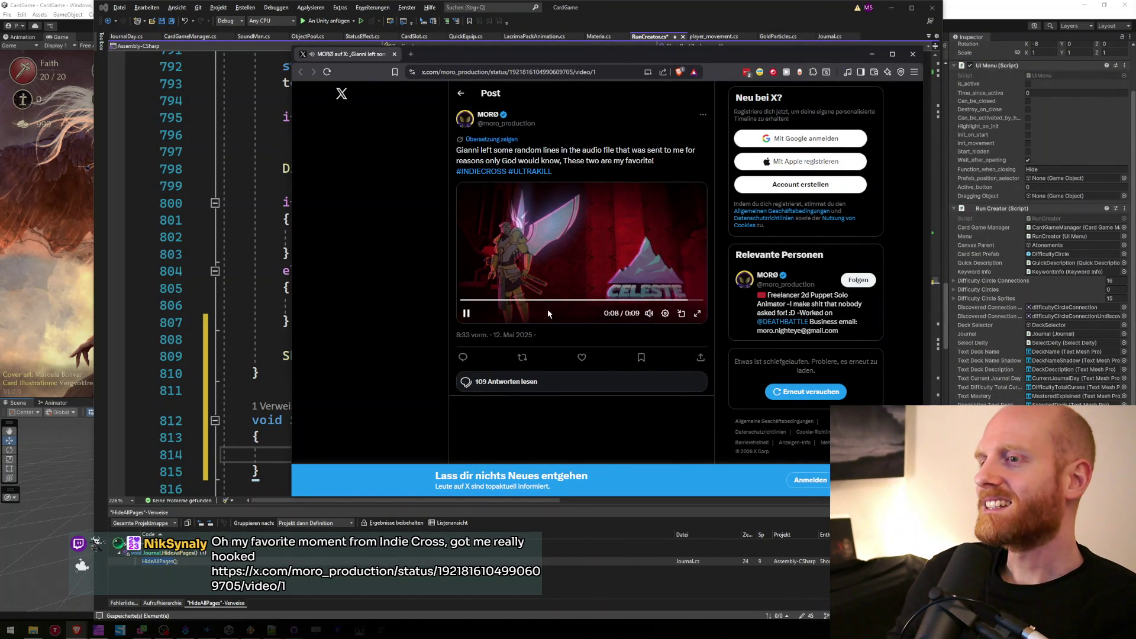
left_click(468, 311)
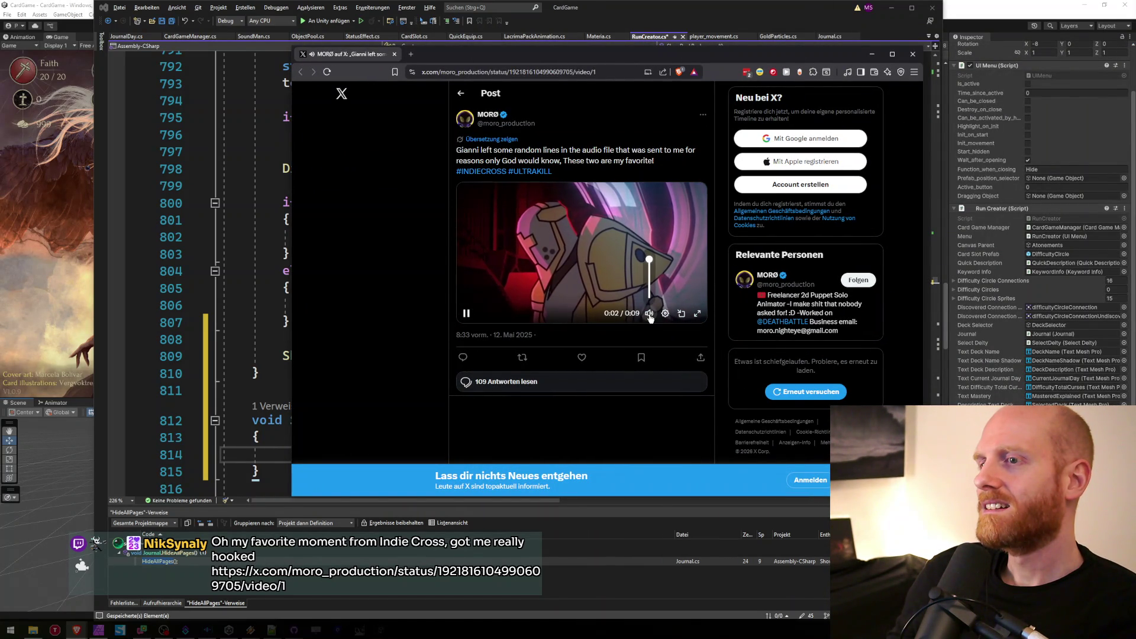
mouse_move(649, 315)
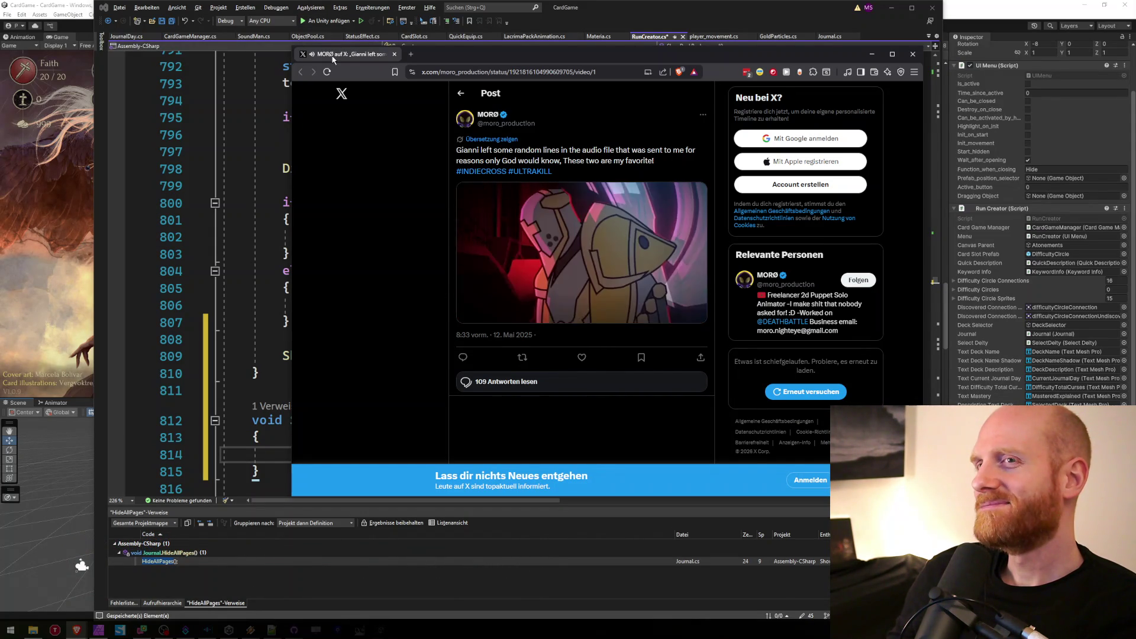
left_click(77, 629)
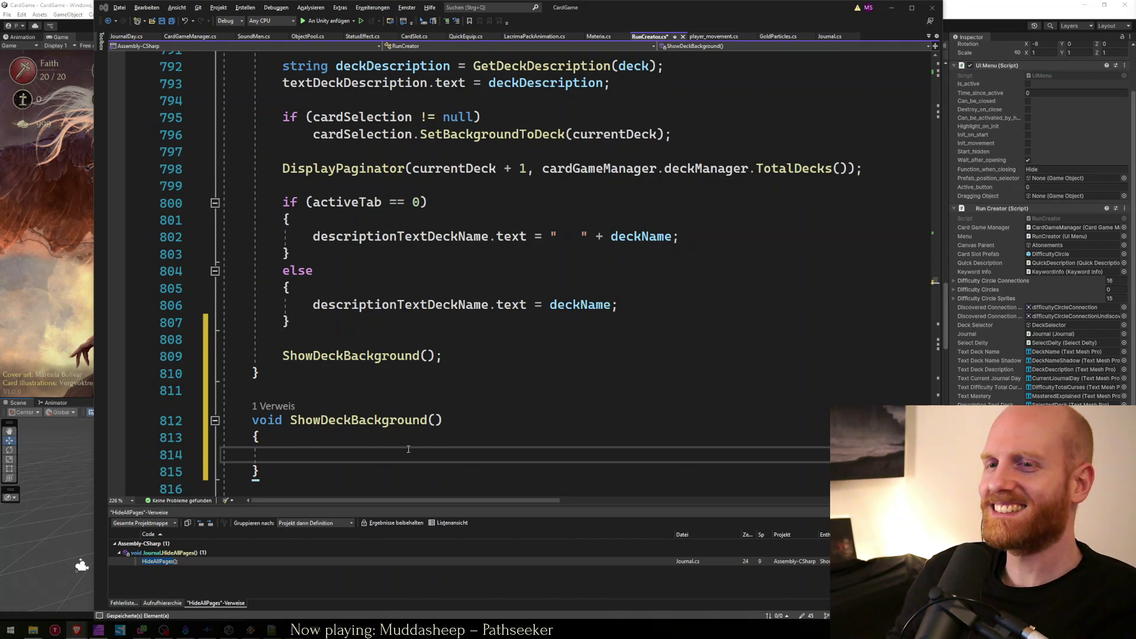
Inside ShowDeckBackground, write an if condition checking currentDeck equals 0.
left_click(354, 446)
key("Down")
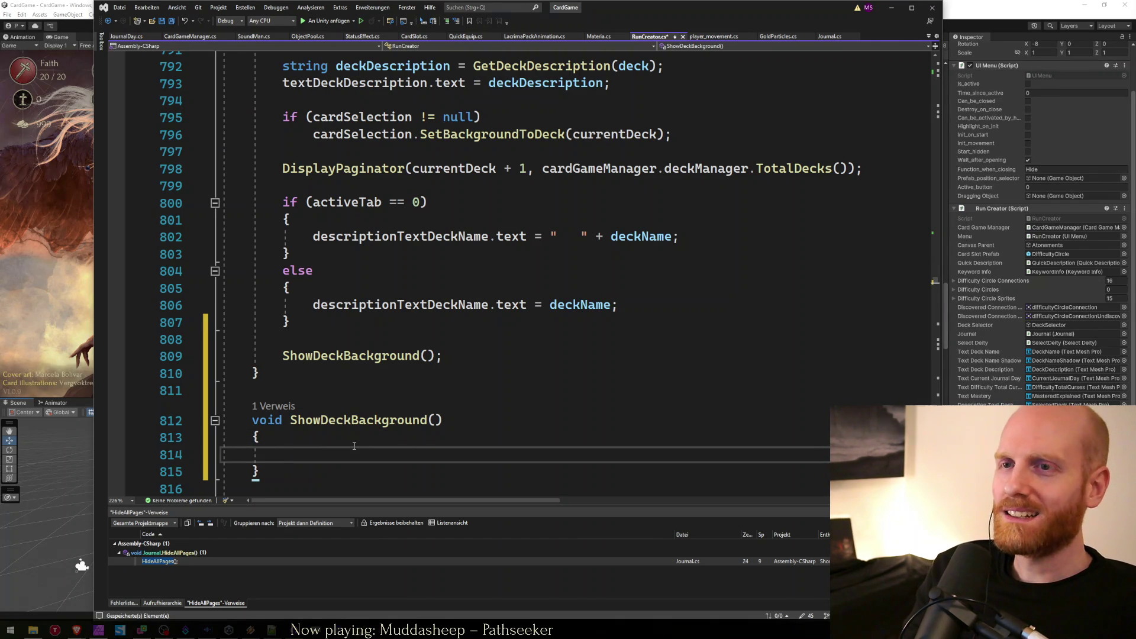
type("sw")
key("Tab")
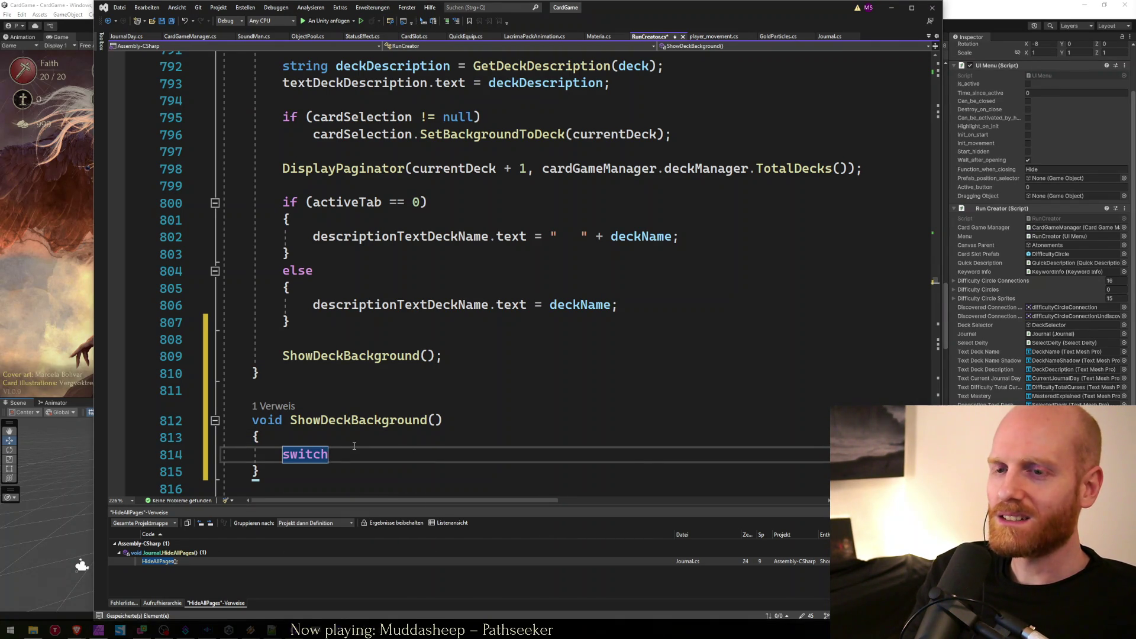
type("if (")
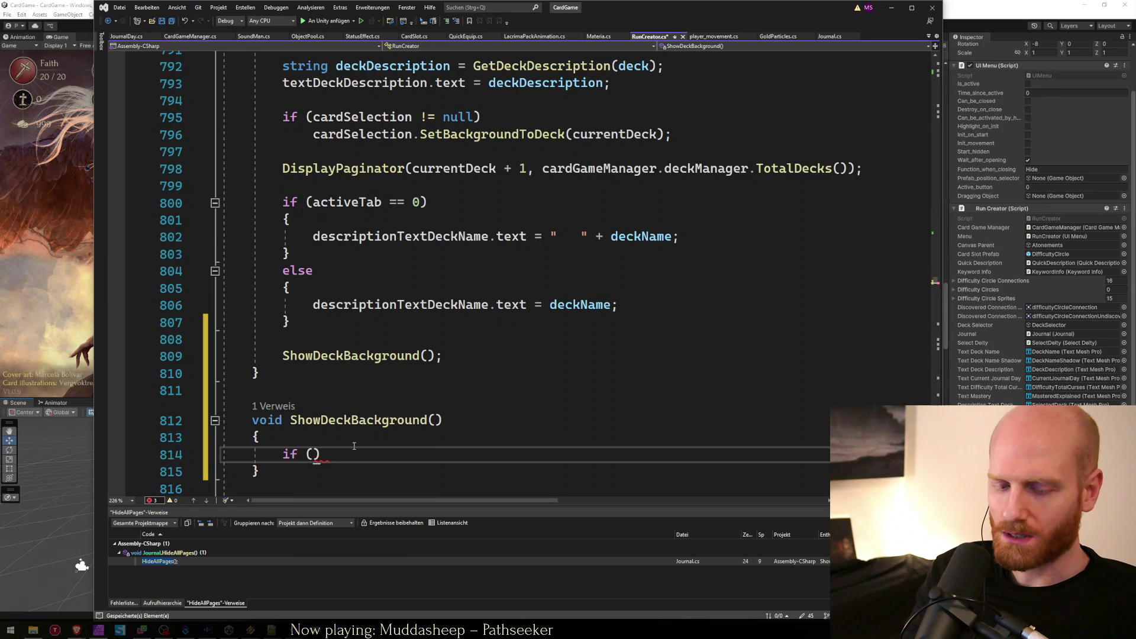
type("curre")
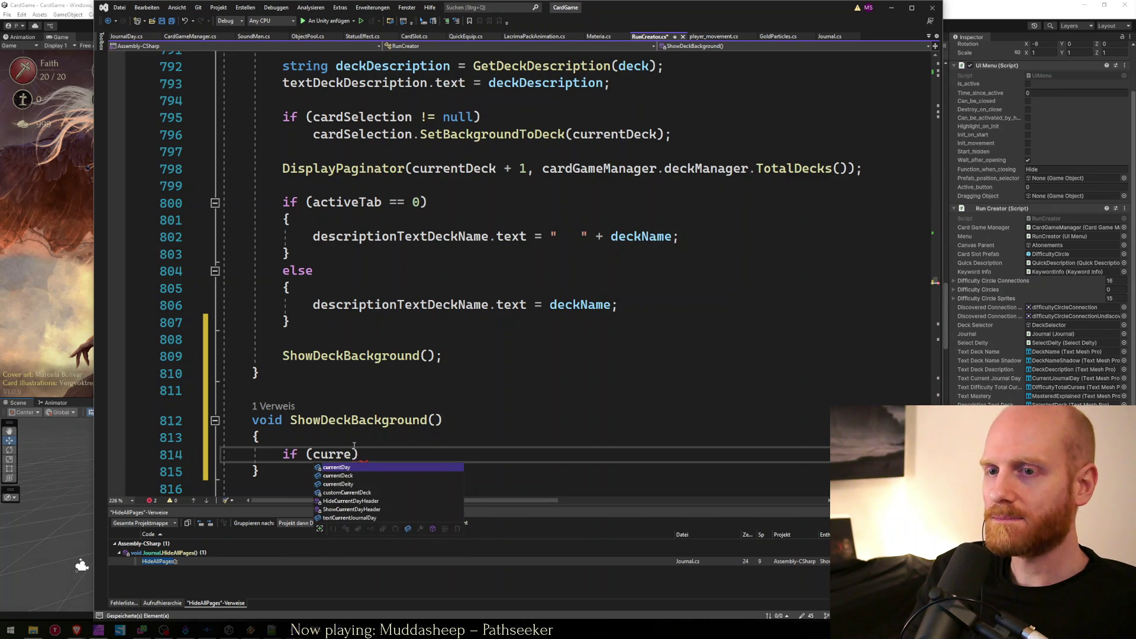
key("Tab")
type("curre")
key("Down")
key("Tab")
type(")")
key("Return")
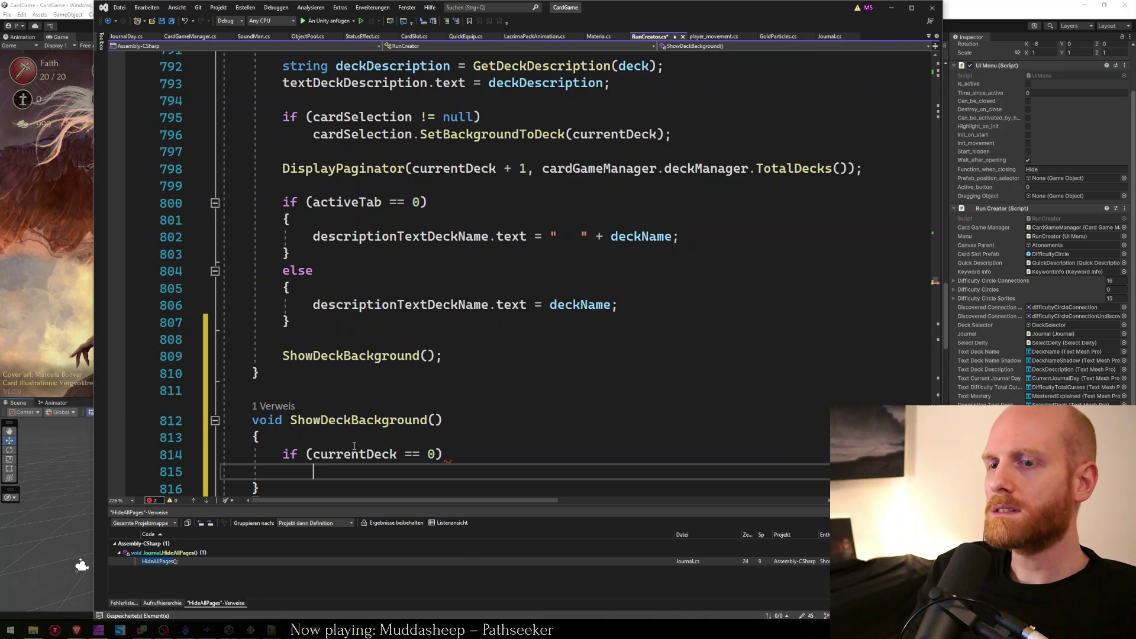
In that branch, set deckBackground.sprite = deckBackgroundHealer.
type("sprit")
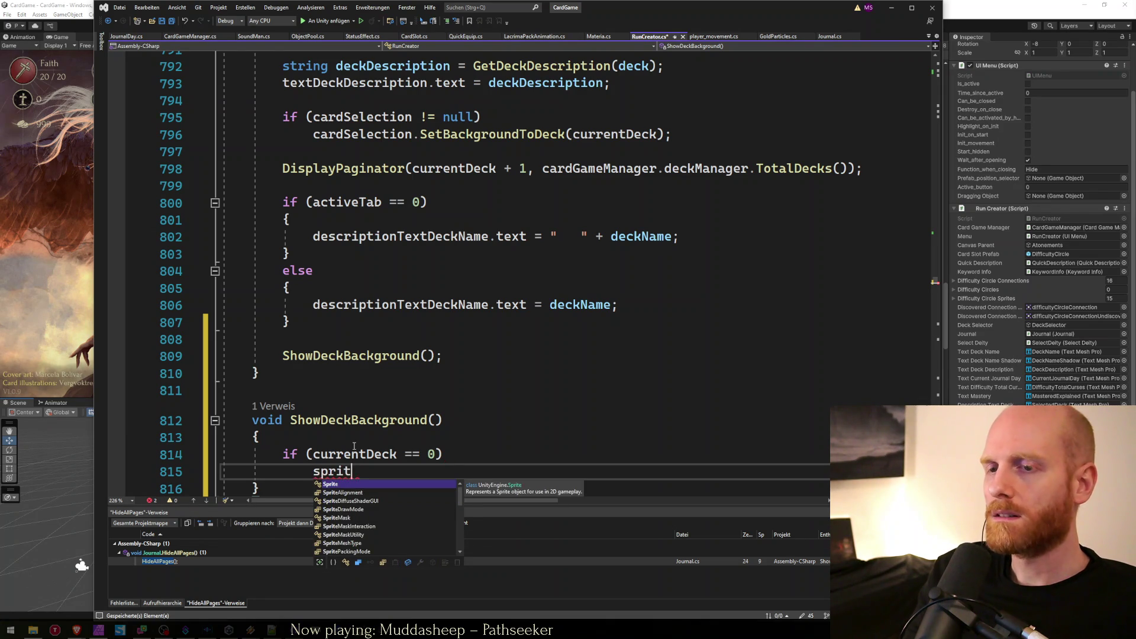
key("BackSpace")
key("BackSpace")
key("BackSpace")
type("jour")
key("BackSpace")
key("BackSpace")
key("BackSpace")
type("deckbac")
key("Tab")
type(".sprite = ")
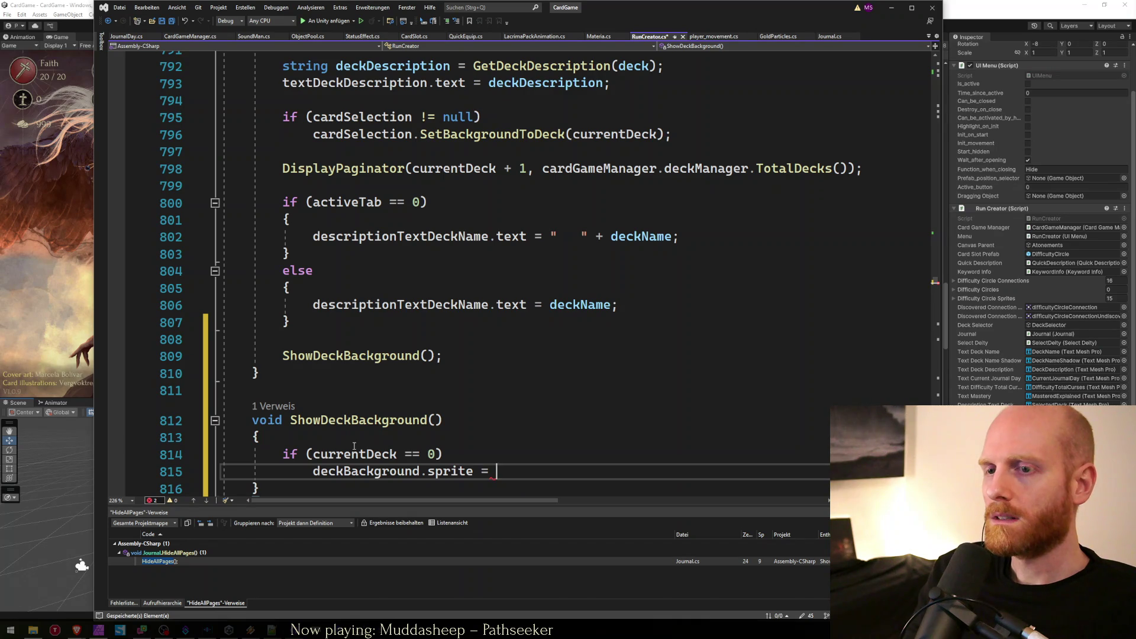
type("deck")
key("Down")
key("Down")
key("Down")
key("Down")
key("Tab")
key("Down")
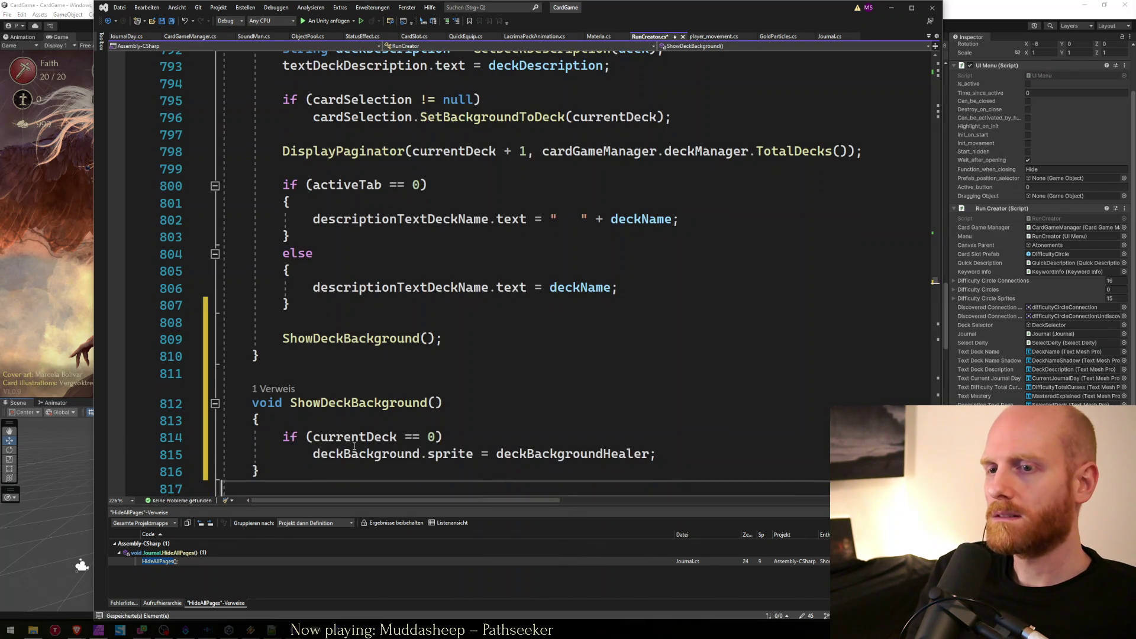
Paste copies of the deck if-block and number their conditions 1 through 5.
key("Return")
type("if (currentDeck == 0)     deckBackground.sprite = deckBackgroundHealer;")
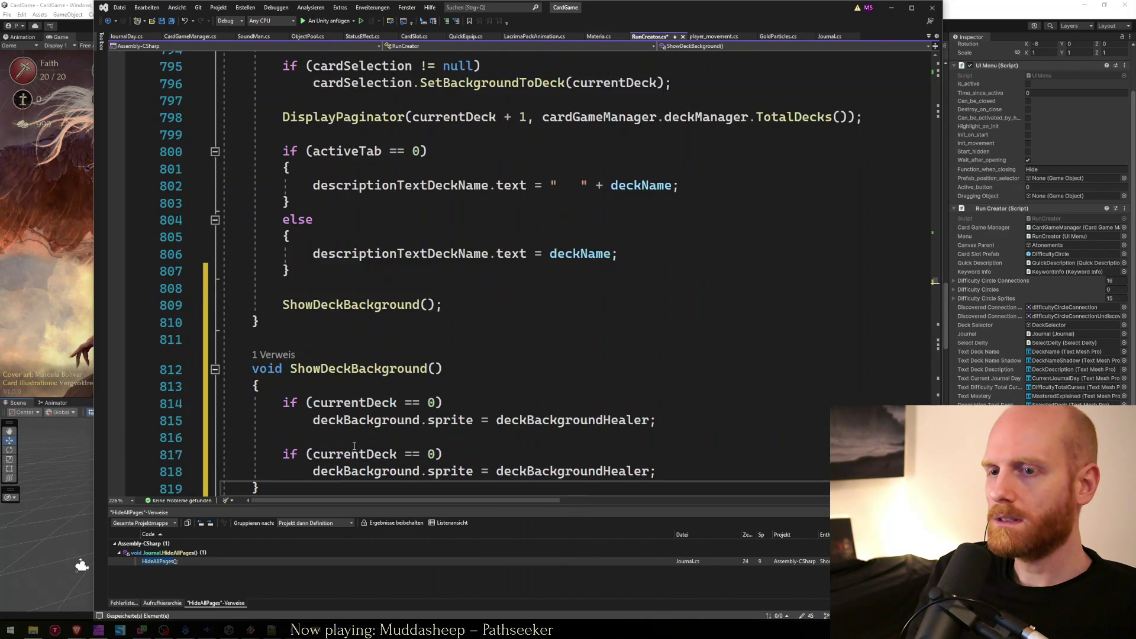
key("ctrl+v")
key("ctrl+v")
key("ctrl+v")
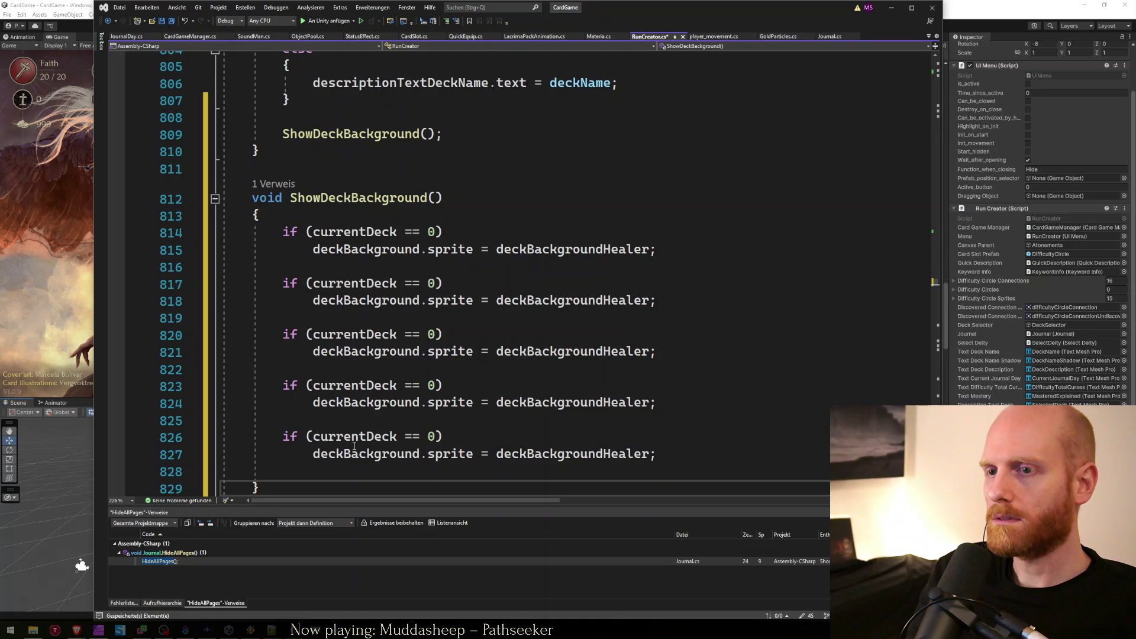
key("ctrl+v")
key("Up")
key("Up")
key("Up")
key("Down")
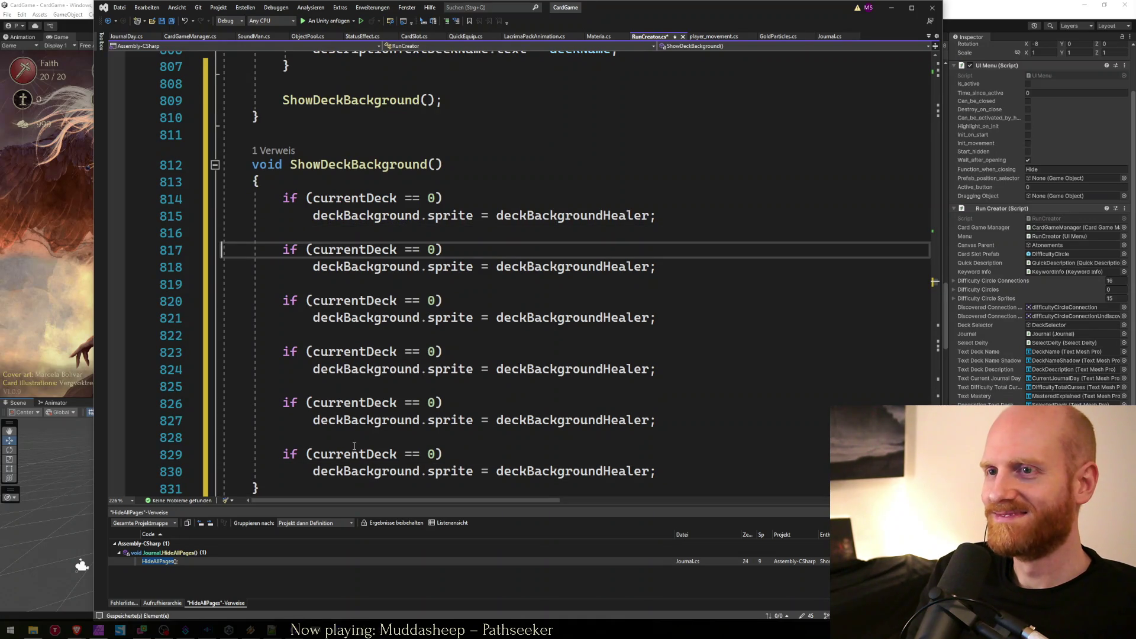
type("1")
key("Down")
key("Down")
key("Down")
type("2")
key("Down")
key("Down")
key("Down")
type("3")
key("Down")
key("Down")
key("Down")
type("4")
key("Down")
key("Down")
key("Down")
type("5")
key("Up")
key("Up")
key("Up")
key("Up")
key("Up")
Assign deckBackgroundGravedigger to deck 1 and deckBackgroundBloodsucker to deck 2.
key("End")
key("Left")
key("ctrl+shift+Left")
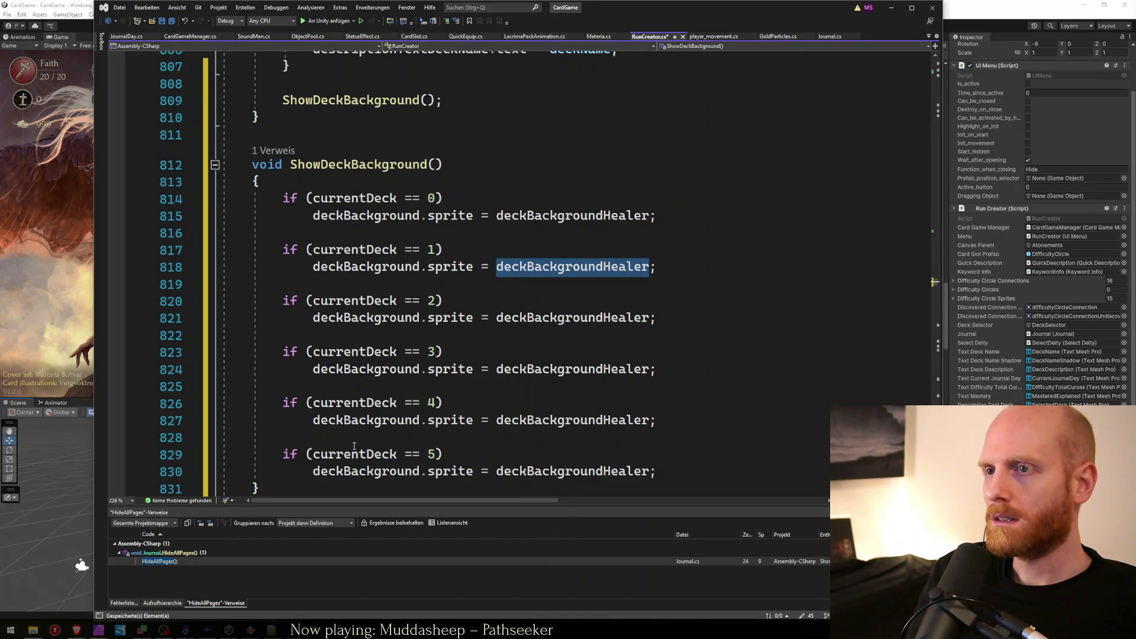
type("deck")
key("Down")
key("Down")
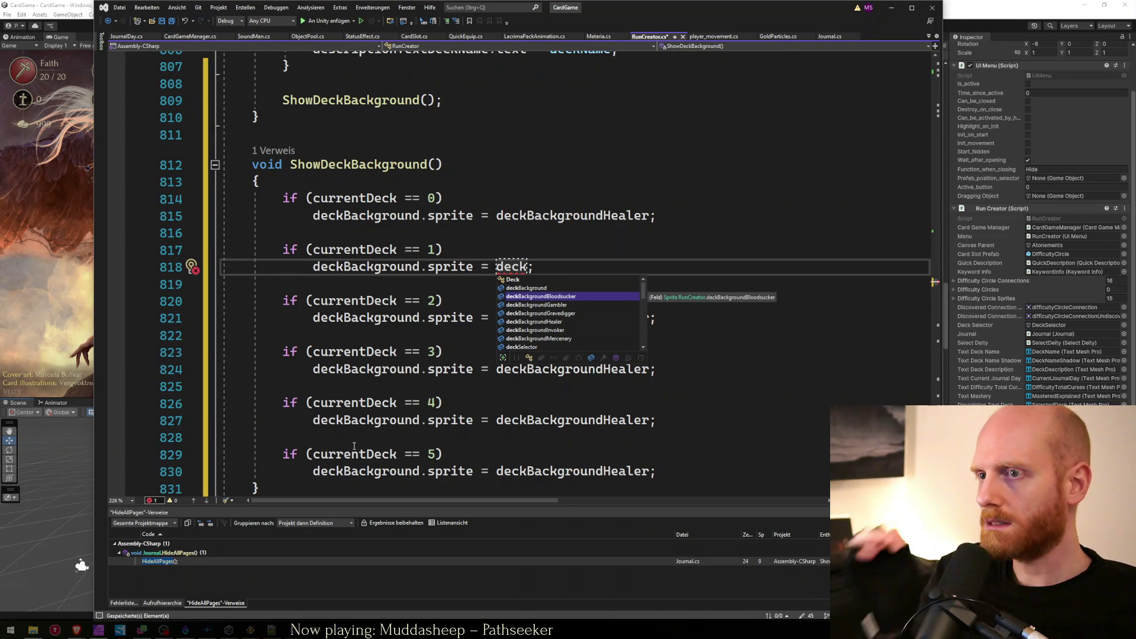
key("Down")
key("Down")
key("Tab")
key("Down")
key("Down")
key("Down")
key("Left")
key("ctrl+shift+Left")
type("de")
key("Up")
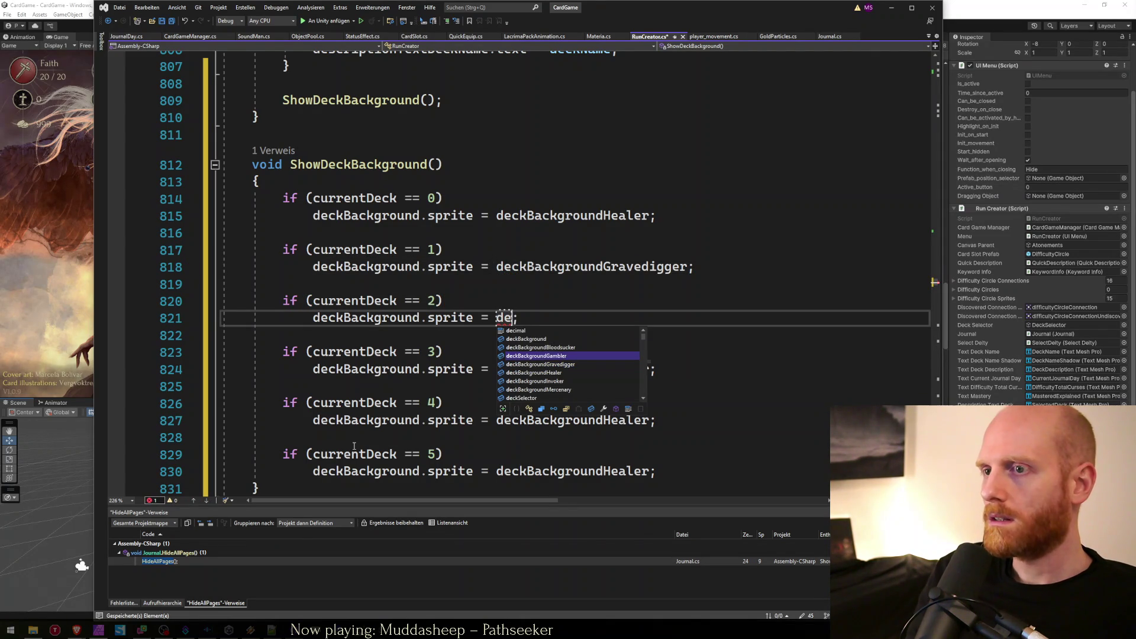
key("Up")
key("Tab")
Assign deckBackgroundInvoker, deckBackgroundMercenary and deckBackgroundGambler to decks 3, 4 and 5.
key("Down")
key("Down")
key("Down")
key("Left")
key("ctrl+shift+Left")
type("dec")
key("Down")
key("Down")
key("Down")
key("Tab")
key("Down")
key("Down")
key("Down")
key("End")
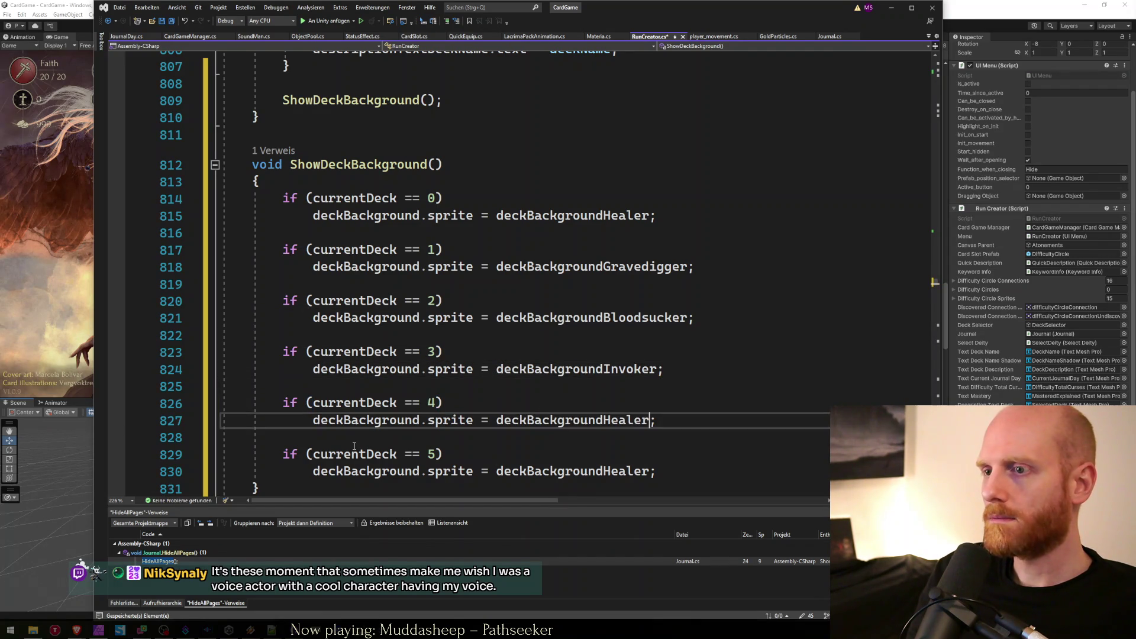
key("Left")
key("ctrl+shift+Left")
type("dec")
key("Up")
key("Up")
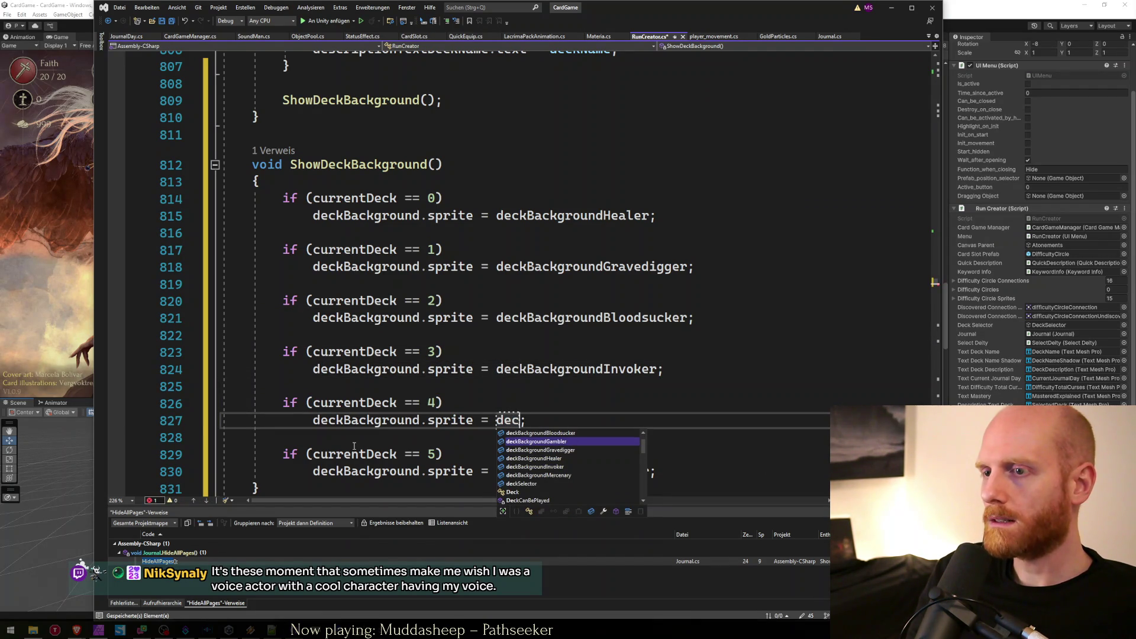
key("Down")
key("Down")
key("Down")
key("Down")
key("Tab")
key("Down")
key("Down")
key("Down")
key("End")
key("Left")
key("ctrl+shift+Left")
type("dec")
key("Up")
key("Up")
key("Up")
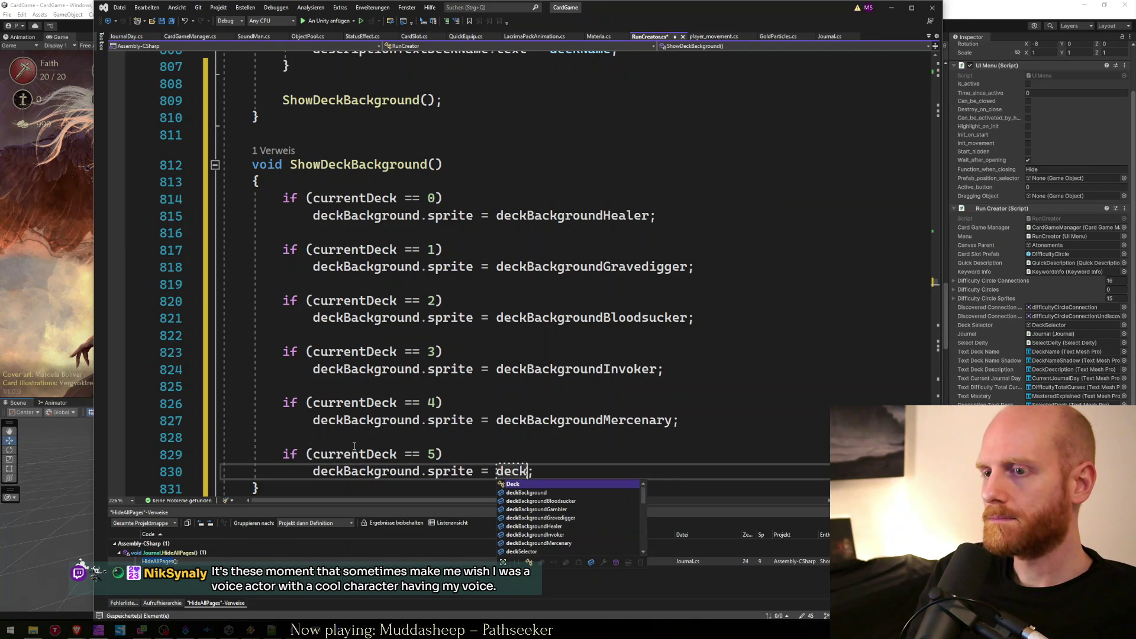
key("Tab")
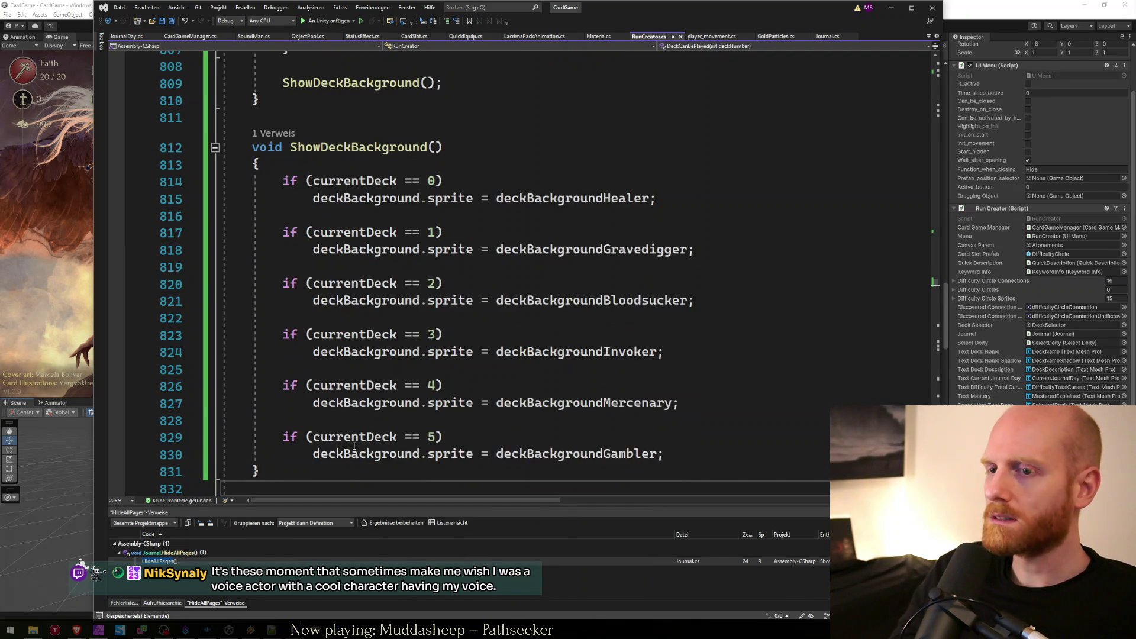
Review the finished ShowDeckBackground method and go back to Unity.
scroll(354, 445, "down", 2)
key("Down")
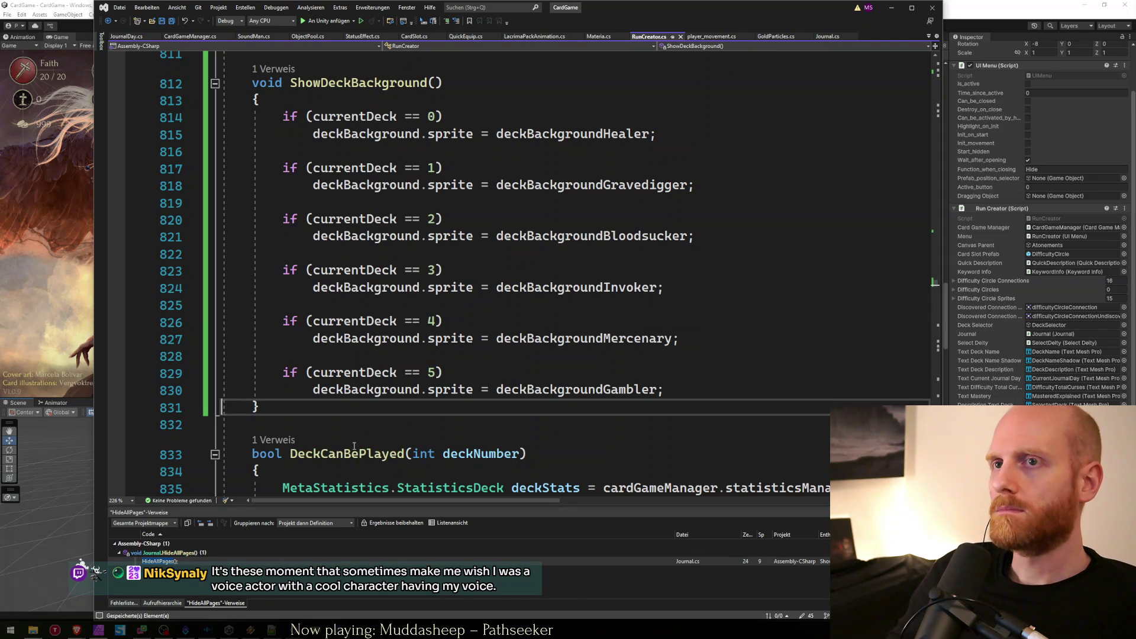
double_click(324, 83)
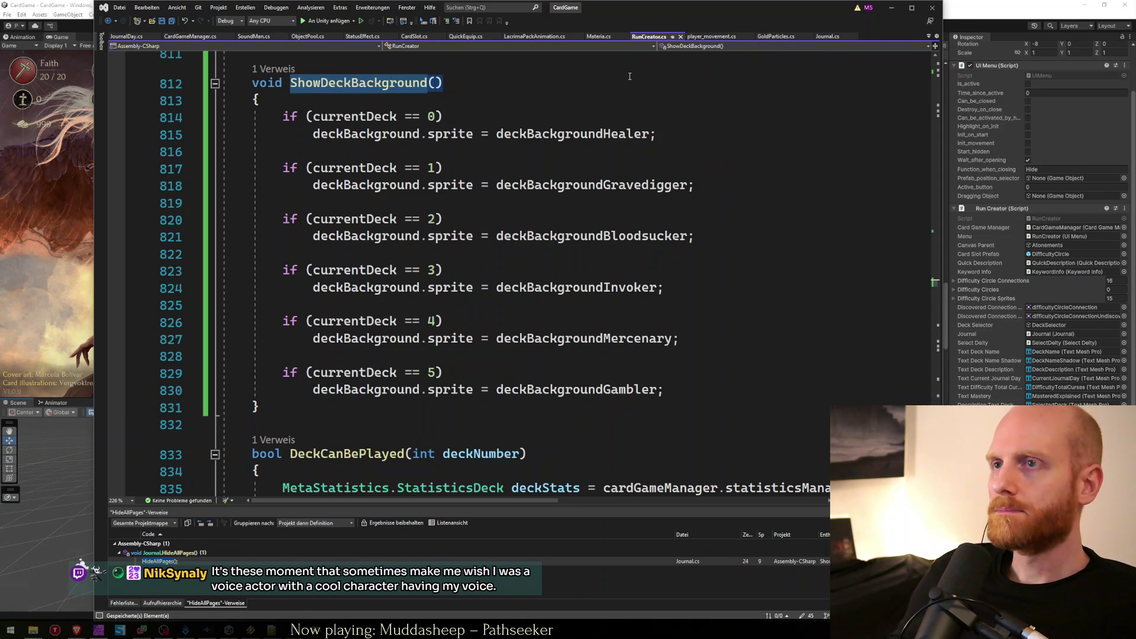
left_click(892, 9)
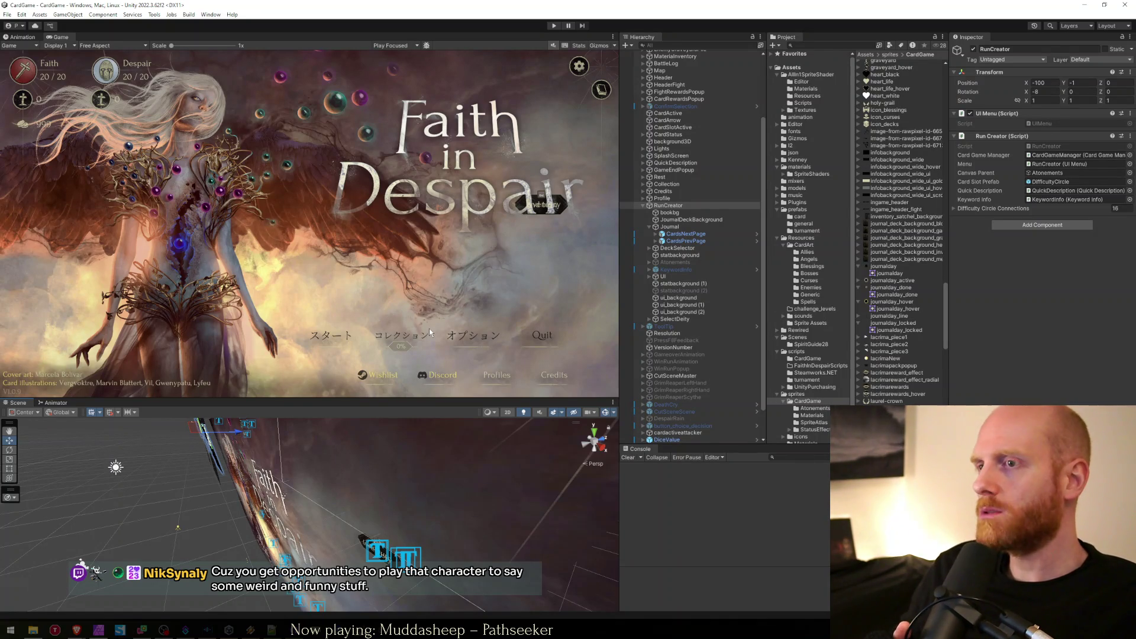
Enter Play mode and open the run creator, which shows the Gambler deck on Day 31.
left_click(553, 26)
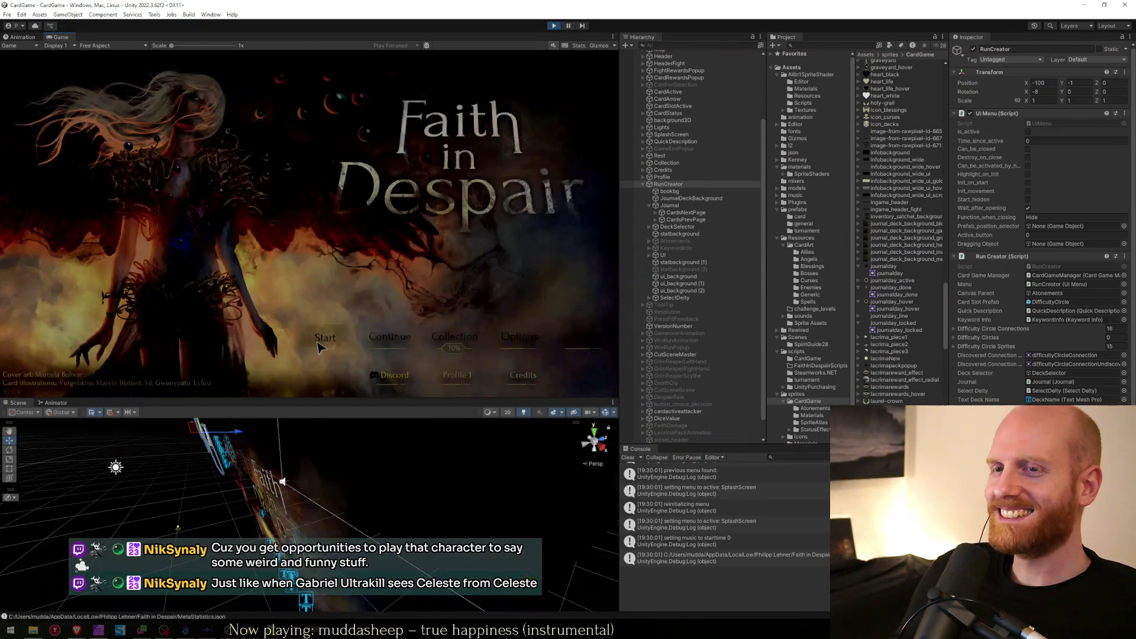
left_click(320, 346)
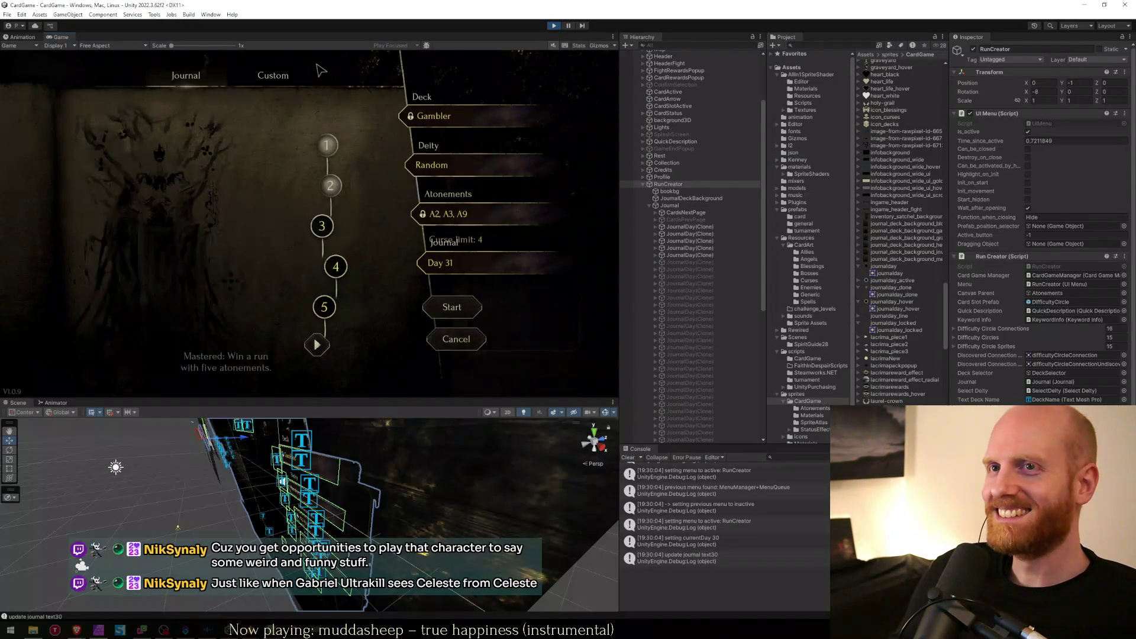
Maximize the game view and step through journal days 1–10 to preview the Healer and Gravedigger art.
key("shift+space")
mouse_move(596, 263)
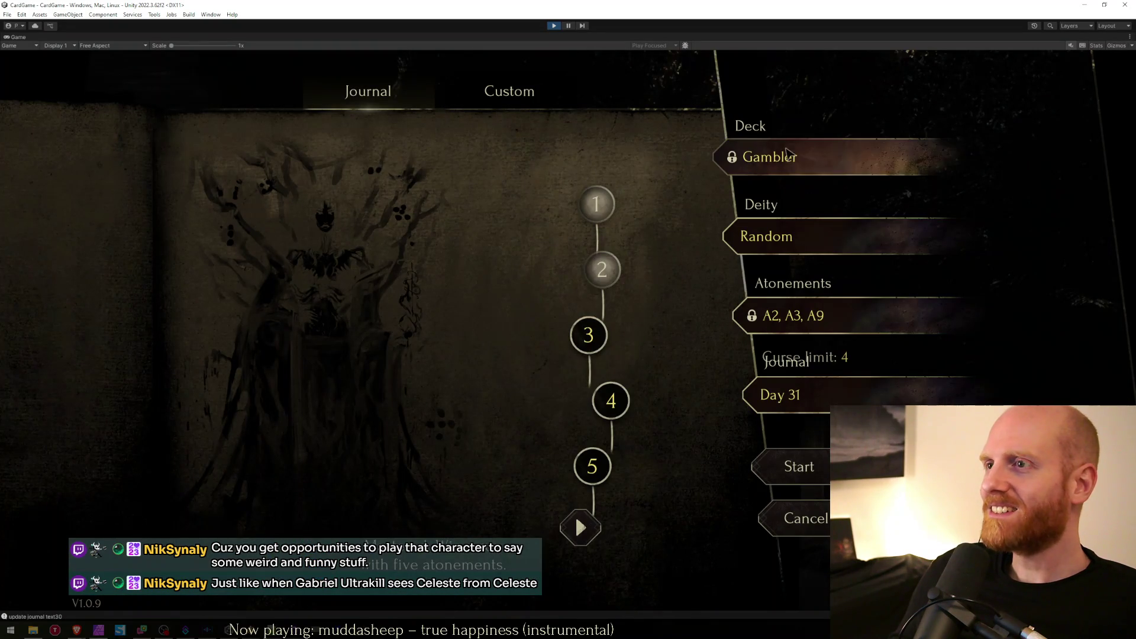
left_click(596, 207)
left_click(602, 270)
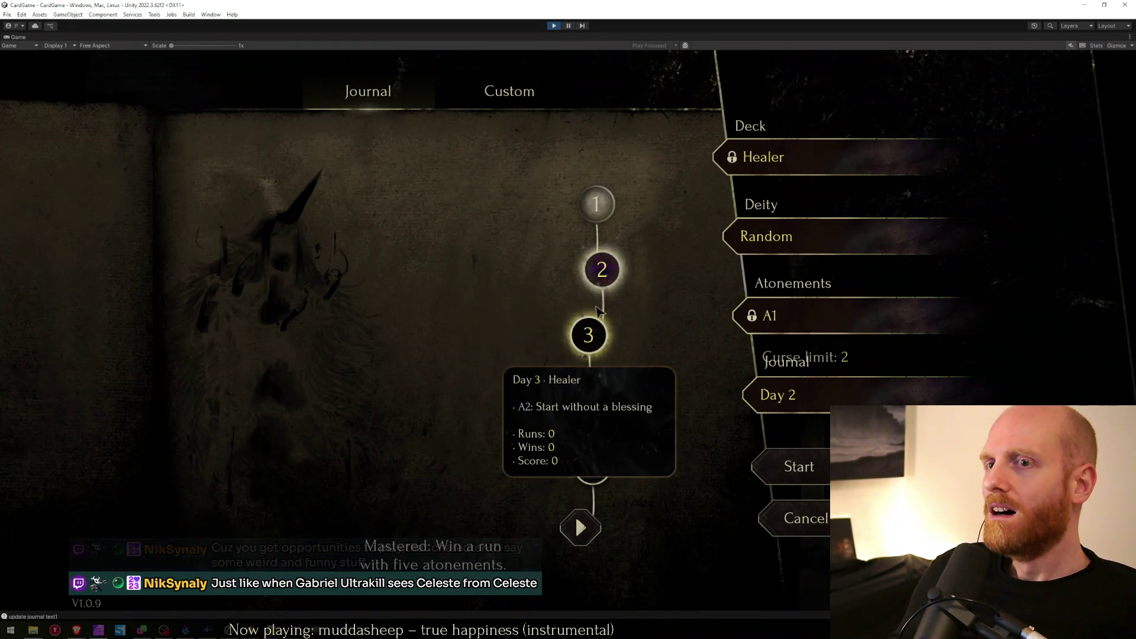
left_click(588, 335)
left_click(610, 400)
left_click(591, 466)
left_click(578, 525)
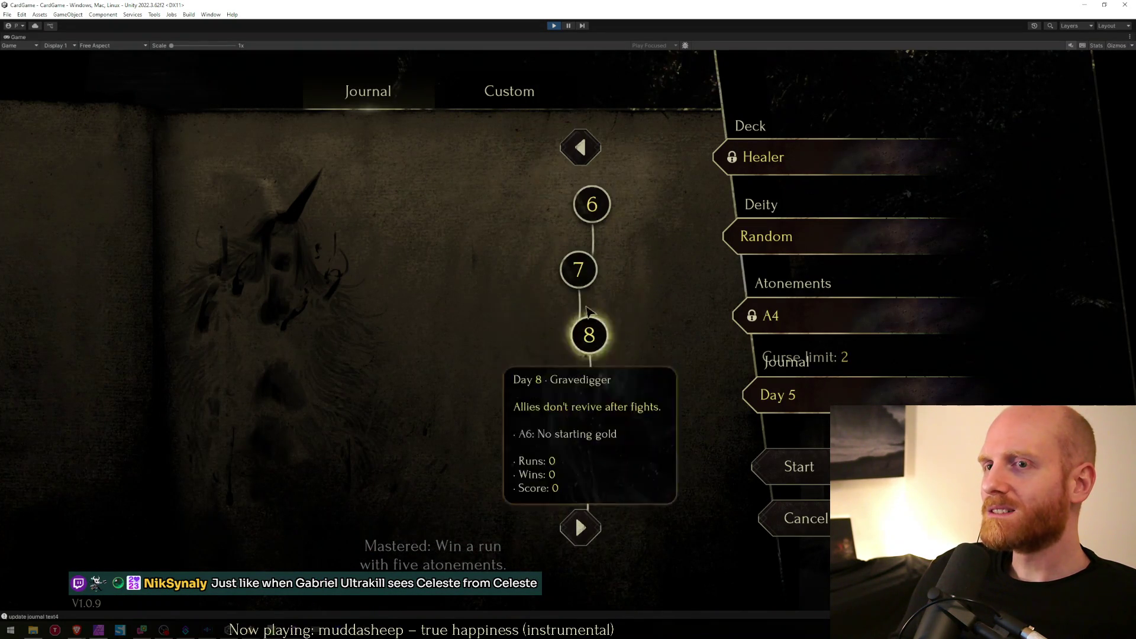
left_click(591, 204)
left_click(582, 267)
left_click(589, 332)
left_click(577, 397)
left_click(586, 466)
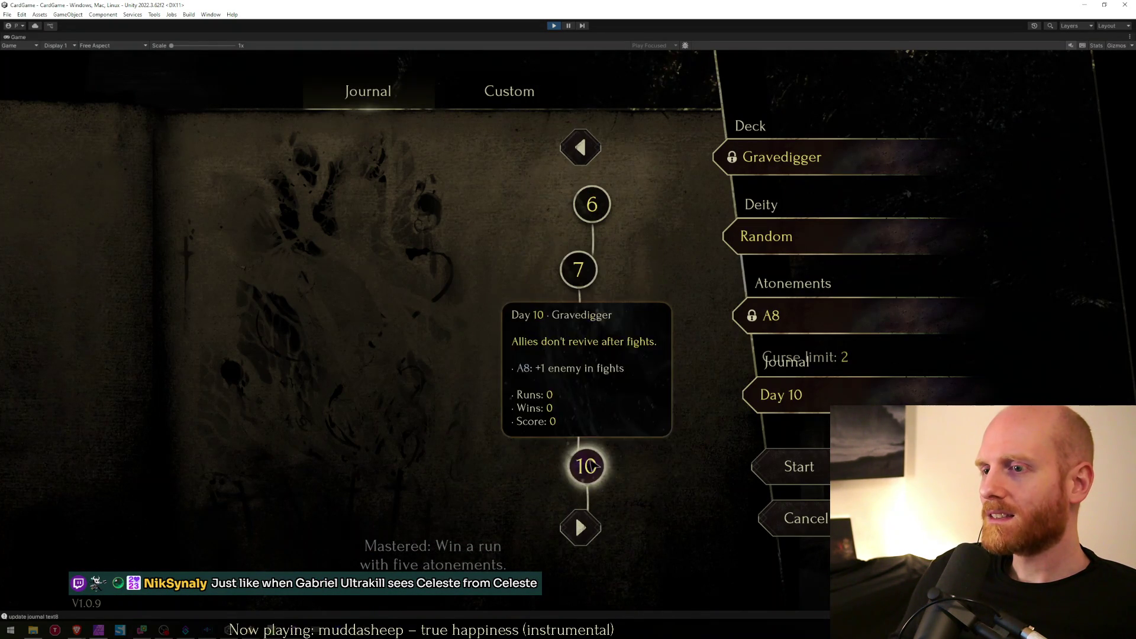
Page through days 11–20 to preview the Bloodsucker and Invoker backgrounds.
left_click(580, 527)
left_click(591, 414)
left_click(591, 335)
left_click(608, 270)
left_click(573, 204)
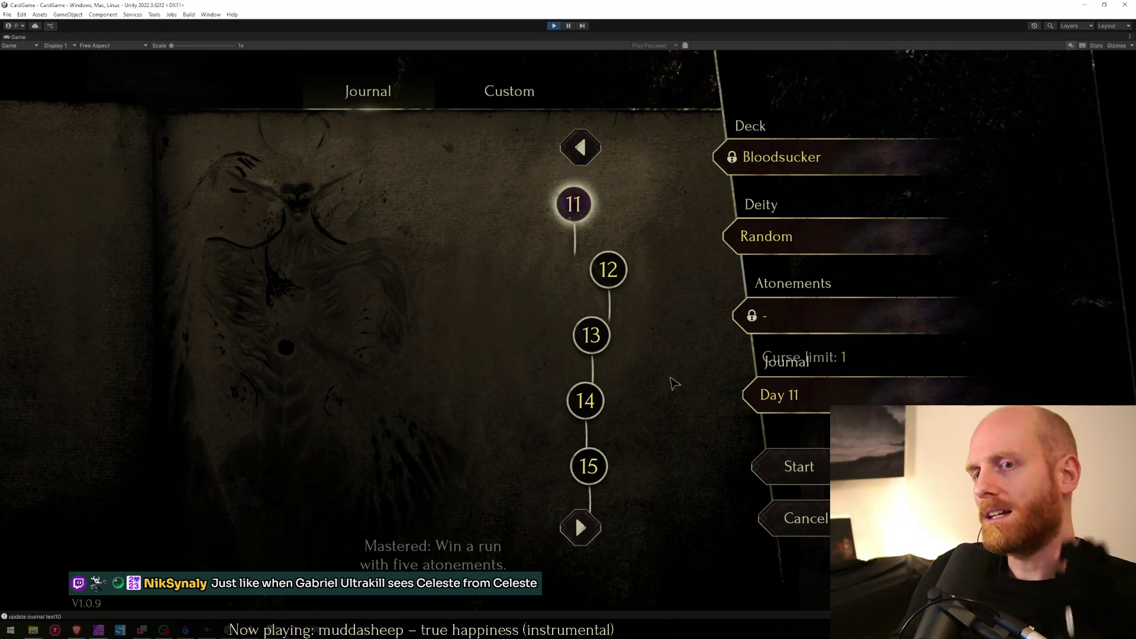
left_click(580, 527)
left_click(592, 466)
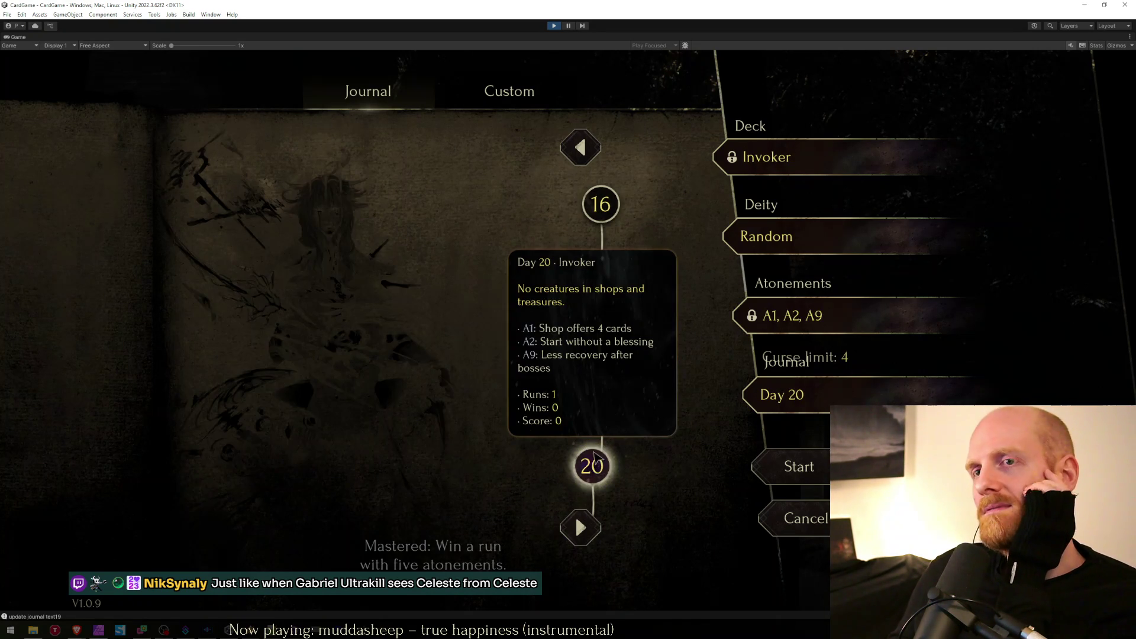
left_click(601, 401)
left_click(596, 349)
left_click(573, 266)
left_click(601, 203)
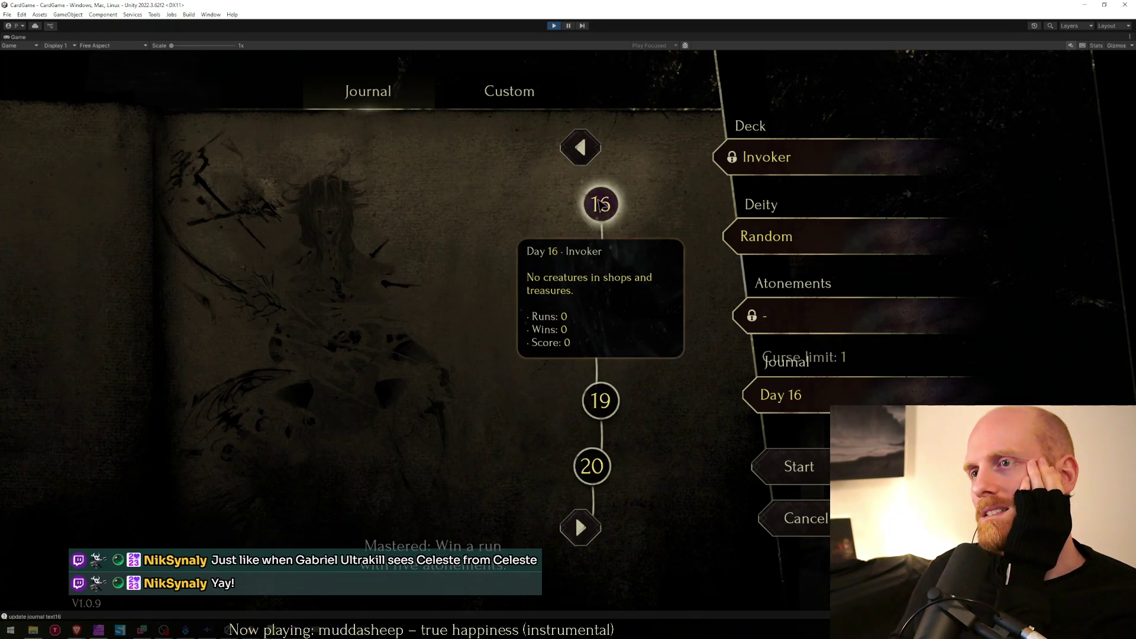
Preview days 21–28, settle on Mercenary Day 24, and switch to Affinity Photo.
left_click(581, 527)
left_click(589, 402)
left_click(592, 336)
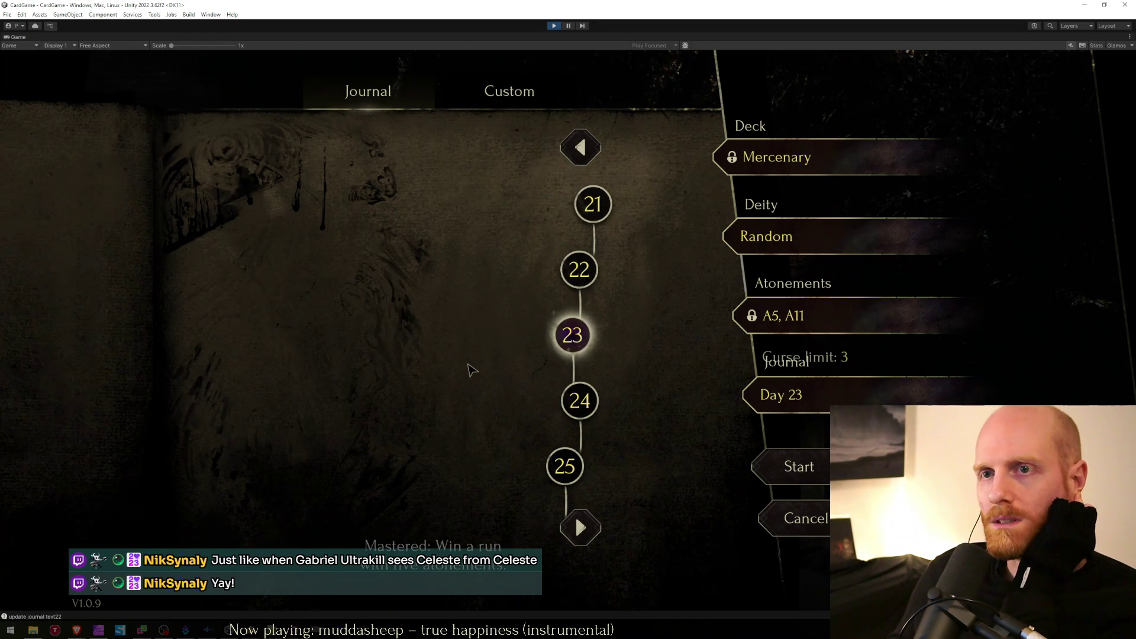
left_click(581, 539)
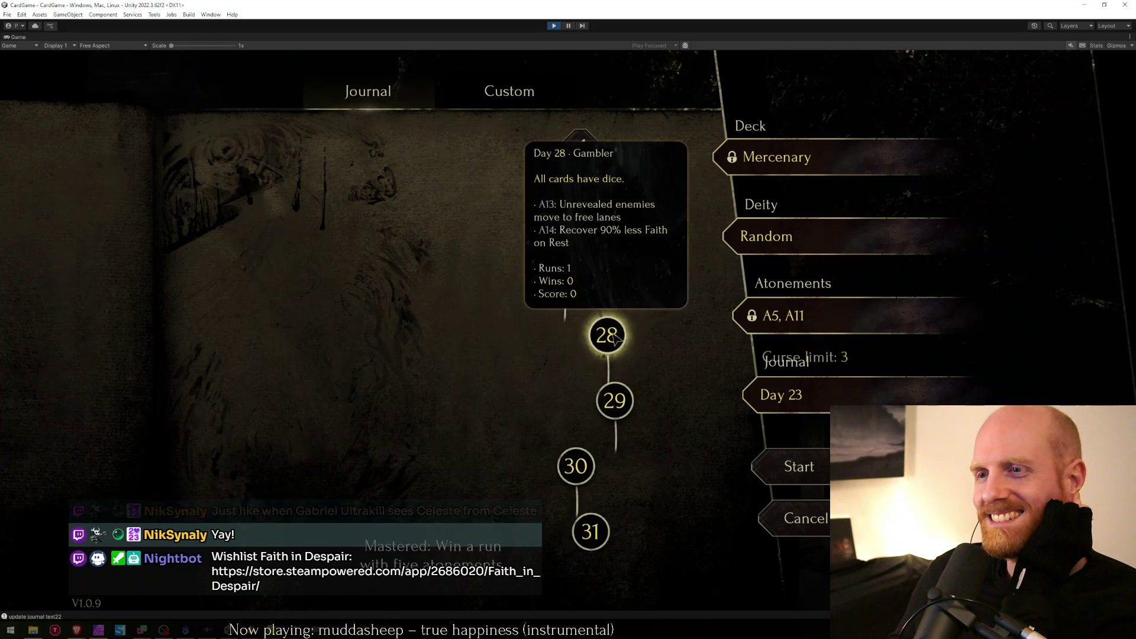
left_click(615, 333)
left_click(581, 148)
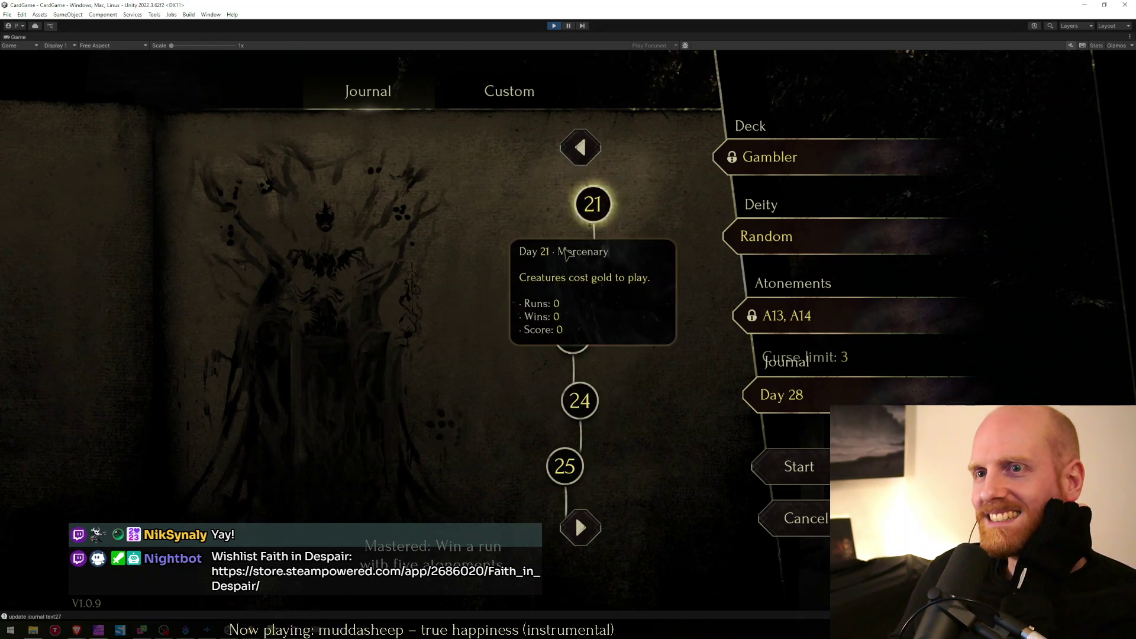
left_click(592, 410)
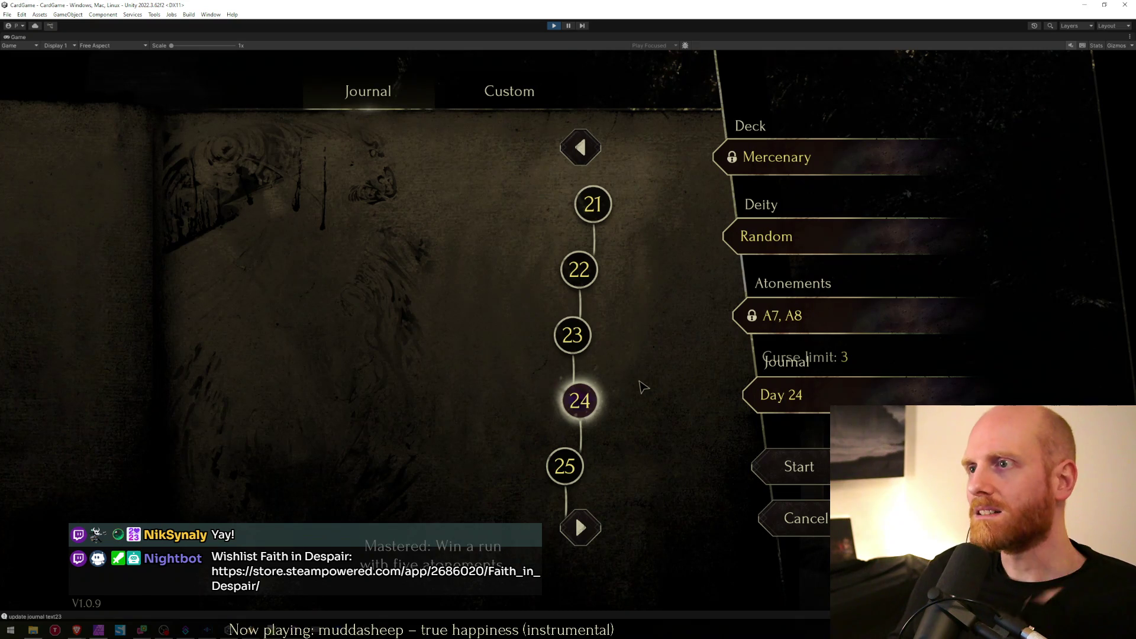
key("alt+Tab")
key("Tab")
key("Tab")
key("Tab")
key("Tab")
key("Tab")
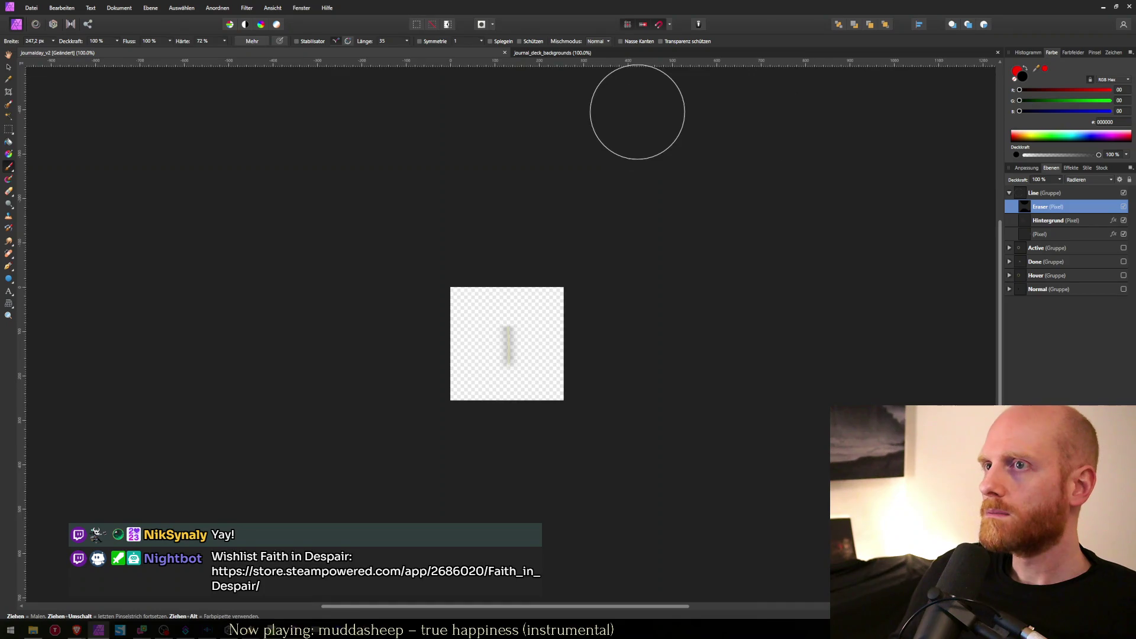
In journal_deck_backgrounds, give Mercenary_cardback a Levels adjustment and export journal_deck_background_mercenary.png.
key("ctrl+Tab")
key("v")
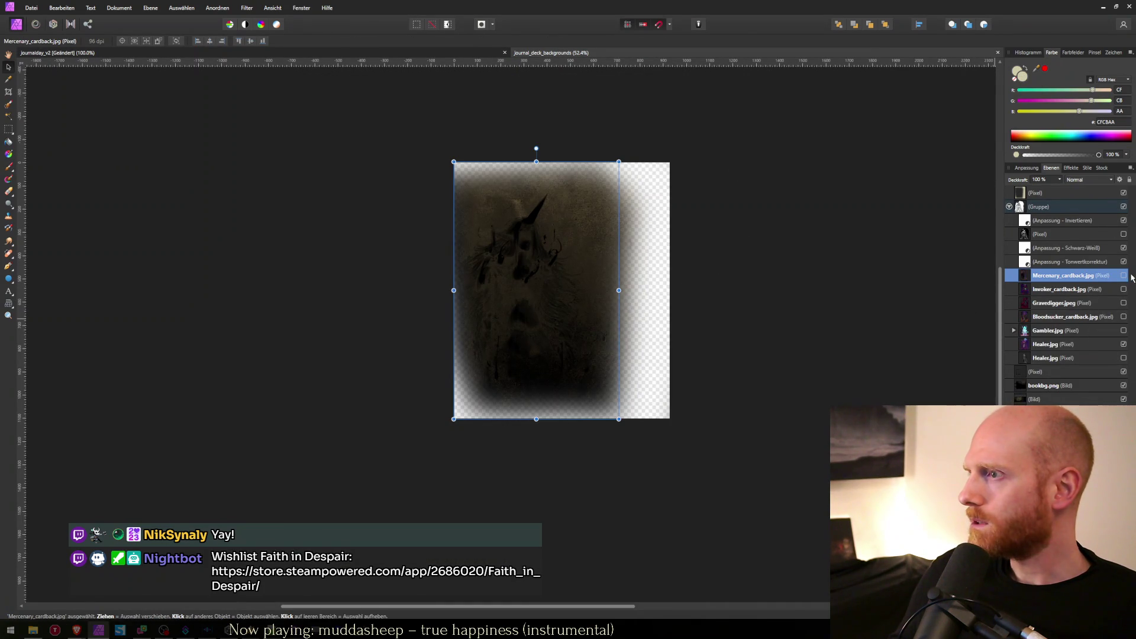
left_click(1123, 275)
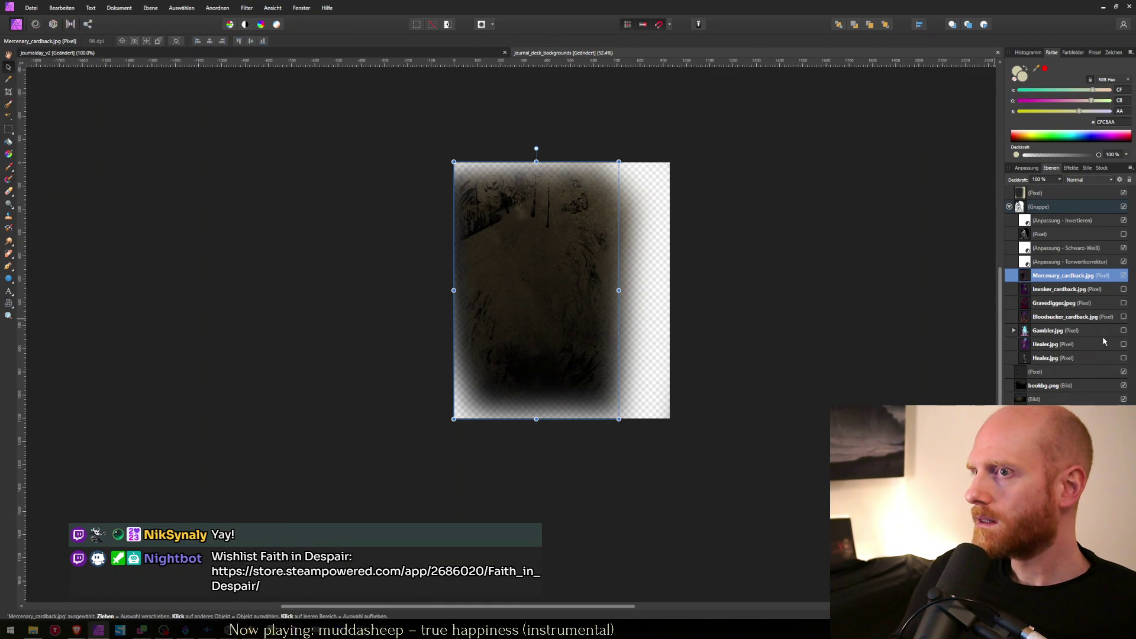
left_click(1015, 331)
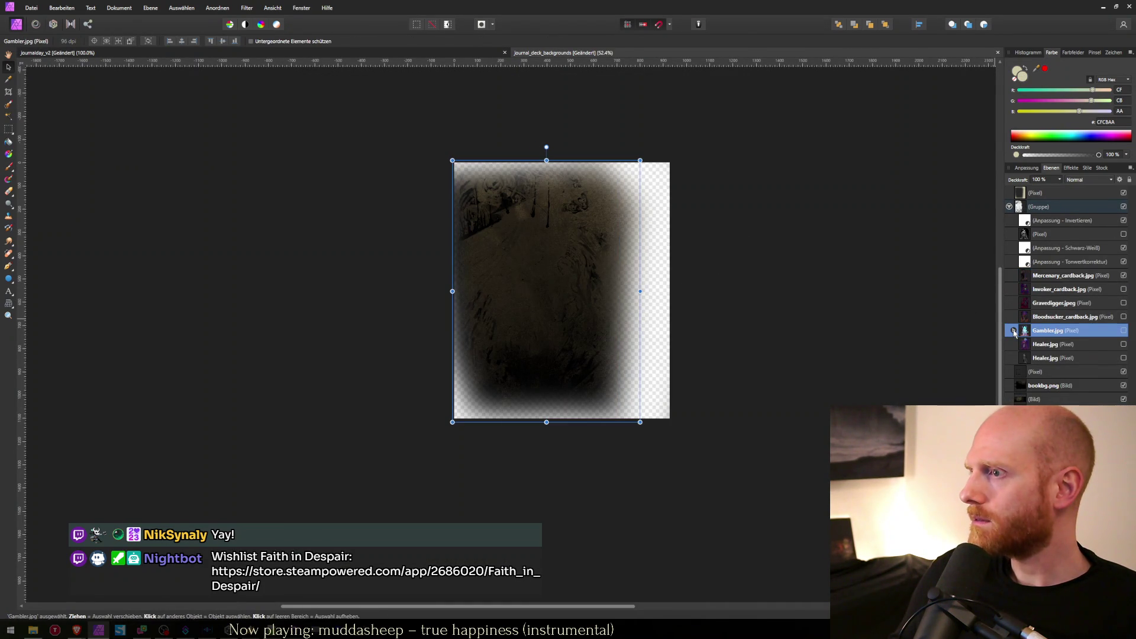
key("ctrl+z")
key("ctrl+alt+shift+w")
type("journal_deck_background_mercenary.png")
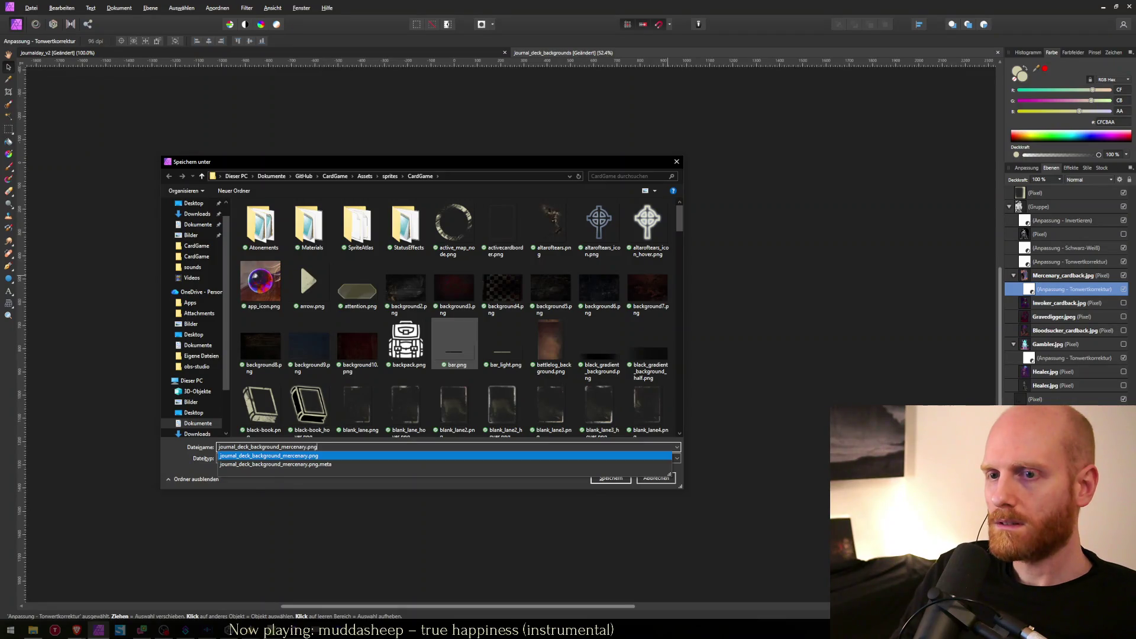
key("Return")
key("alt+Tab")
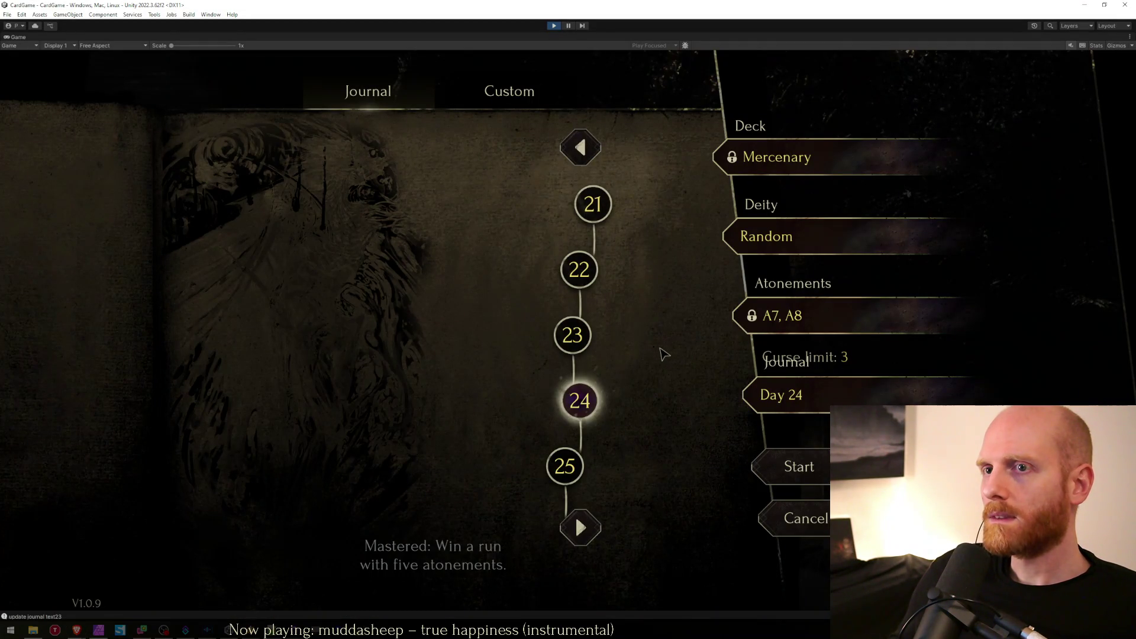
View the journal art on Day 27 (Gambler), Day 17 (Invoker), Day 11 (Bloodsucker) and Day 6 (Gravedigger).
left_click(580, 527)
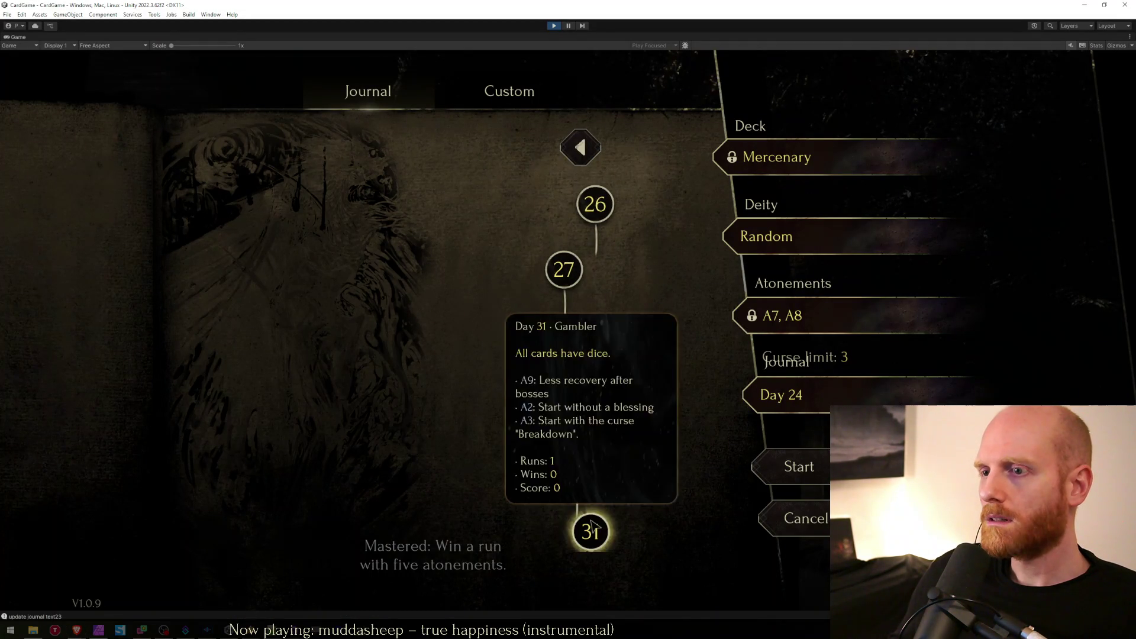
left_click(560, 290)
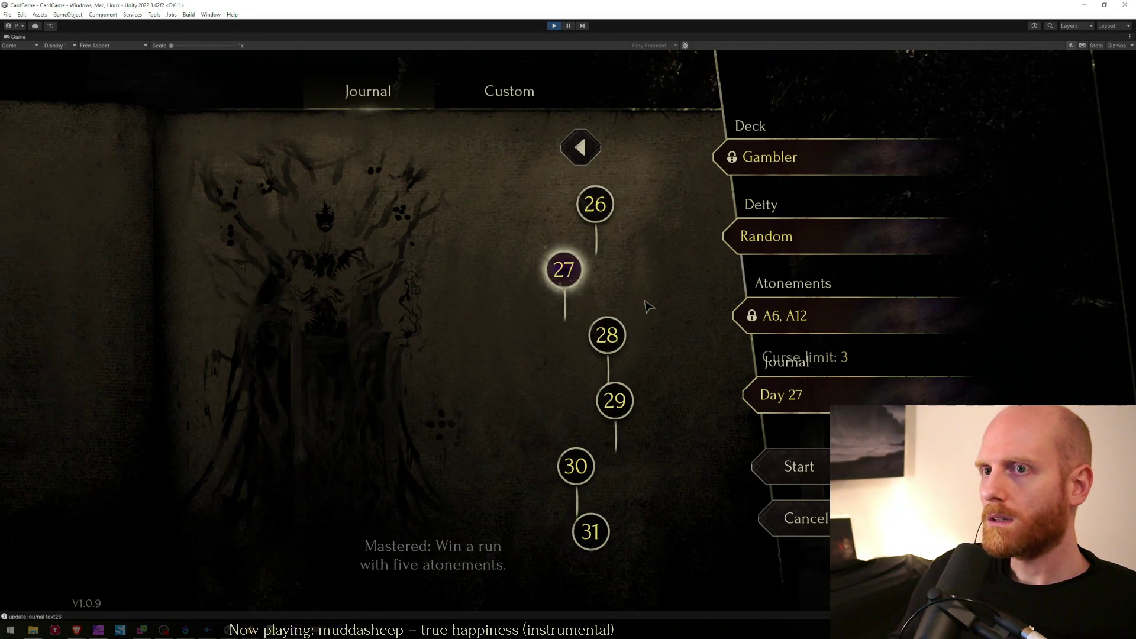
left_click(599, 151)
left_click(582, 148)
left_click(571, 271)
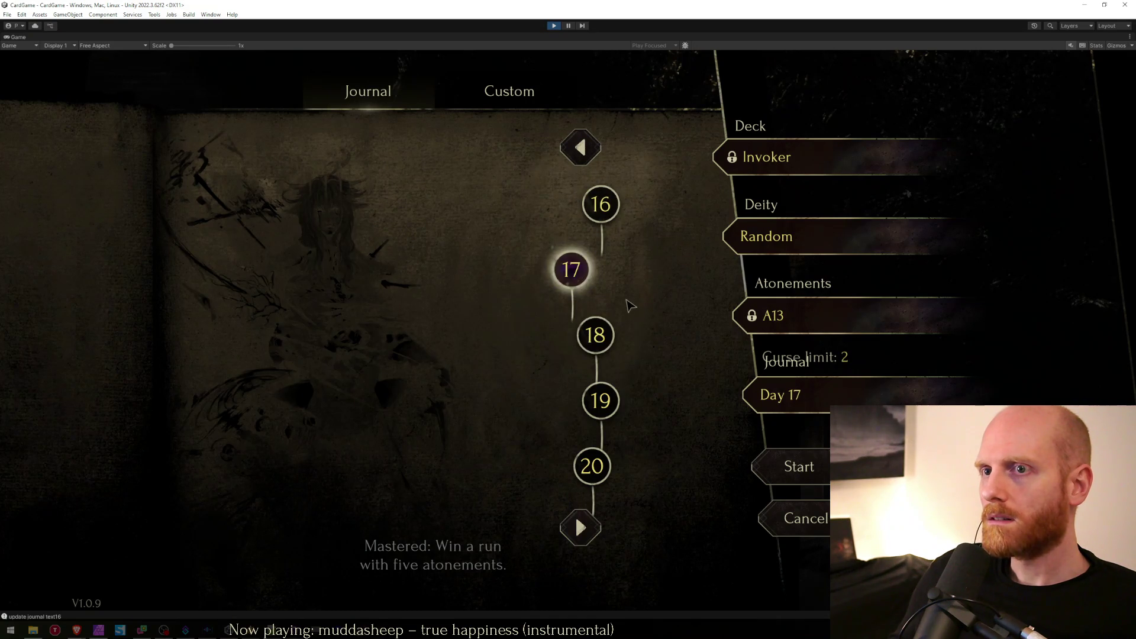
left_click(580, 147)
left_click(575, 210)
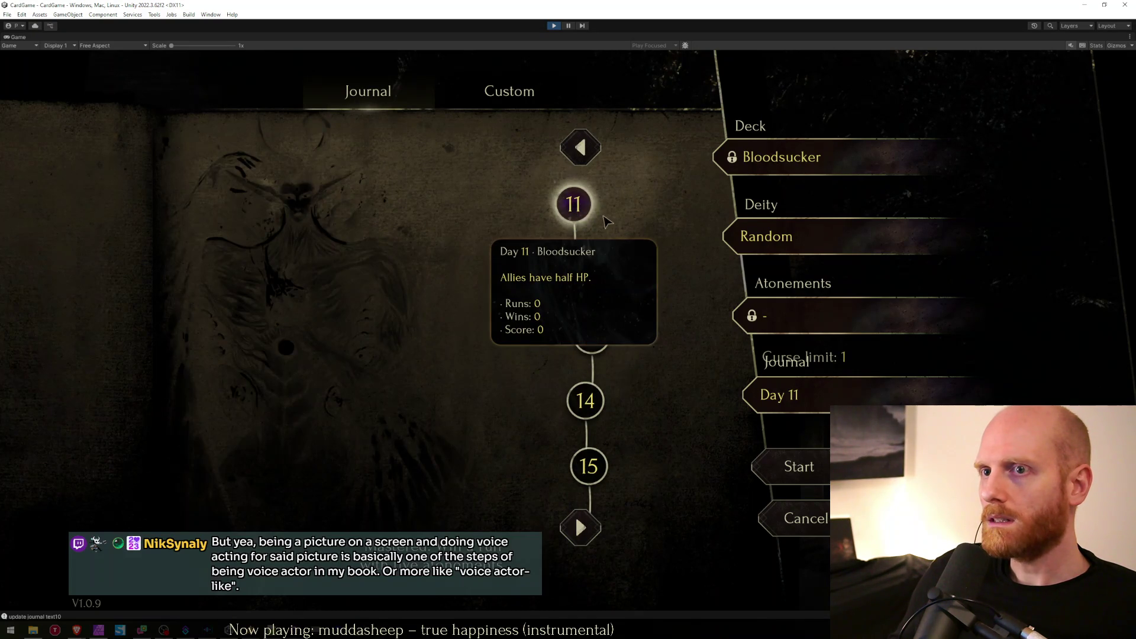
left_click(581, 148)
left_click(591, 206)
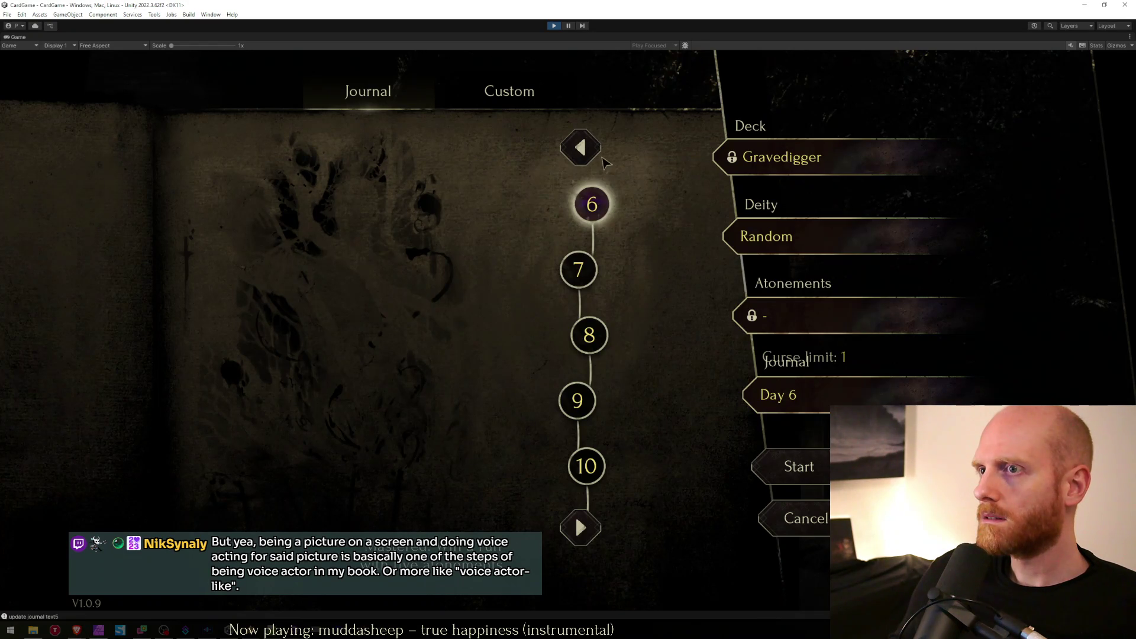
key("alt+Tab")
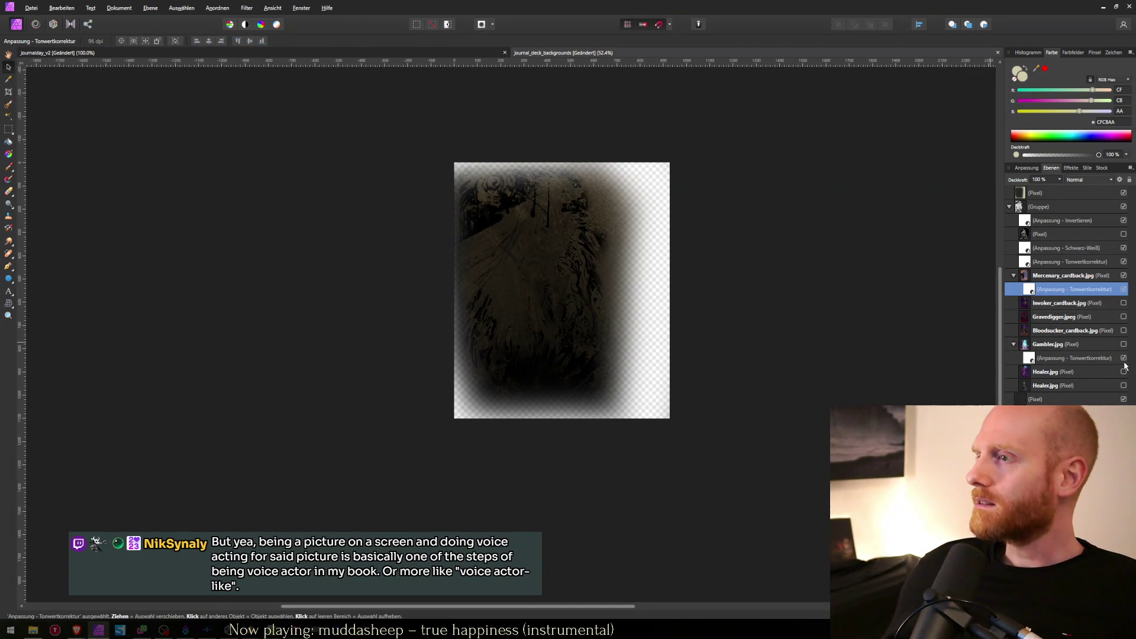
Nest a Levels adjustment in Gravedigger.jpeg, hide Mercenary_cardback, and save journal_deck_background_gravedigger.png.
left_click(1051, 276)
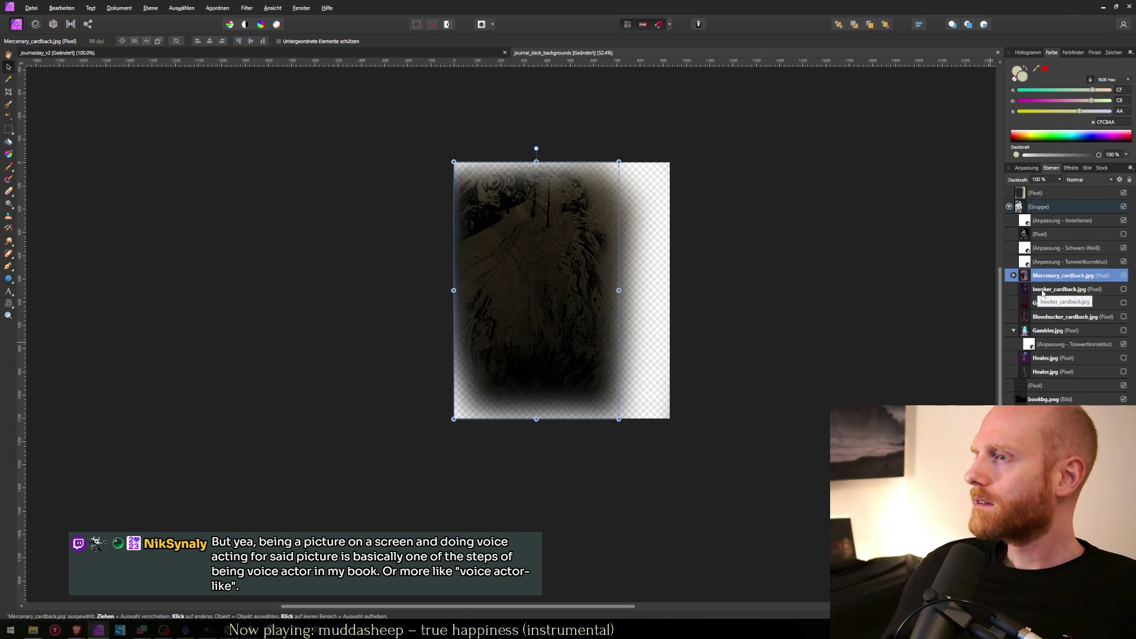
key("alt+Tab")
key("alt+Tab")
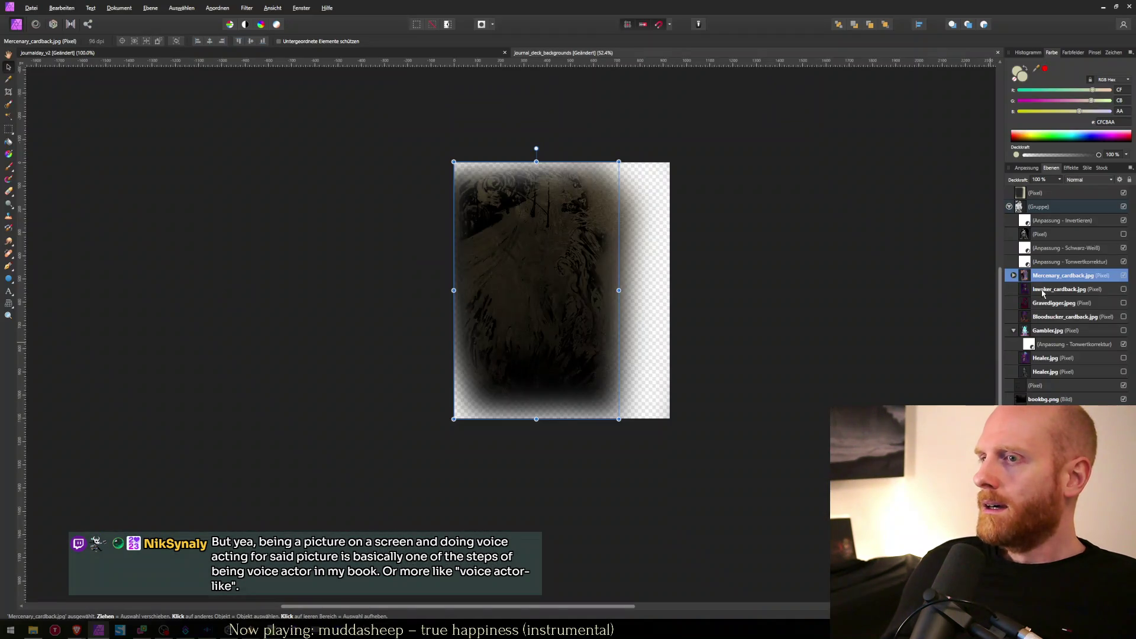
left_click(1043, 290)
left_click(1044, 304)
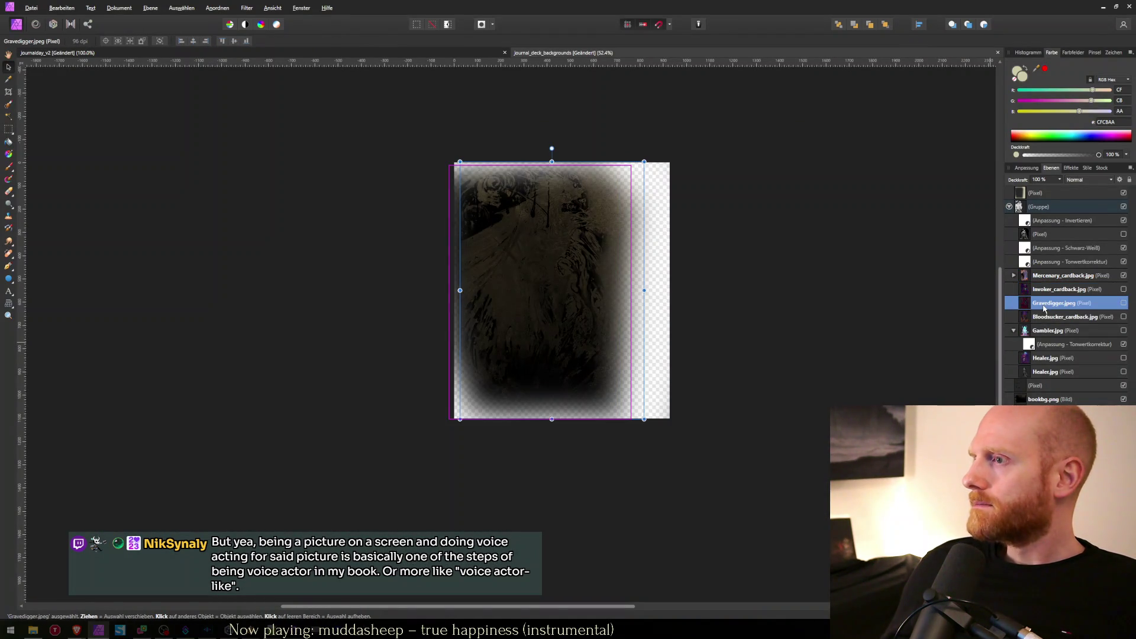
key("ctrl+v")
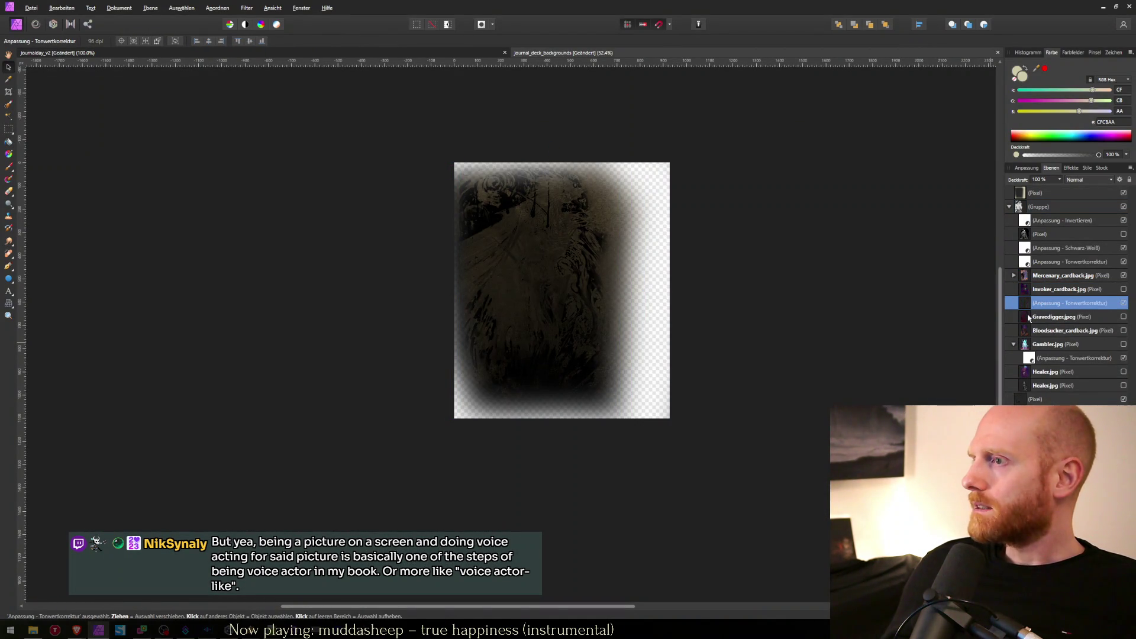
left_click_drag(1043, 314, 1044, 316)
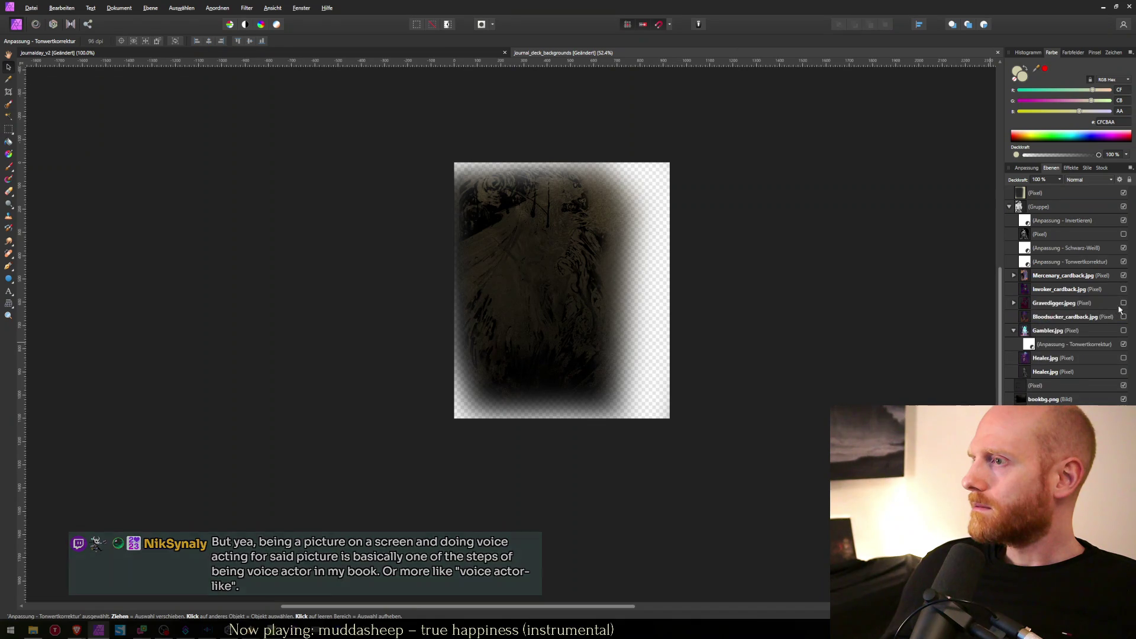
left_click(1124, 303)
left_click(1123, 275)
left_click(1123, 344)
type("journal_deck_background_gravedigger.png")
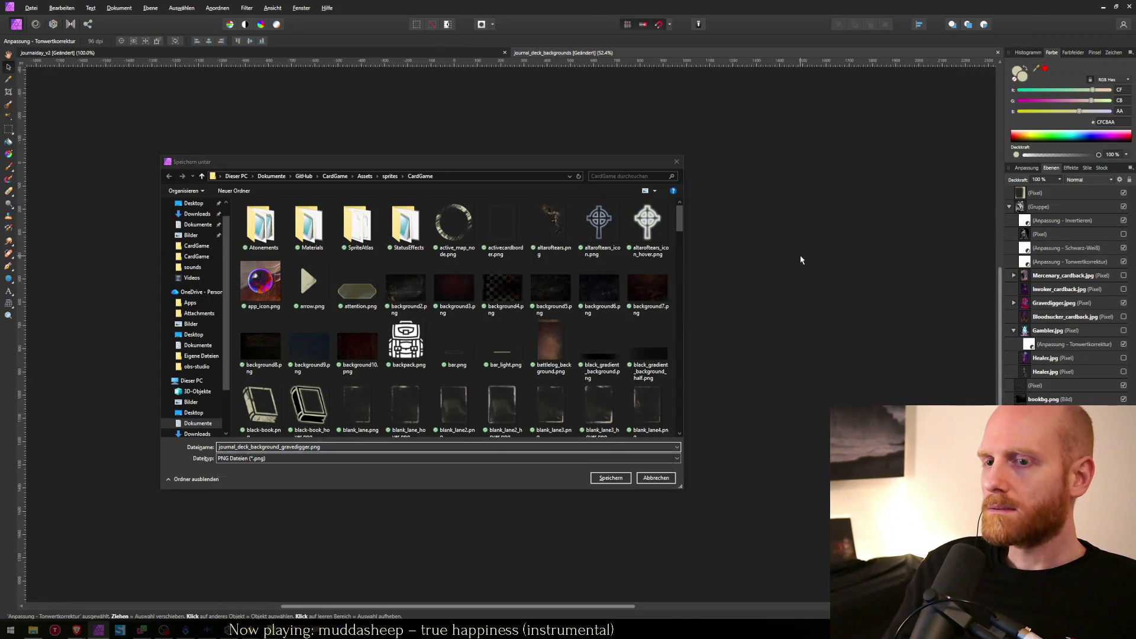
key("Return")
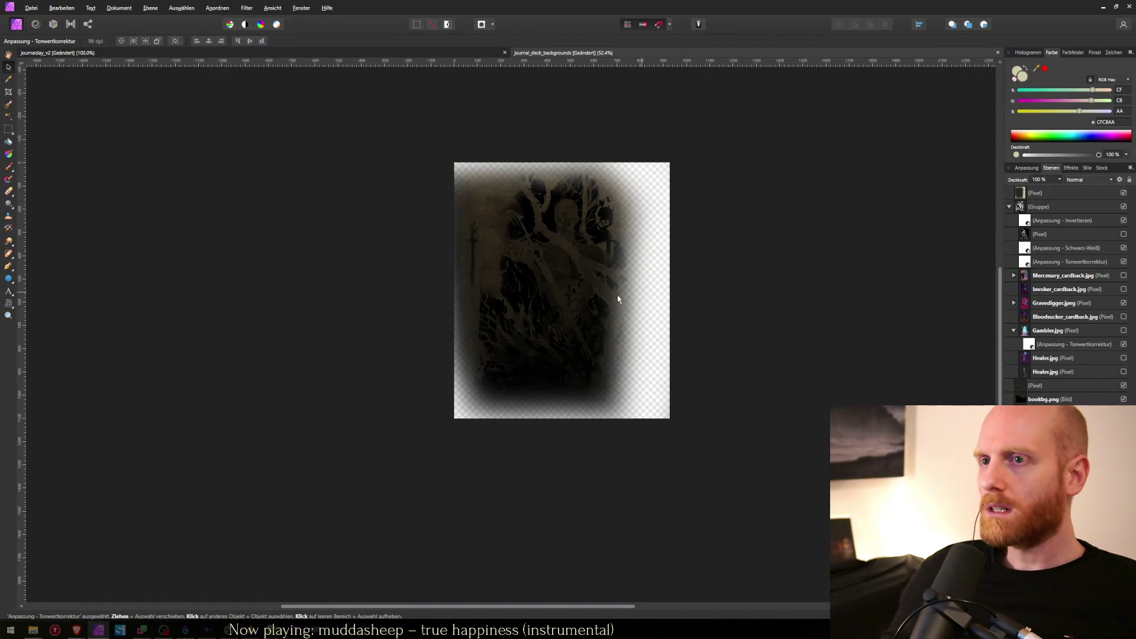
Select the Gravedigger.jpeg pixel layer under its levels adjustment and switch to the Clone Brush.
scroll(525, 286, "up", 3)
scroll(490, 343, "down", 1)
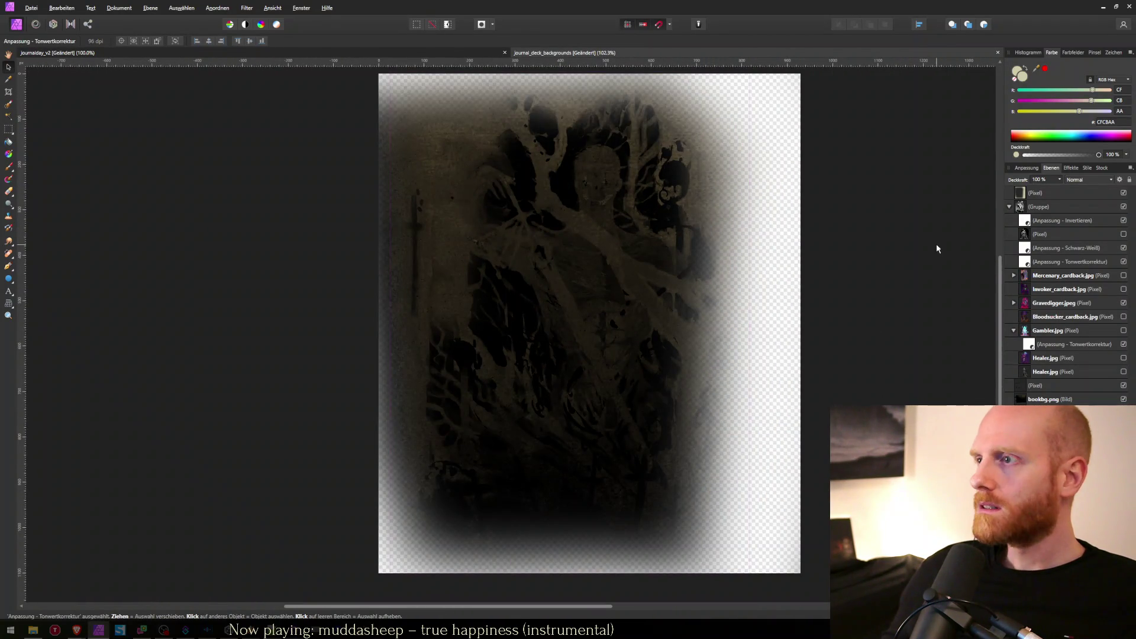
left_click(1097, 317)
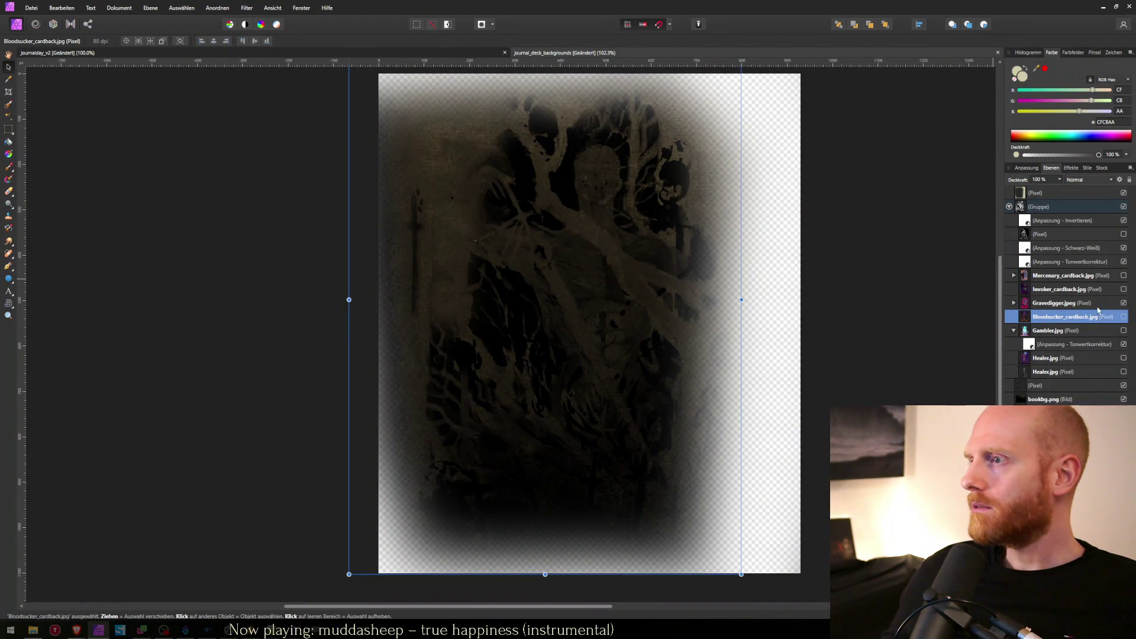
left_click(1013, 302)
left_click(1034, 312)
left_click(1047, 303)
key("b")
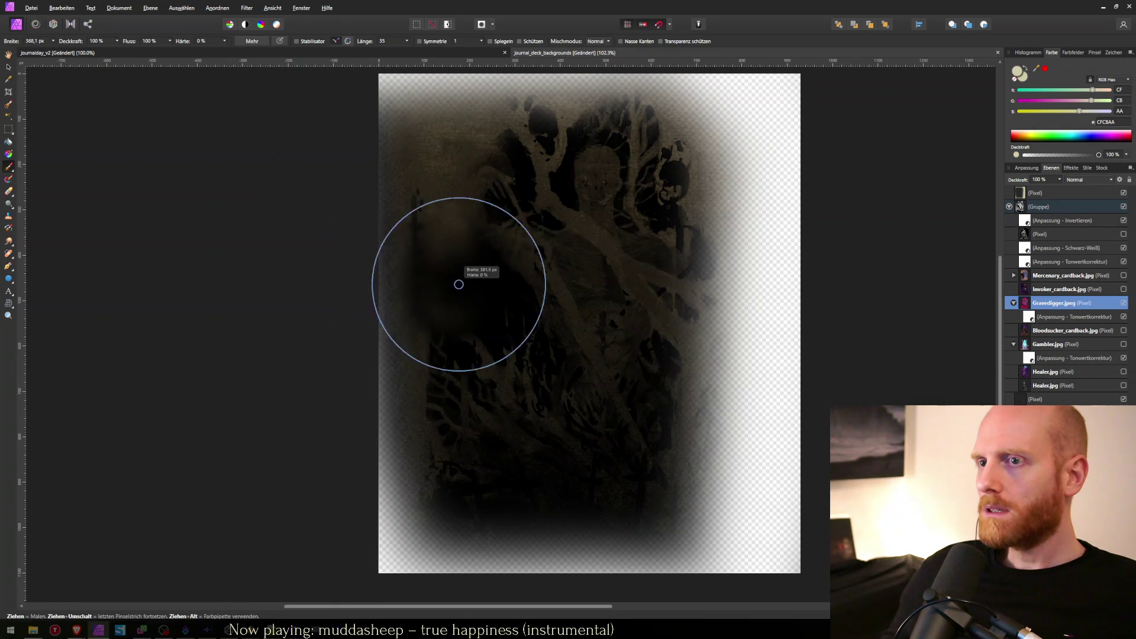
key("b")
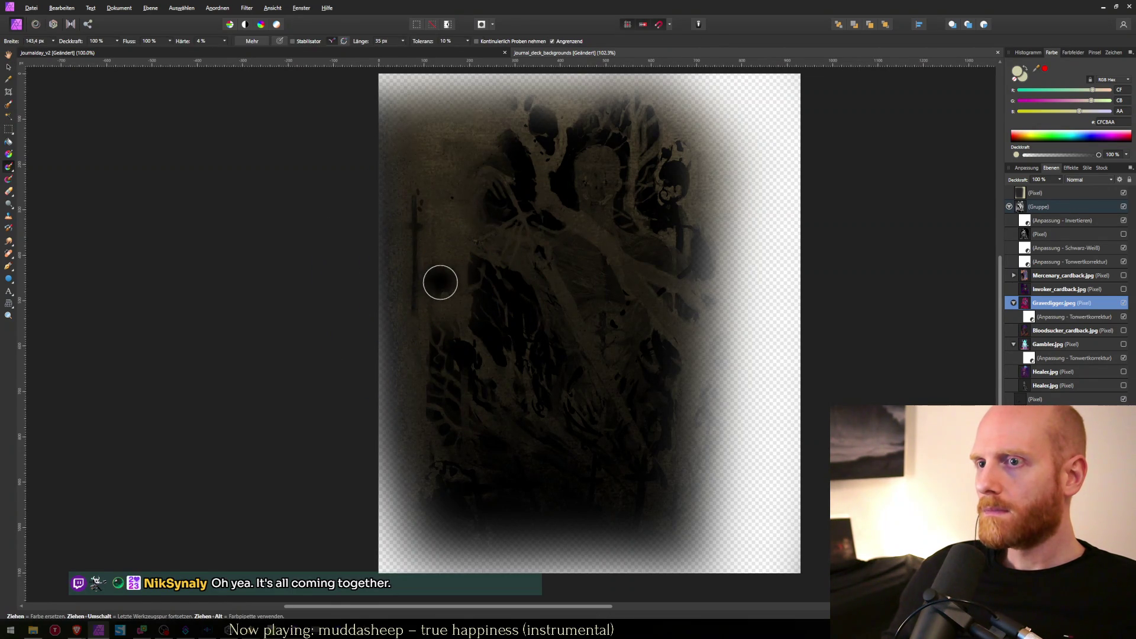
key("s")
Clone nearby texture over the dark blotch left of the figure, then start a PNG export.
left_click(421, 328, "alt")
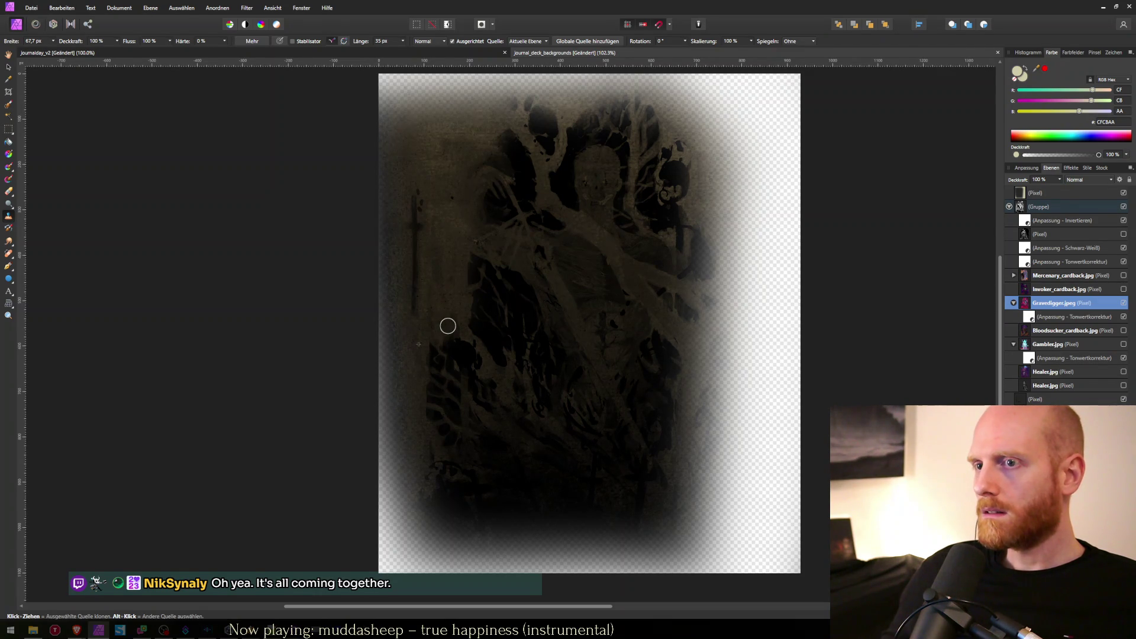
left_click(441, 274, "alt")
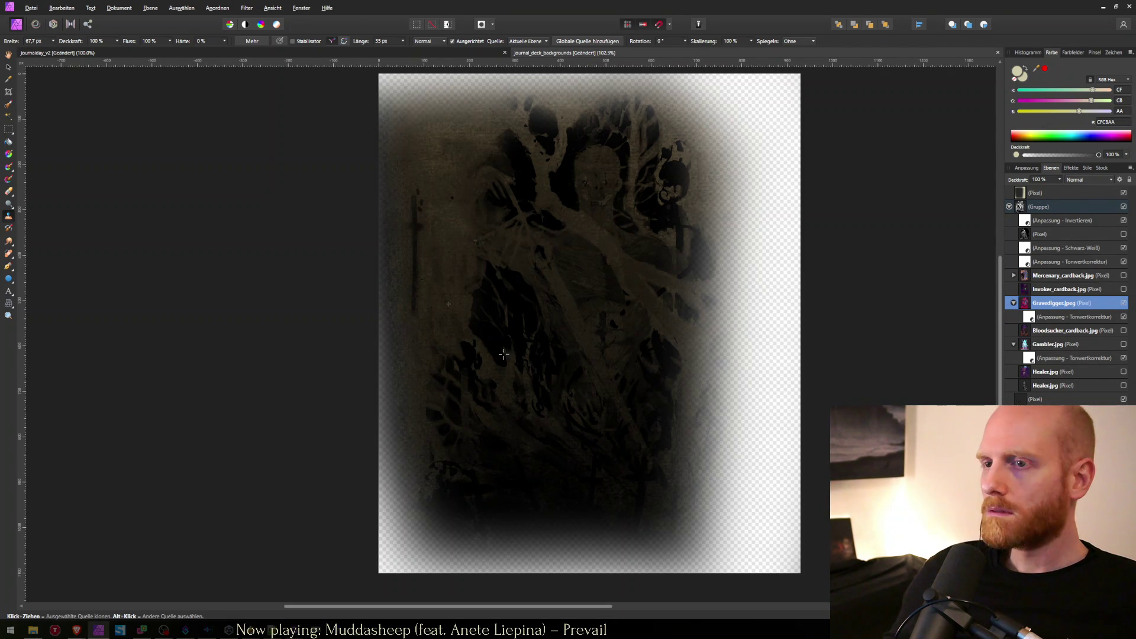
left_click(457, 326, "alt")
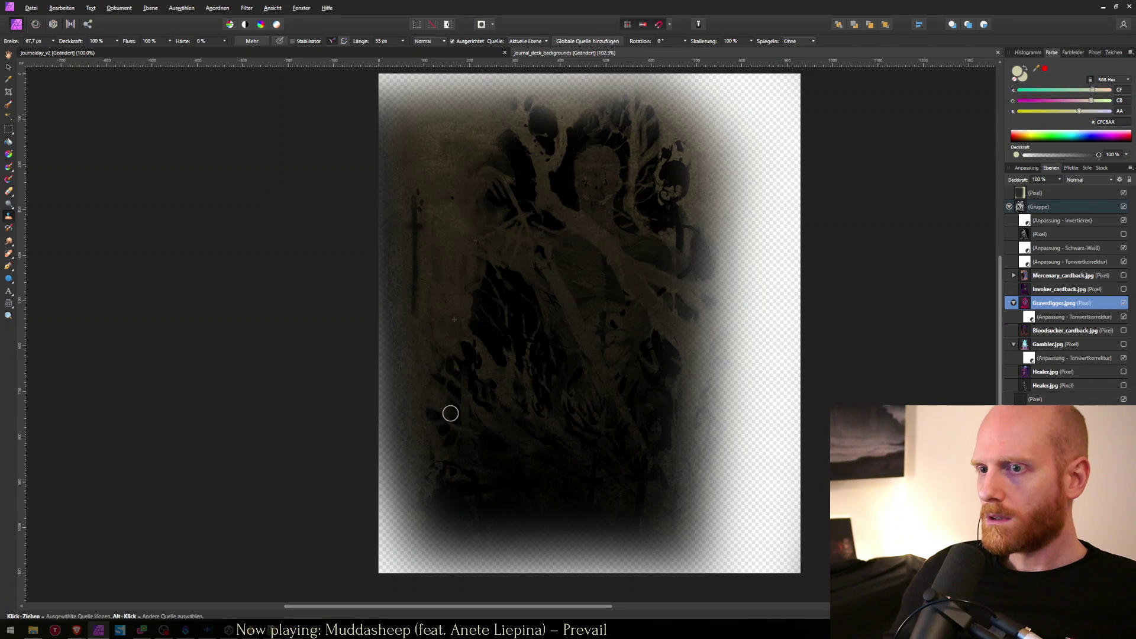
left_click(450, 370)
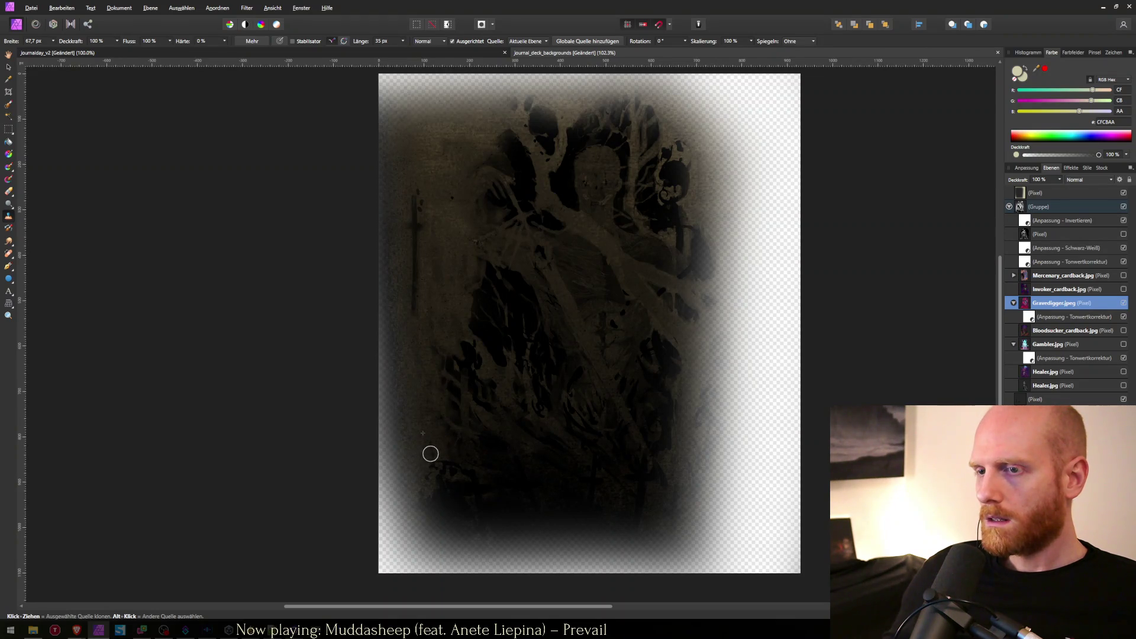
key("ctrl+alt+shift+w")
Finish the pending PNG export by confirming its settings, file name and save.
key("Return")
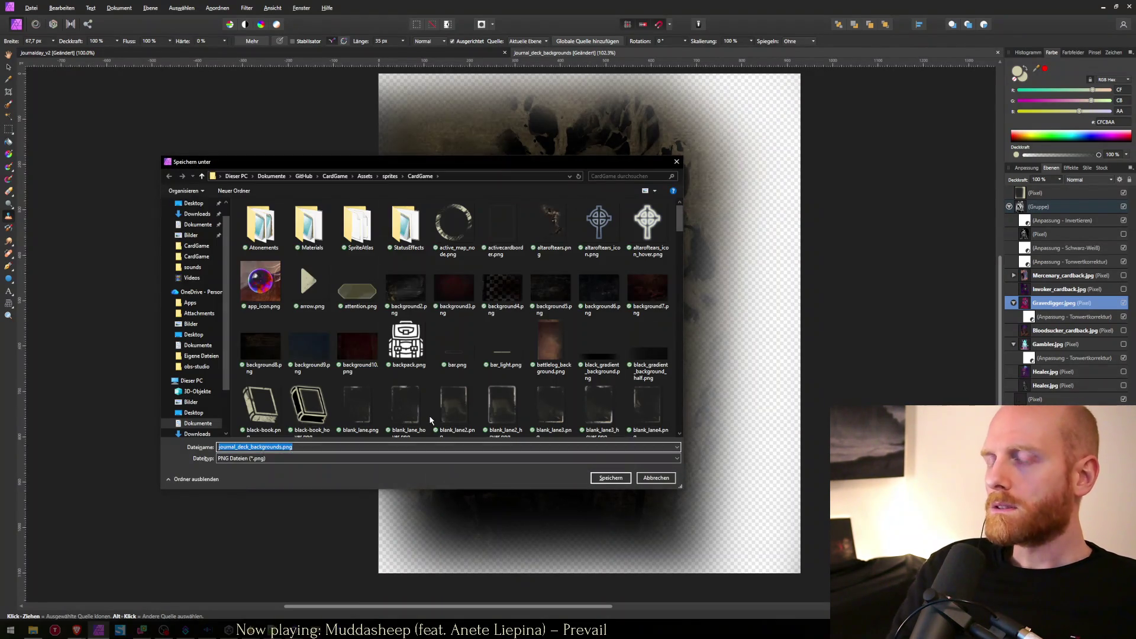
key("Return")
key("Return")
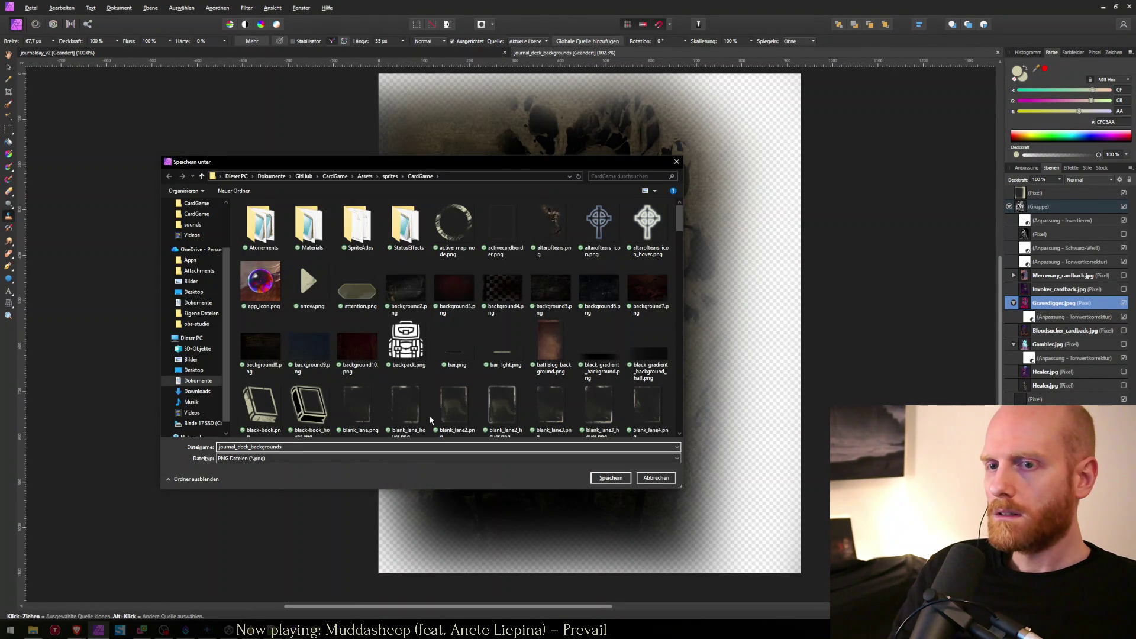
type("png")
key("Return")
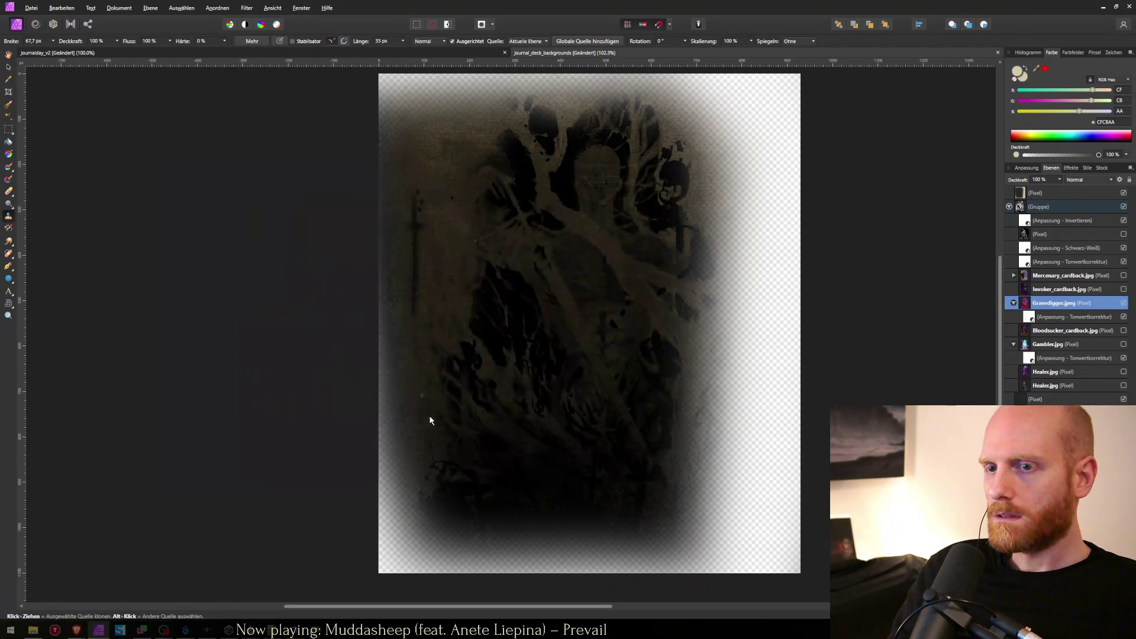
Try moving the Invoker_cardback layer to the top, undo it, and reselect Gravedigger.jpeg.
key("v")
left_click_drag(1029, 290, 1029, 188)
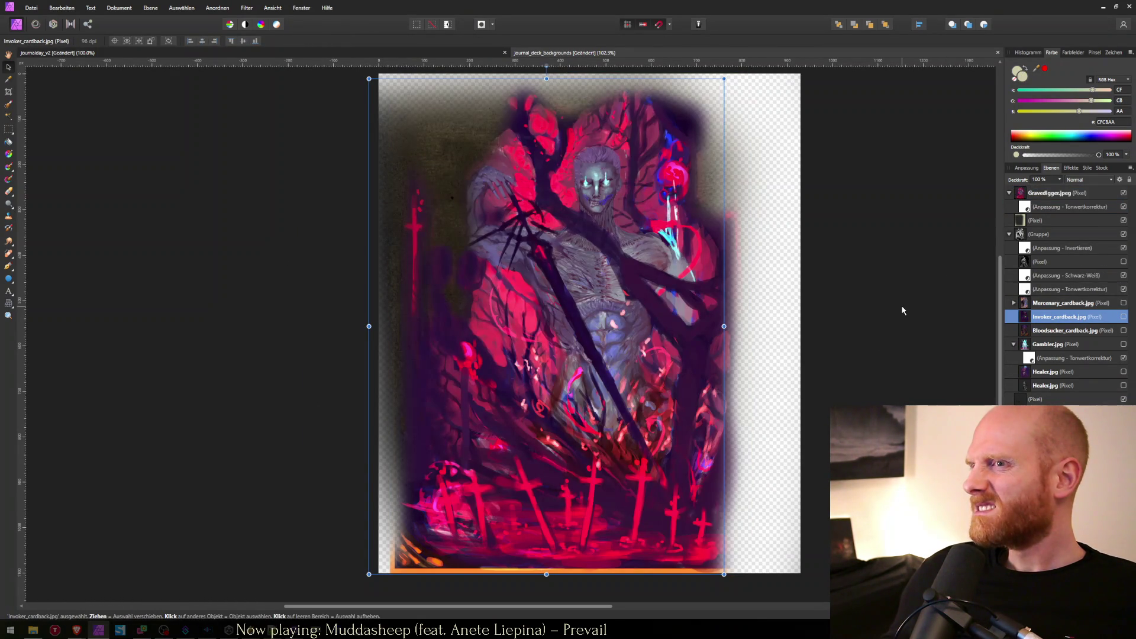
scroll(888, 299, "down", 5)
scroll(874, 290, "up", 2)
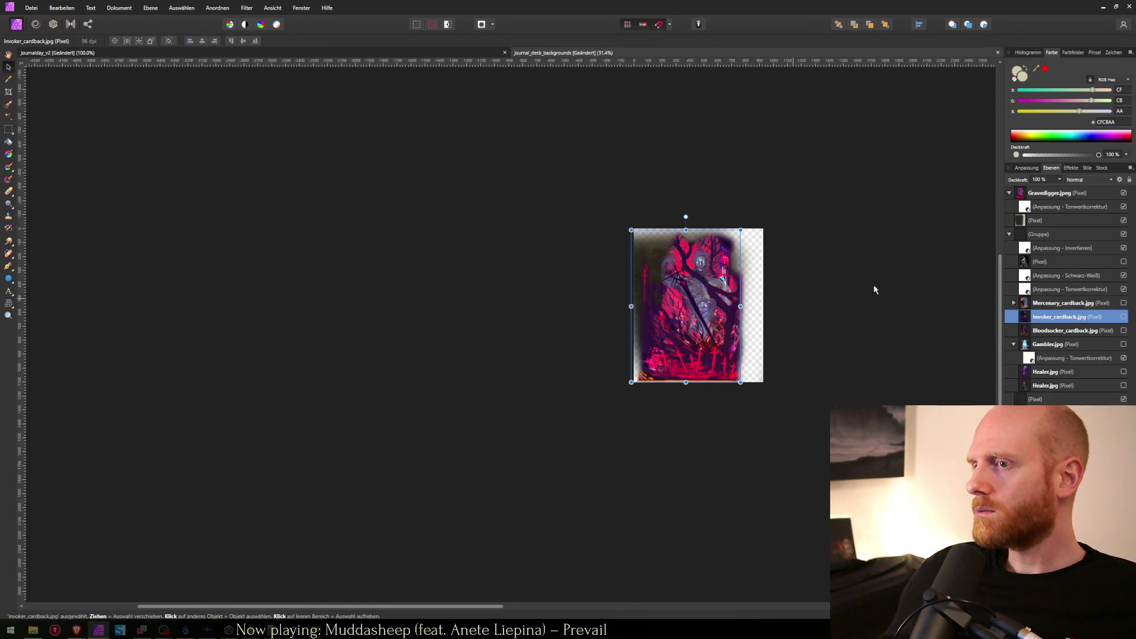
key("ctrl+z")
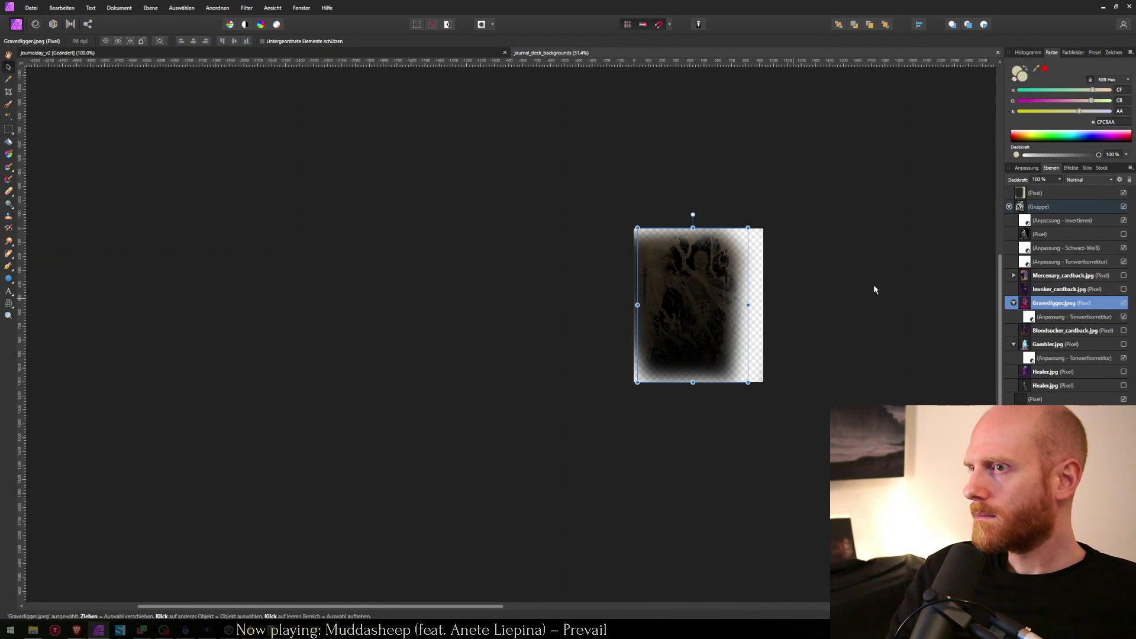
scroll(763, 243, "up", 4)
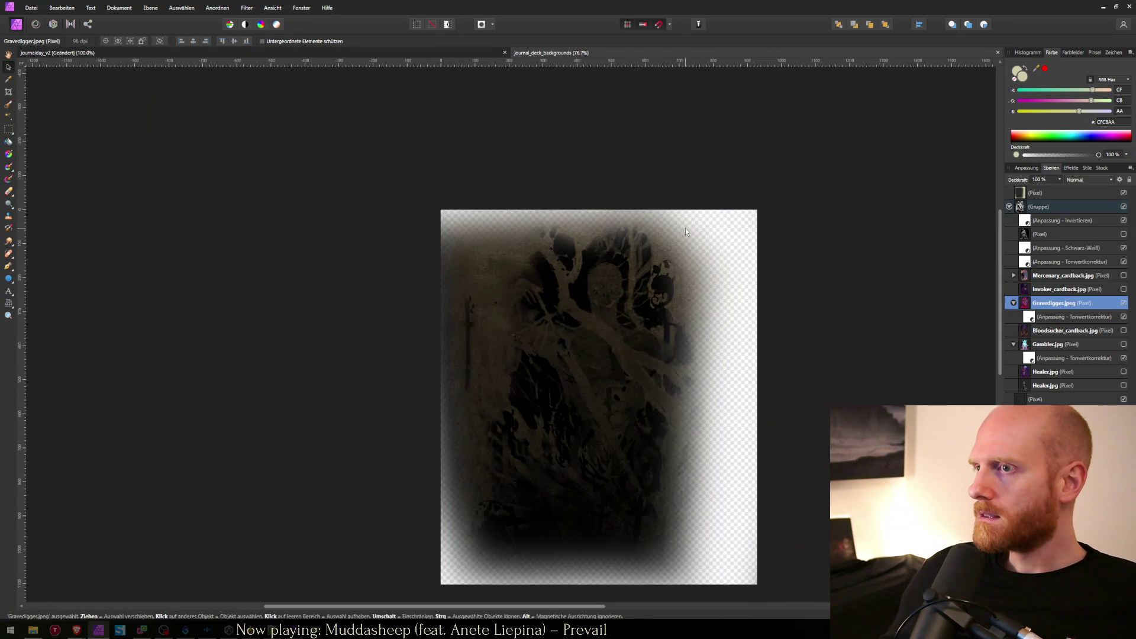
left_click(979, 301)
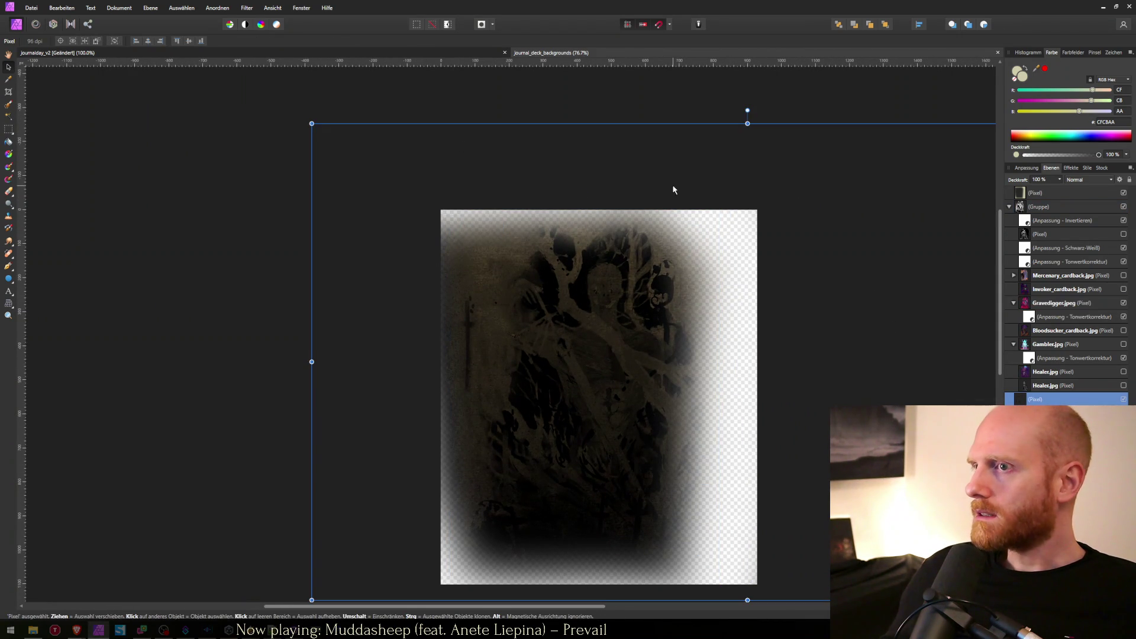
left_click(489, 272)
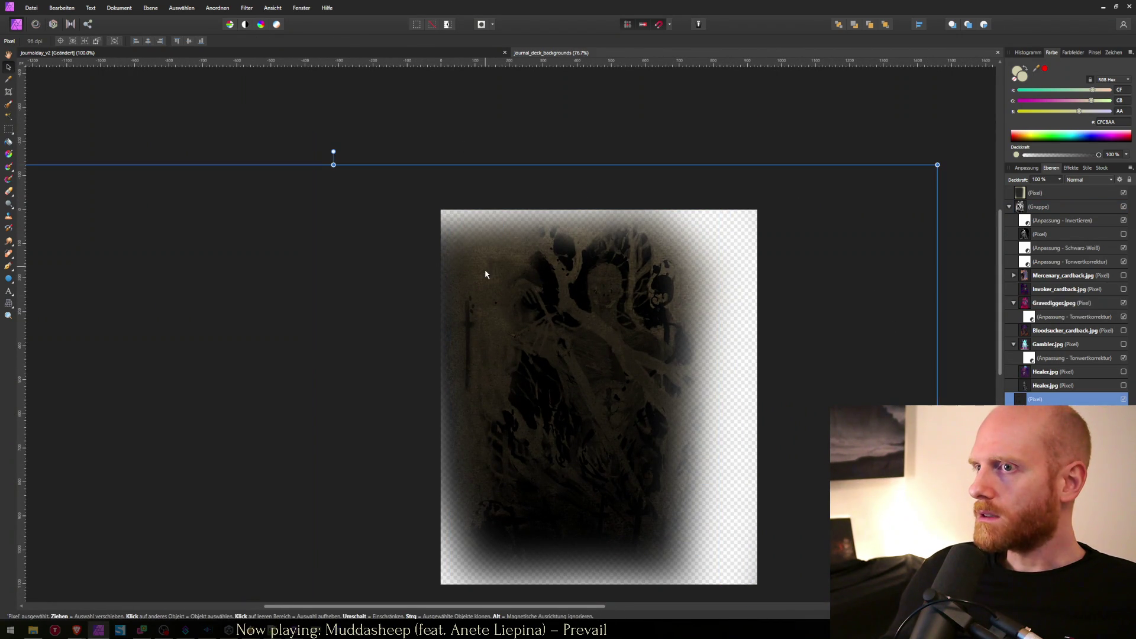
left_click(1044, 306)
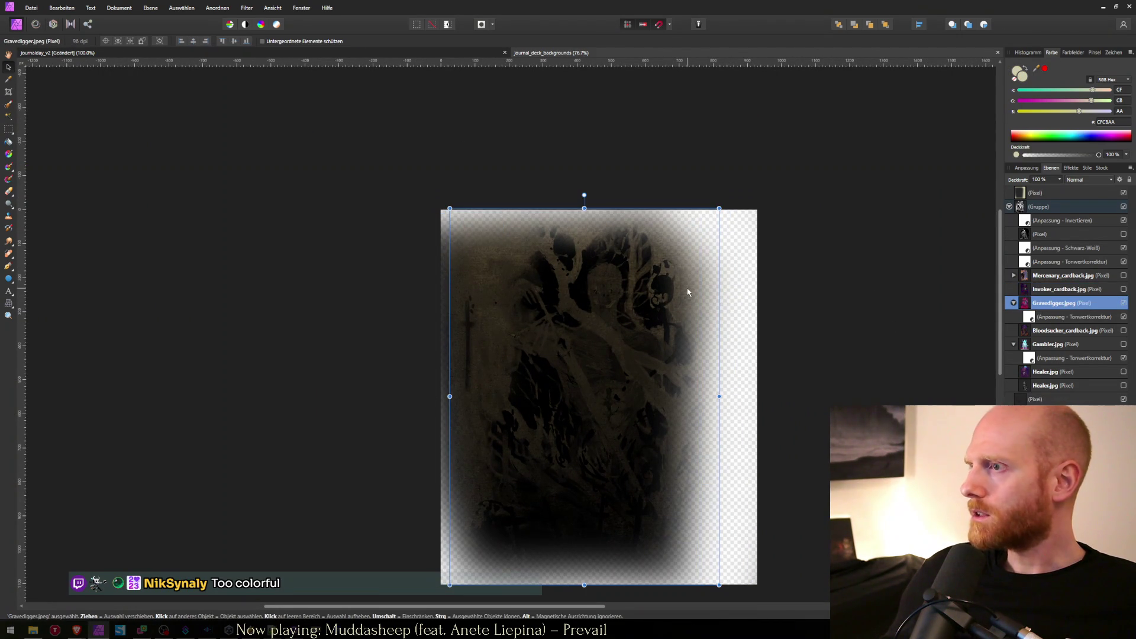
Clone texture over the remaining dark patches near the top of the Gravedigger card.
key("c")
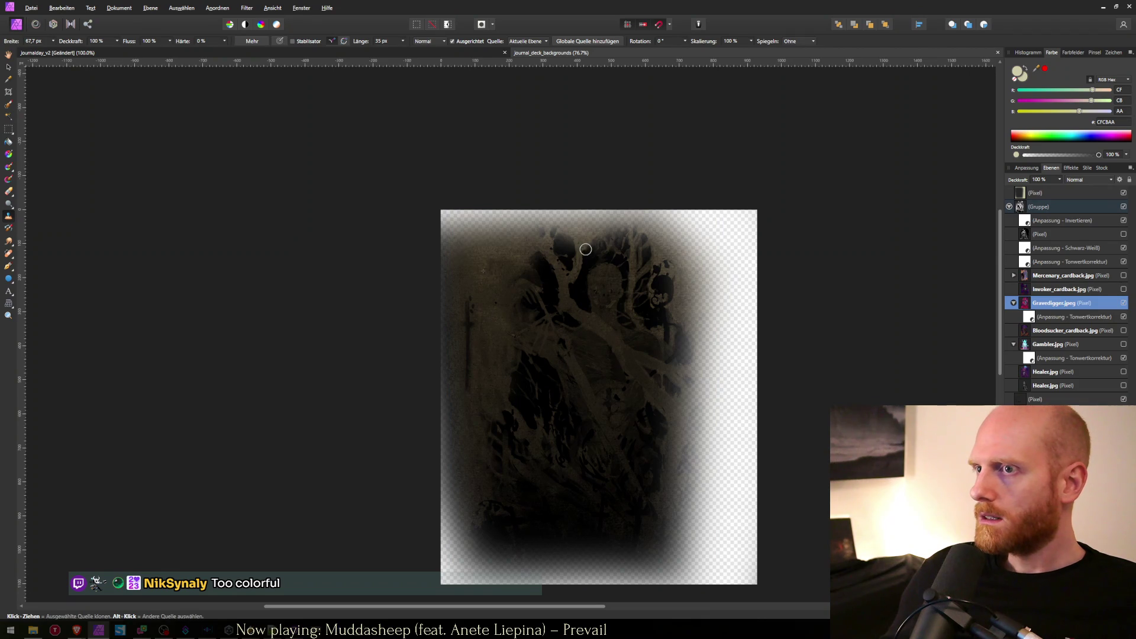
left_click(482, 252, "alt")
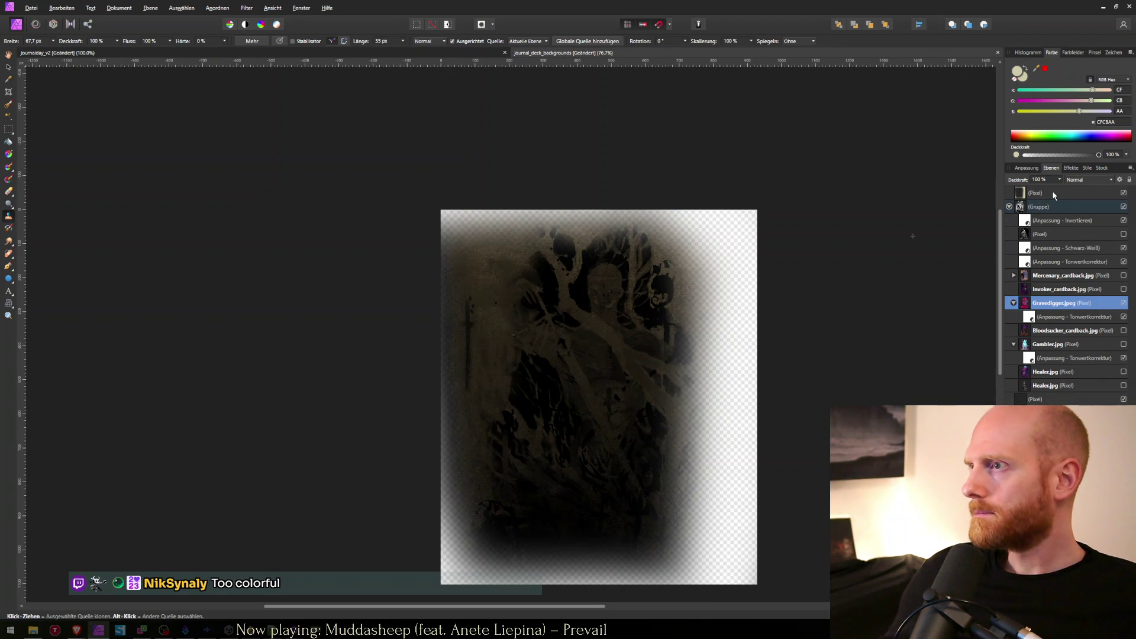
key("v")
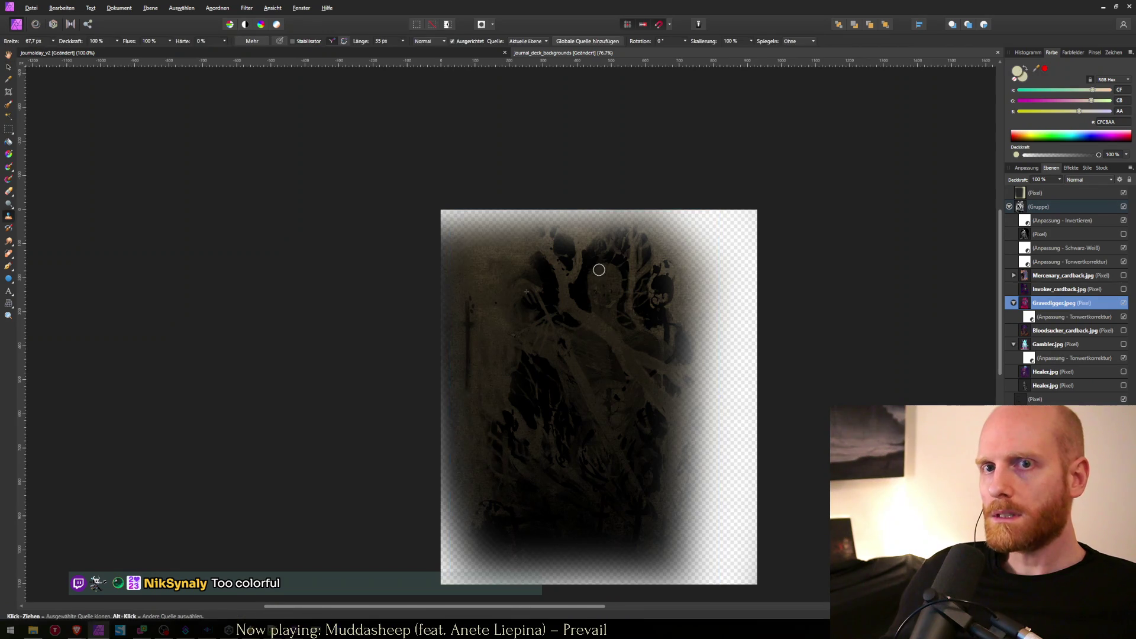
key("s")
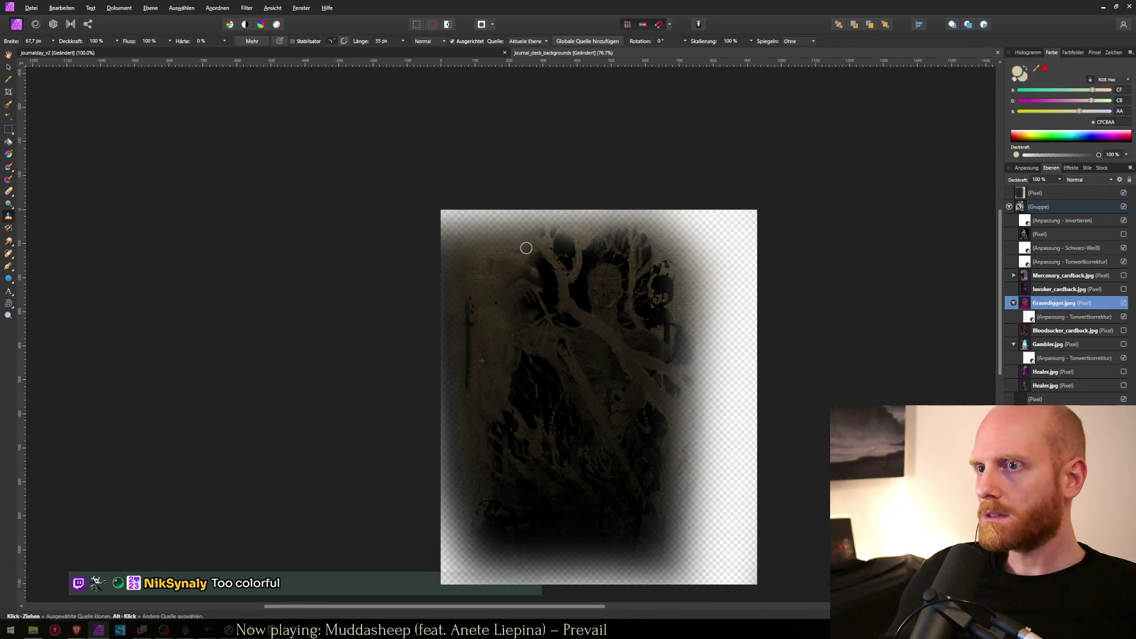
left_click_drag(558, 250, 538, 260)
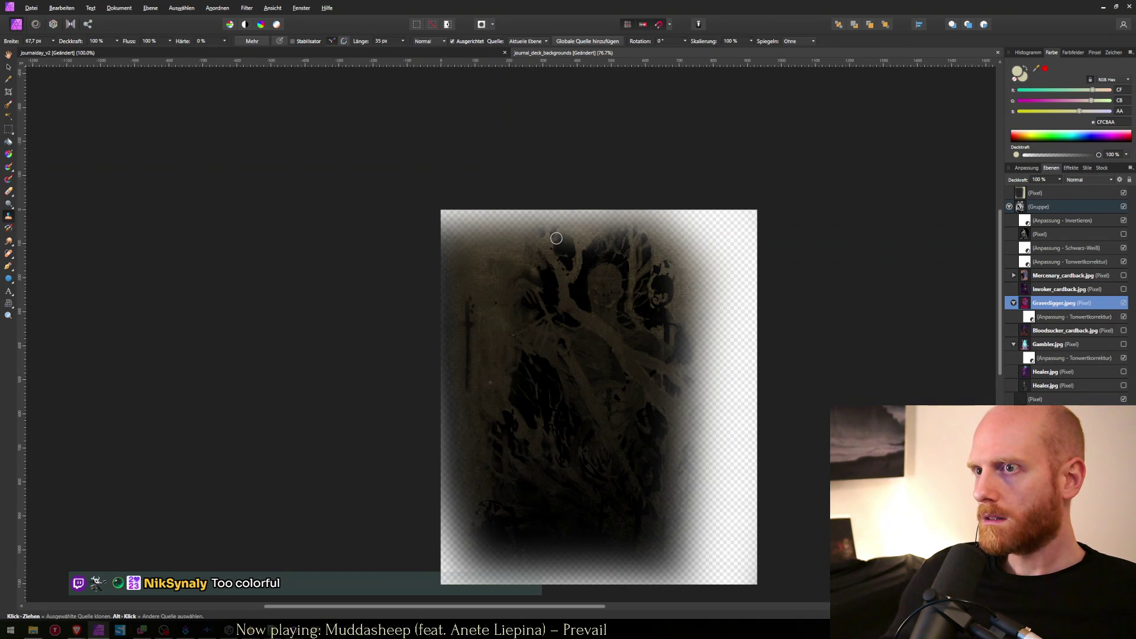
mouse_move(563, 254)
left_mouse_down()
mouse_move(585, 233)
mouse_move(563, 245)
left_mouse_up()
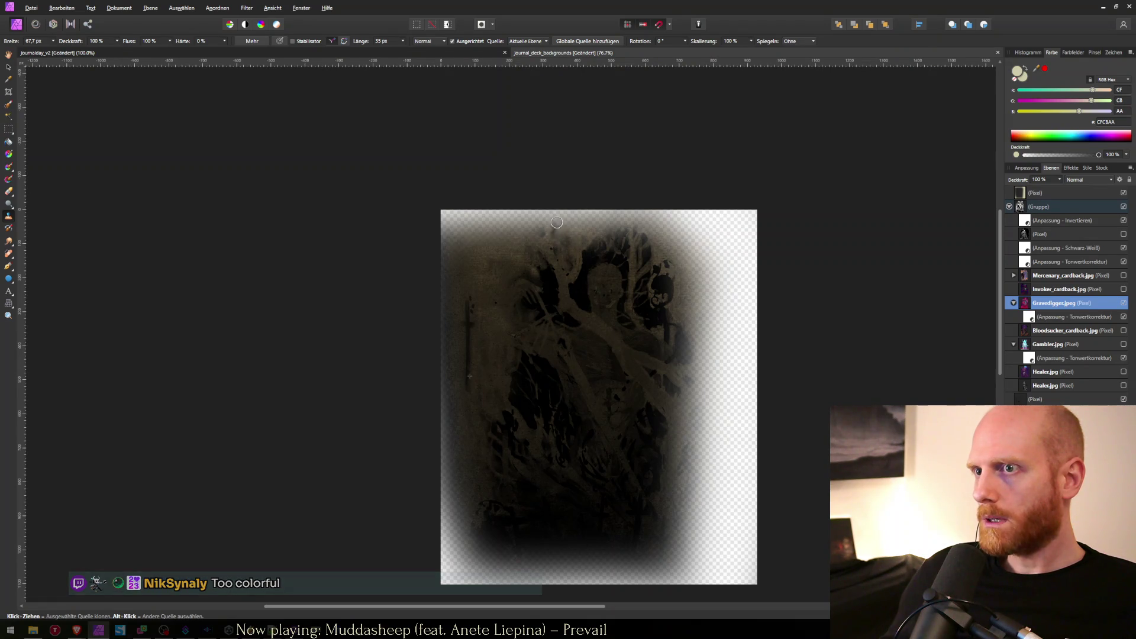
Export the Gravedigger art as journal_deck_background_gravedigger.png.
key("ctrl+alt+shift+s")
key("Return")
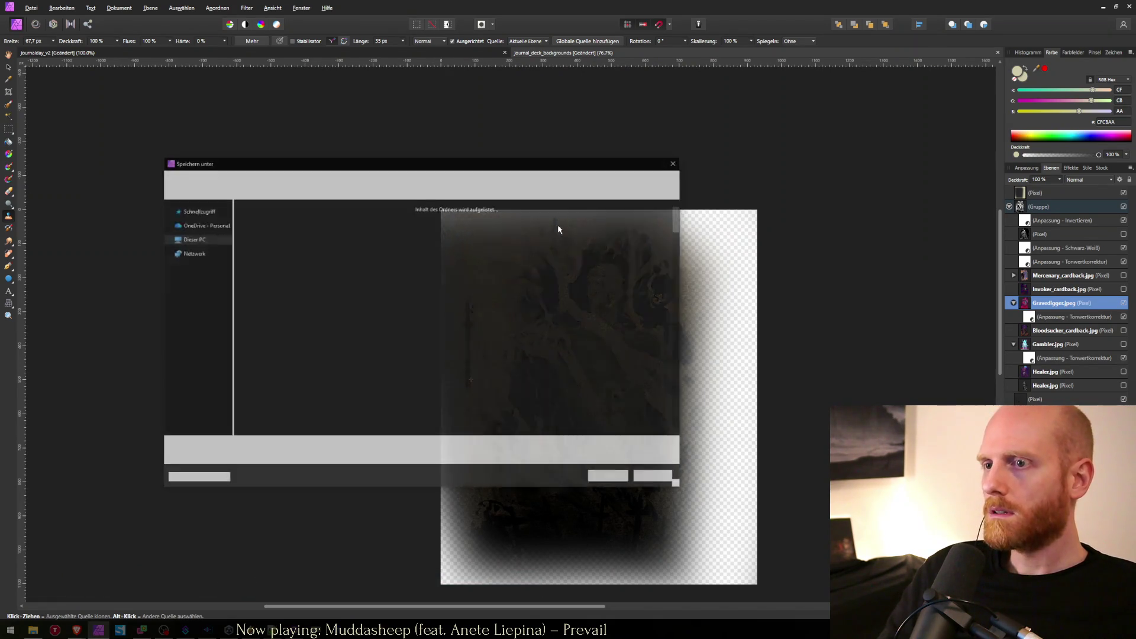
key("End")
key("BackSpace")
type("_gravedigger")
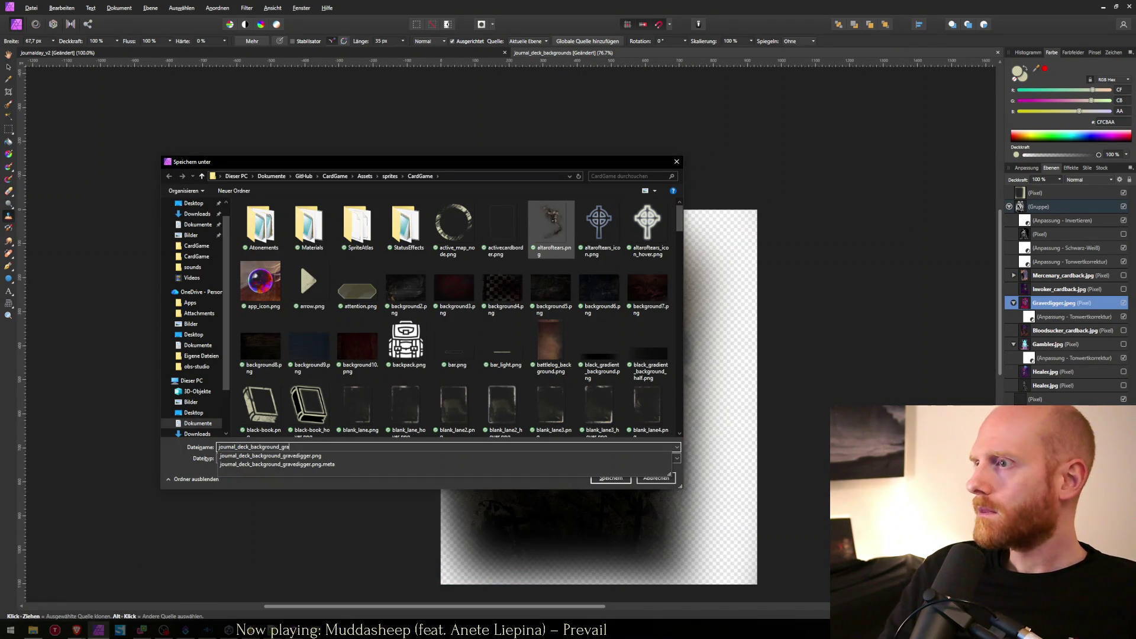
key("Return")
Check the journal's Day 1 Healer background in Unity, then return to Affinity Photo.
key("alt+Tab")
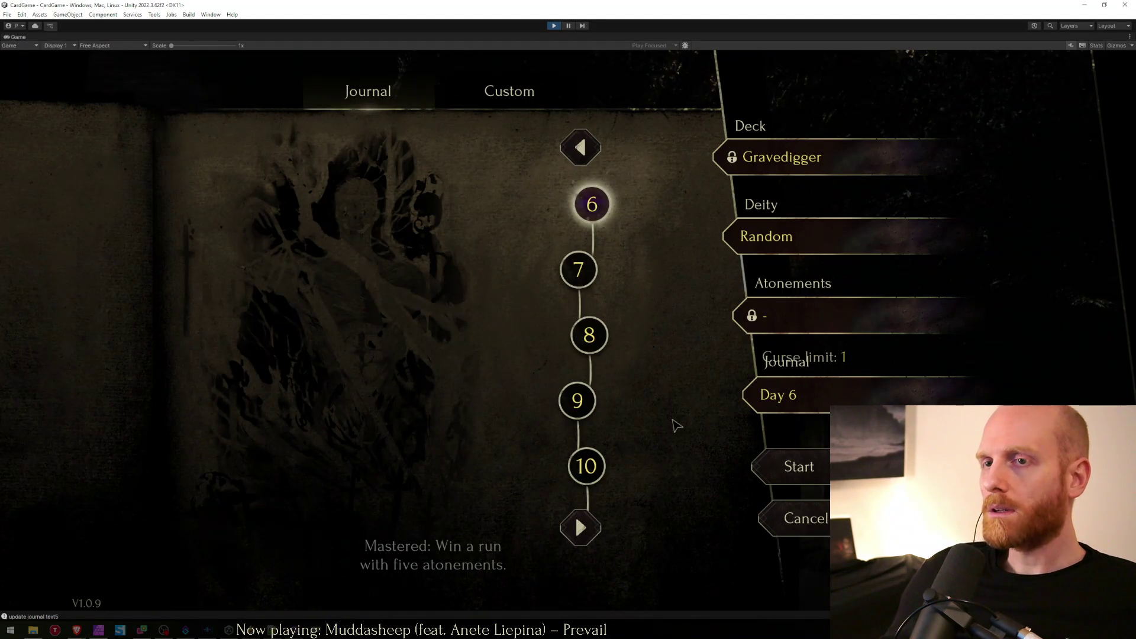
left_click(578, 147)
left_click(579, 147)
left_click(579, 147)
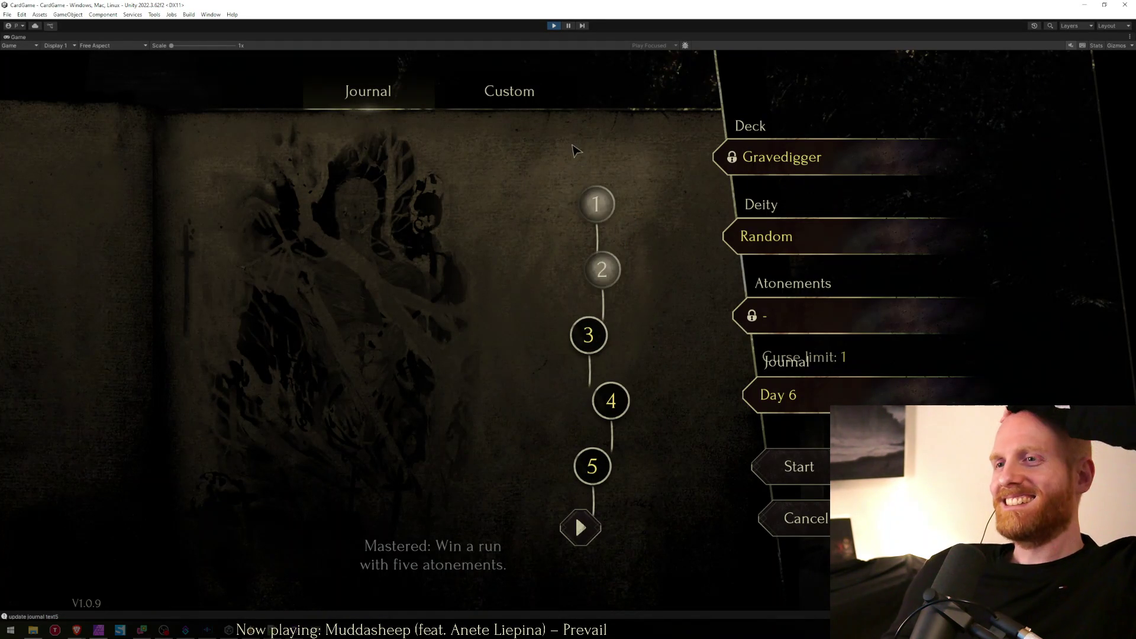
left_click(596, 204)
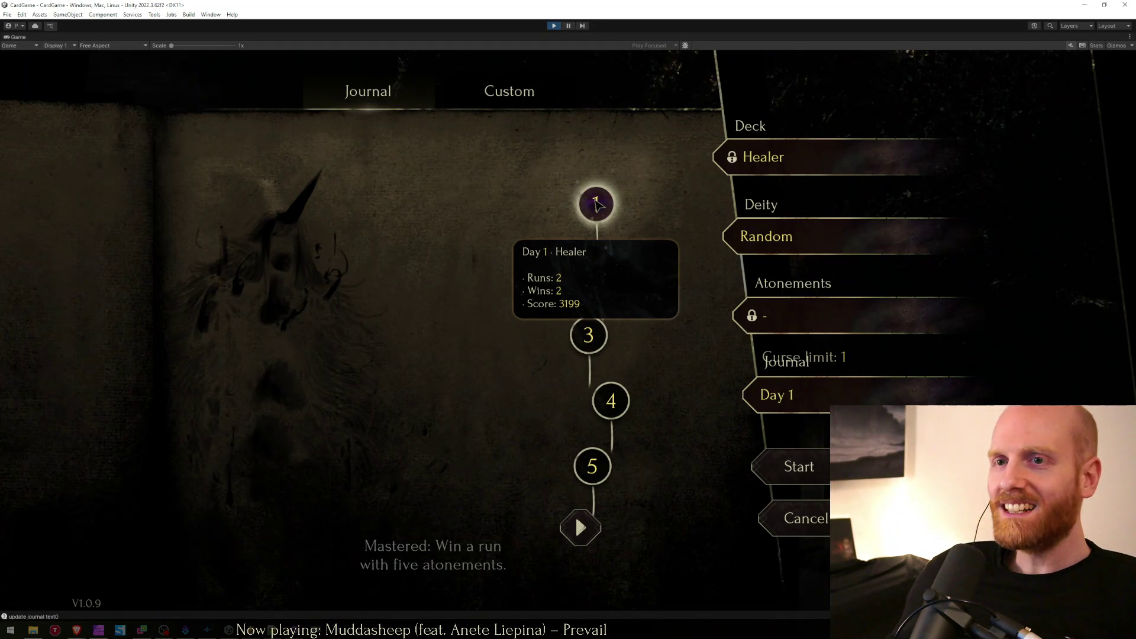
key("alt+Tab")
left_click(1033, 290)
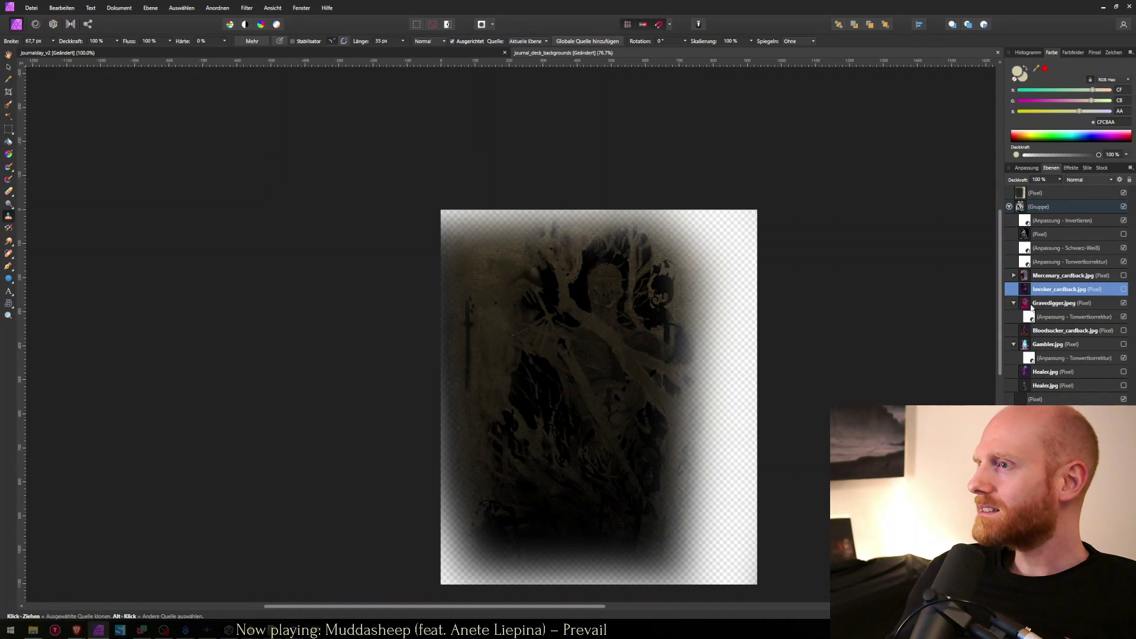
Copy the Mercenary_cardback layer's levels adjustment onto the Healer image.
left_click(1013, 303)
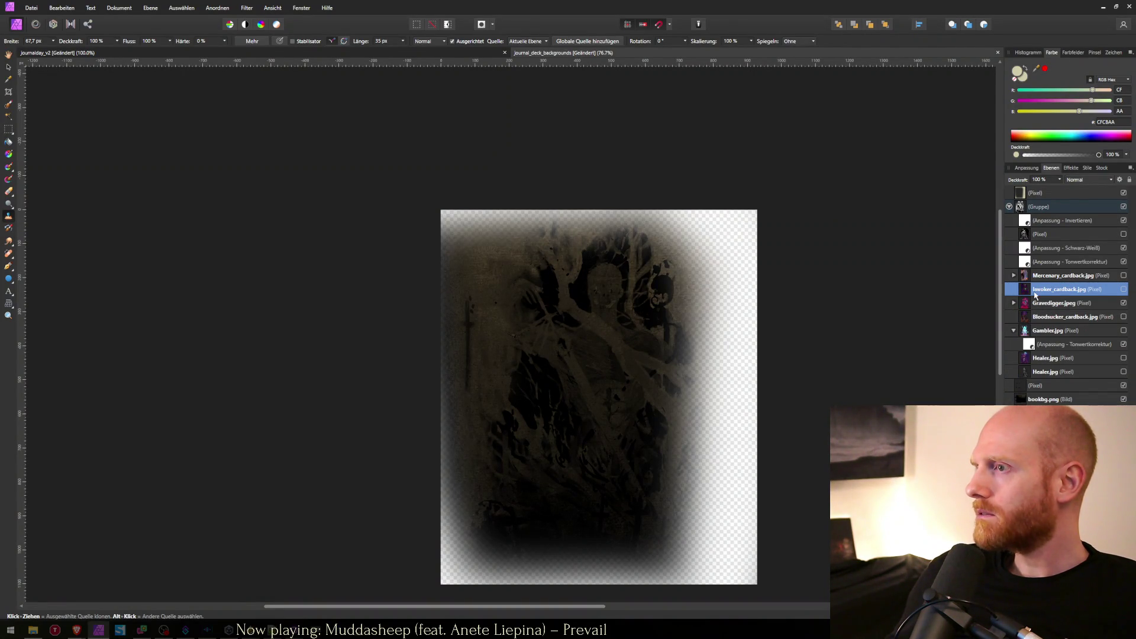
left_click(1017, 276)
left_click(1013, 275)
left_click(1059, 288)
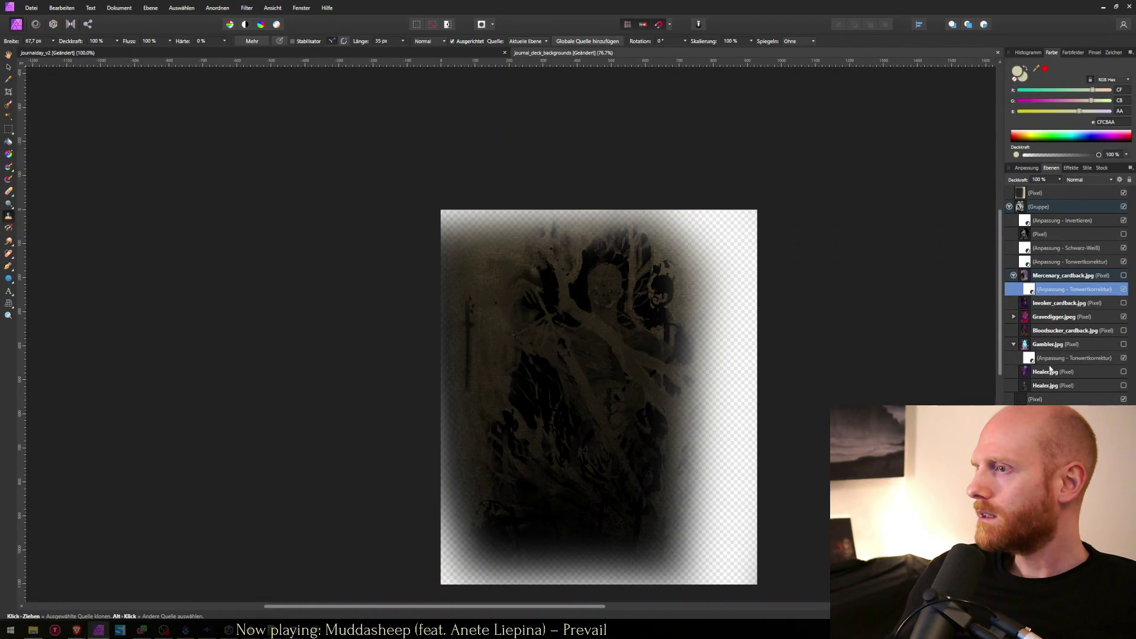
left_click_drag(1045, 374, 1038, 391)
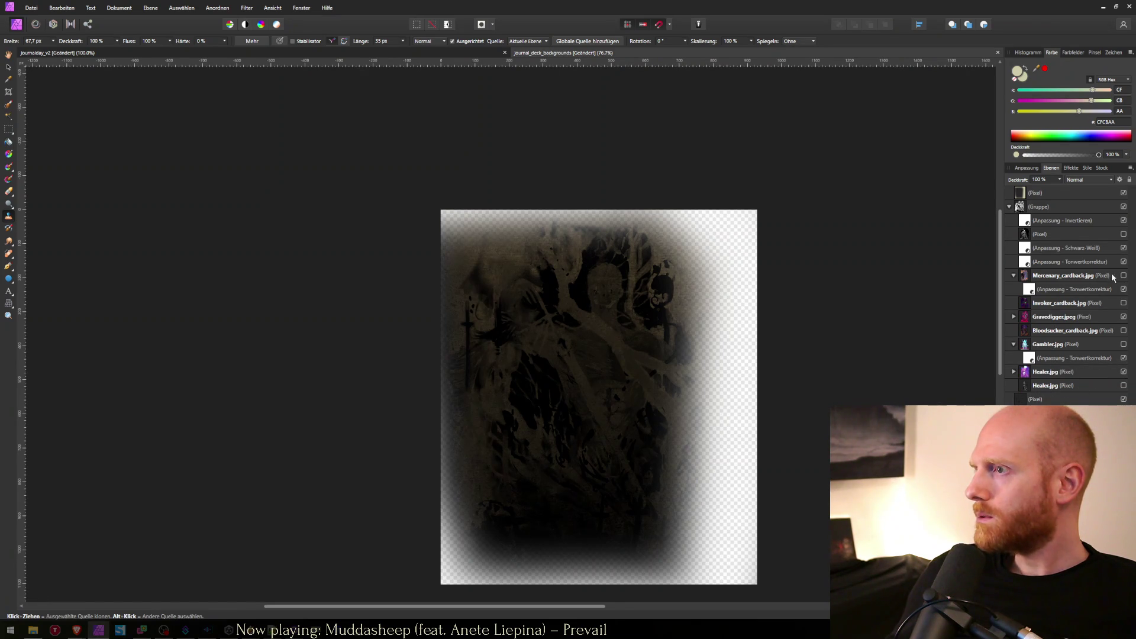
Collapse the other card layers, show Healer.jpg, and open its levels adjustment settings.
left_click(1014, 275)
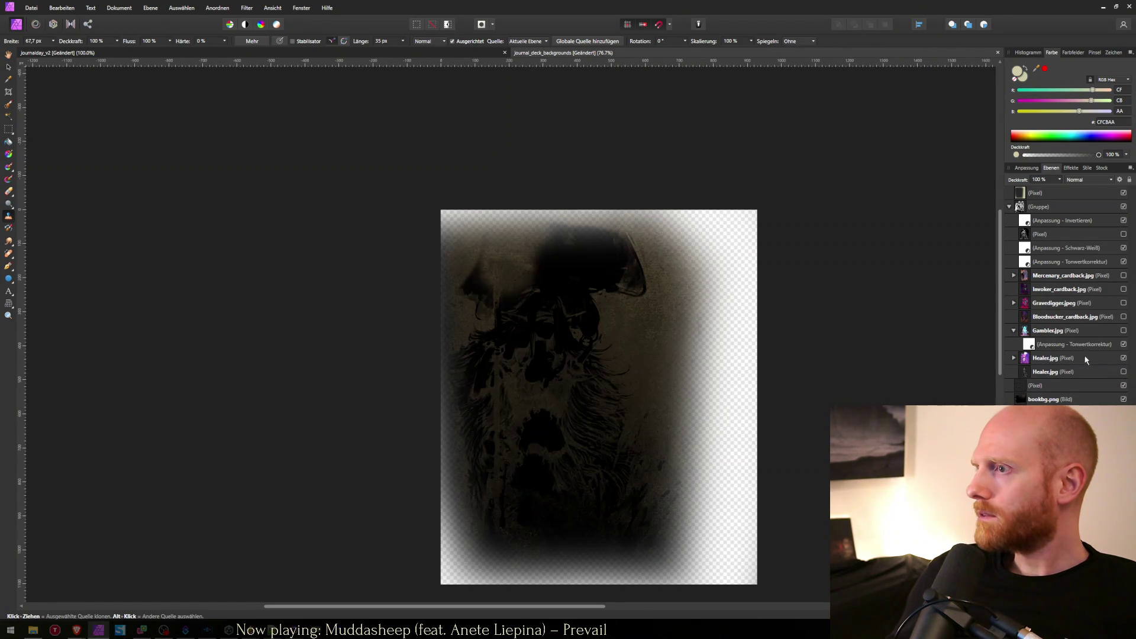
left_click(1014, 330)
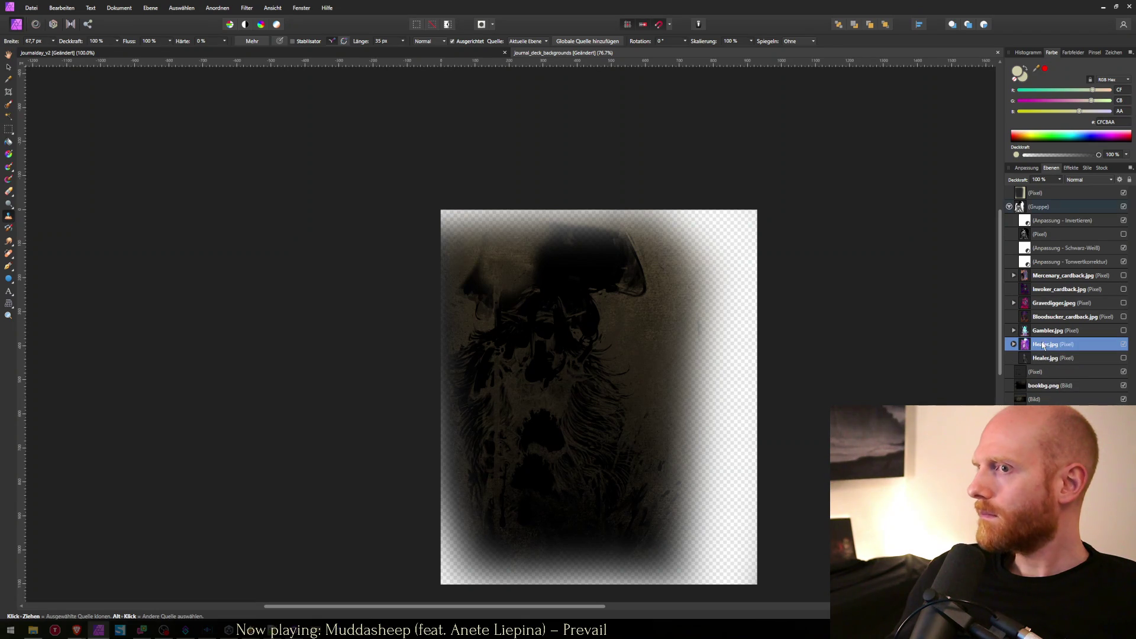
left_click(1047, 330)
left_click(1048, 344)
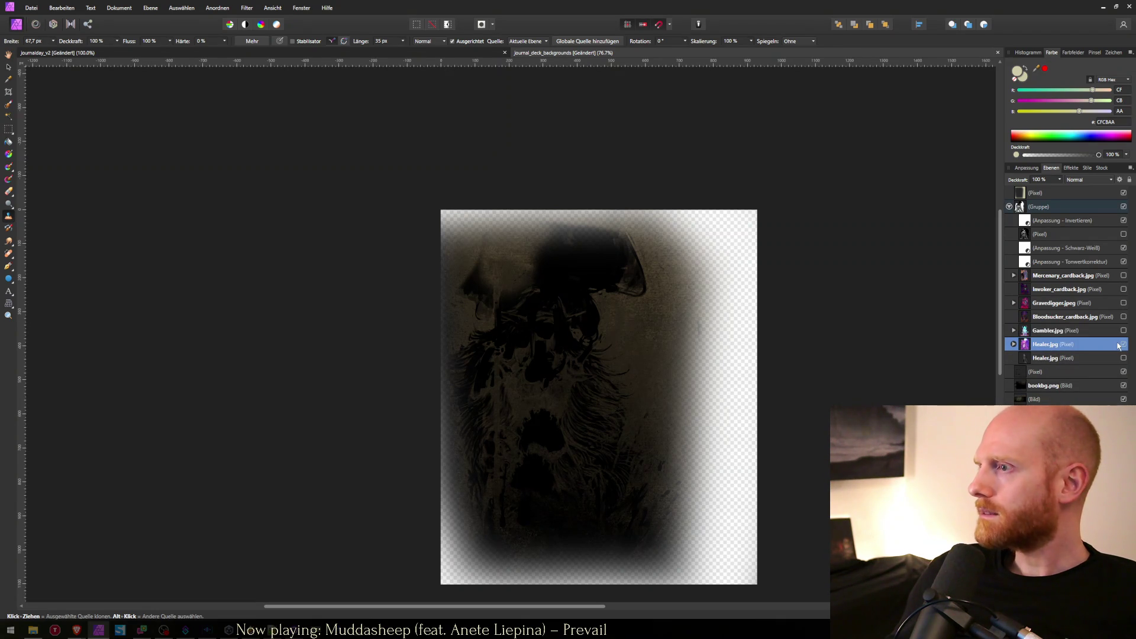
left_click(1123, 344)
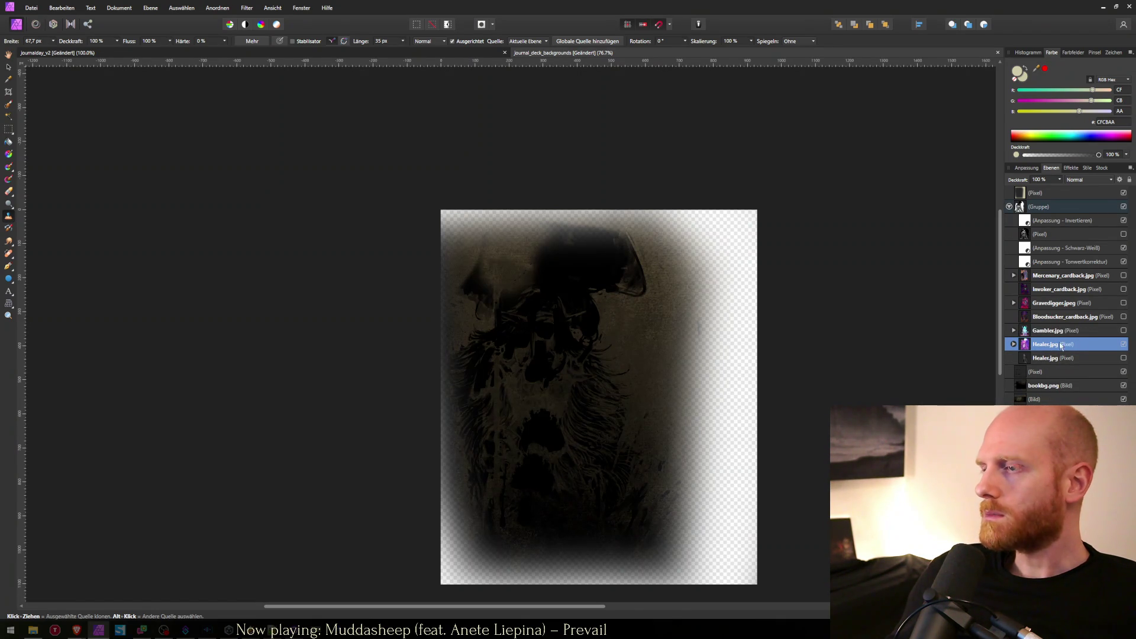
left_click(1012, 343)
left_click(1050, 359)
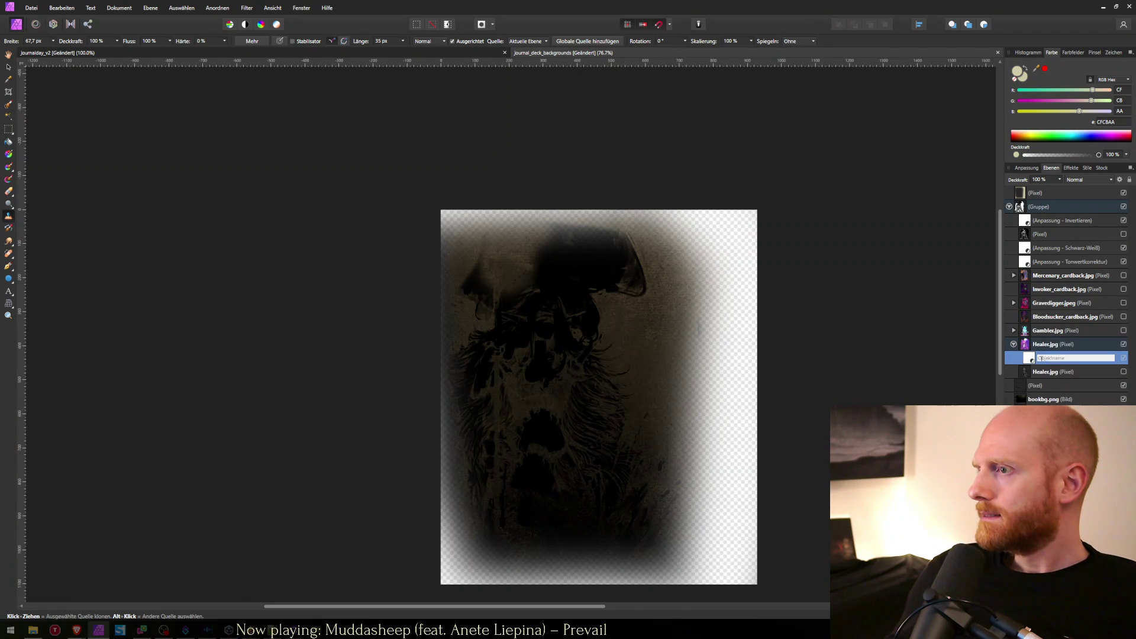
double_click(1050, 358)
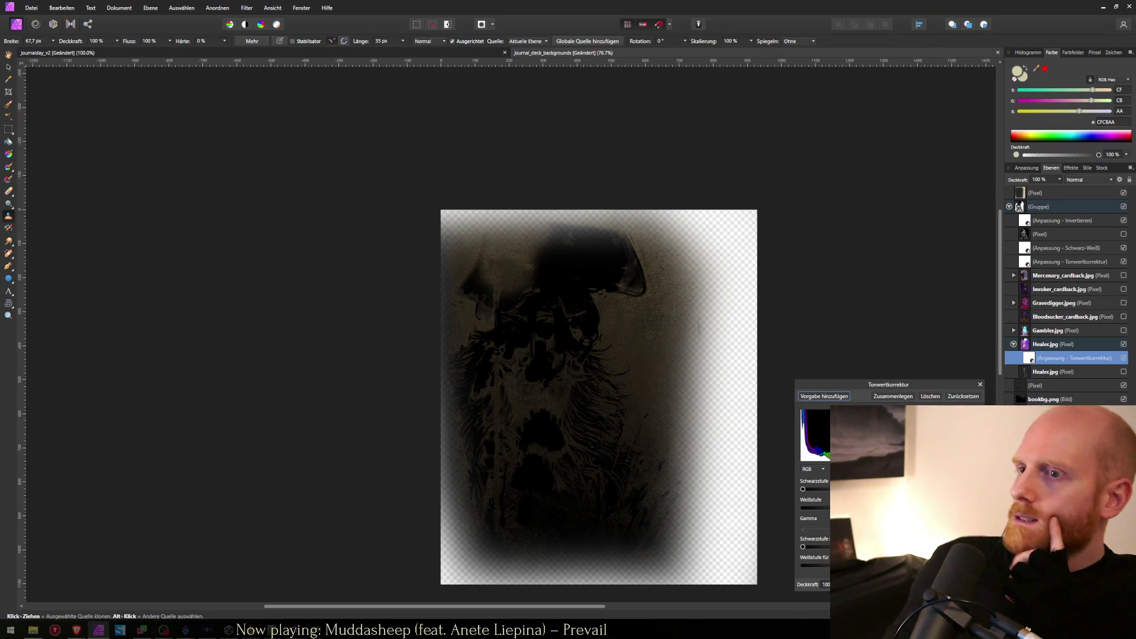
Try raising the Healer art's black level, return it near the original, and close Levels.
mouse_move(803, 489)
left_mouse_down()
mouse_move(887, 488)
mouse_move(821, 490)
mouse_move(831, 490)
left_mouse_up()
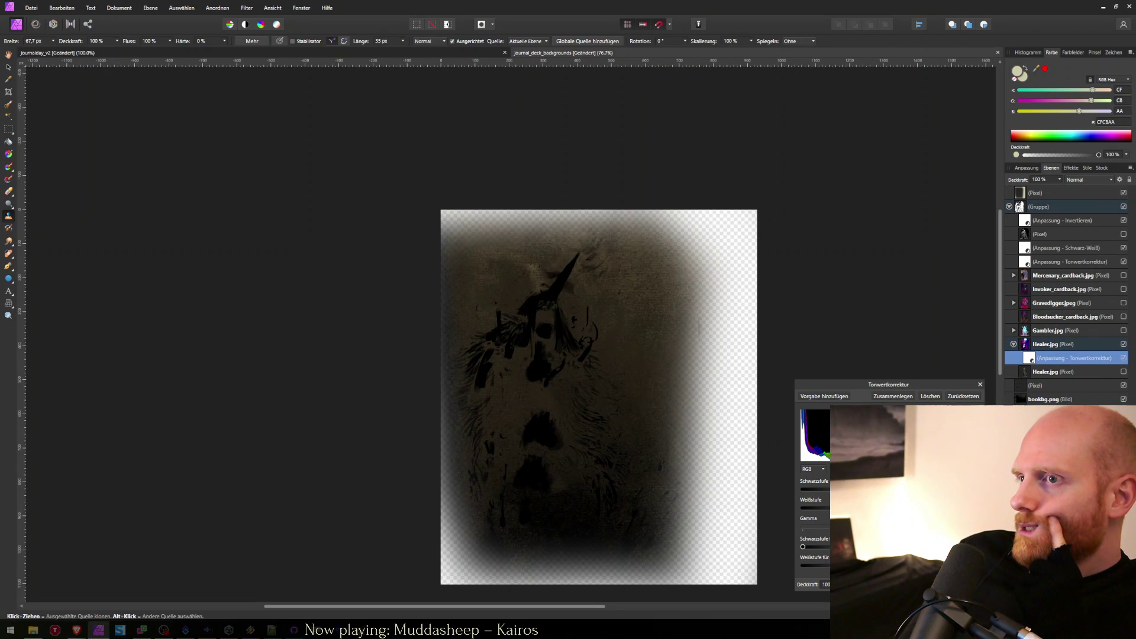
left_click_drag(831, 490, 826, 490)
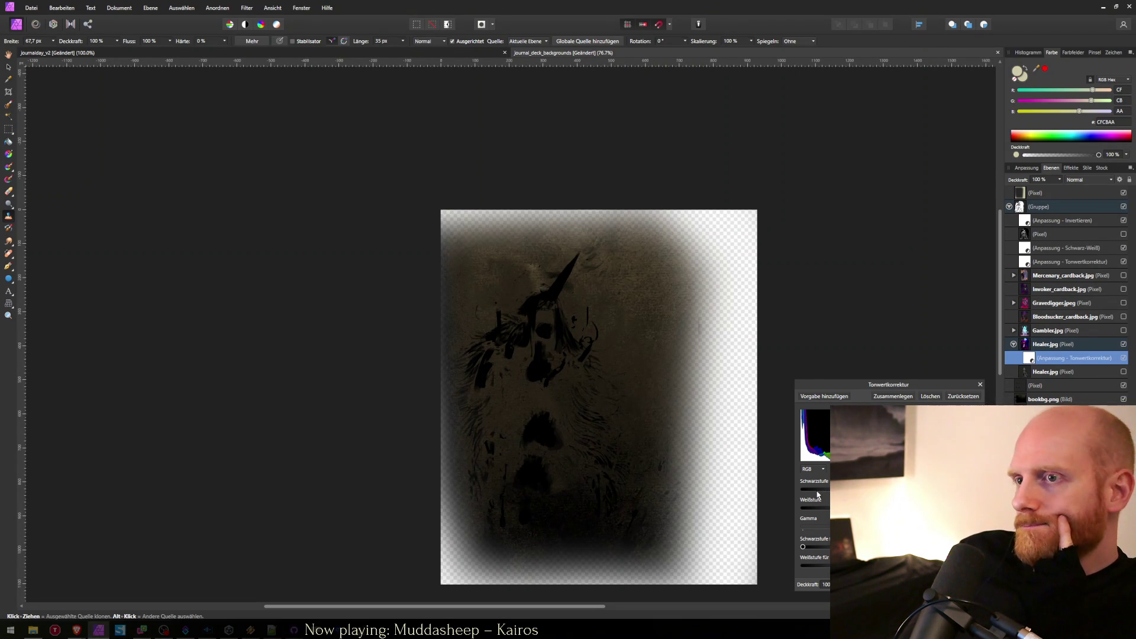
left_click_drag(826, 490, 802, 490)
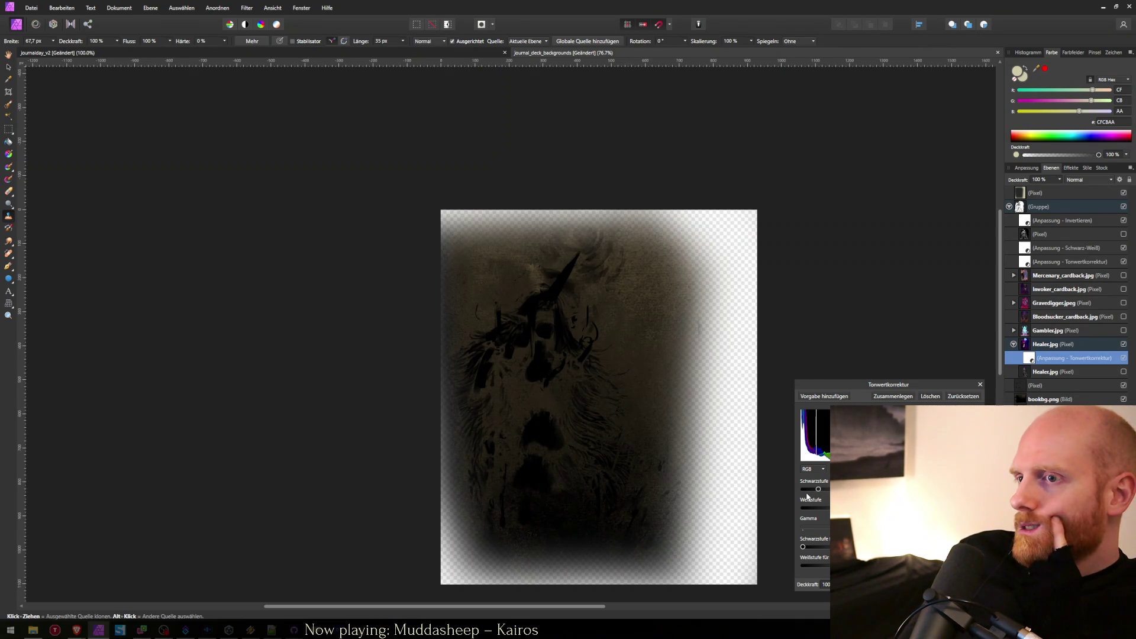
left_click(979, 384)
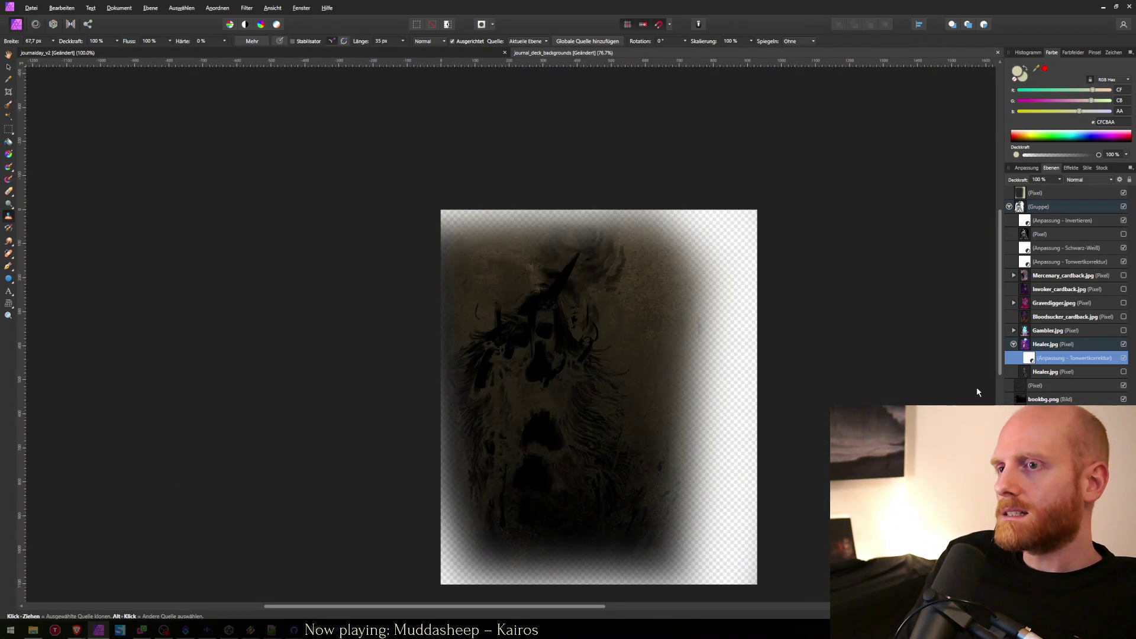
Save the Healer art over journal_deck_background_healer.png and switch to the running game.
key("ctrl+s")
key("BackSpace")
key("BackSpace")
key("BackSpace")
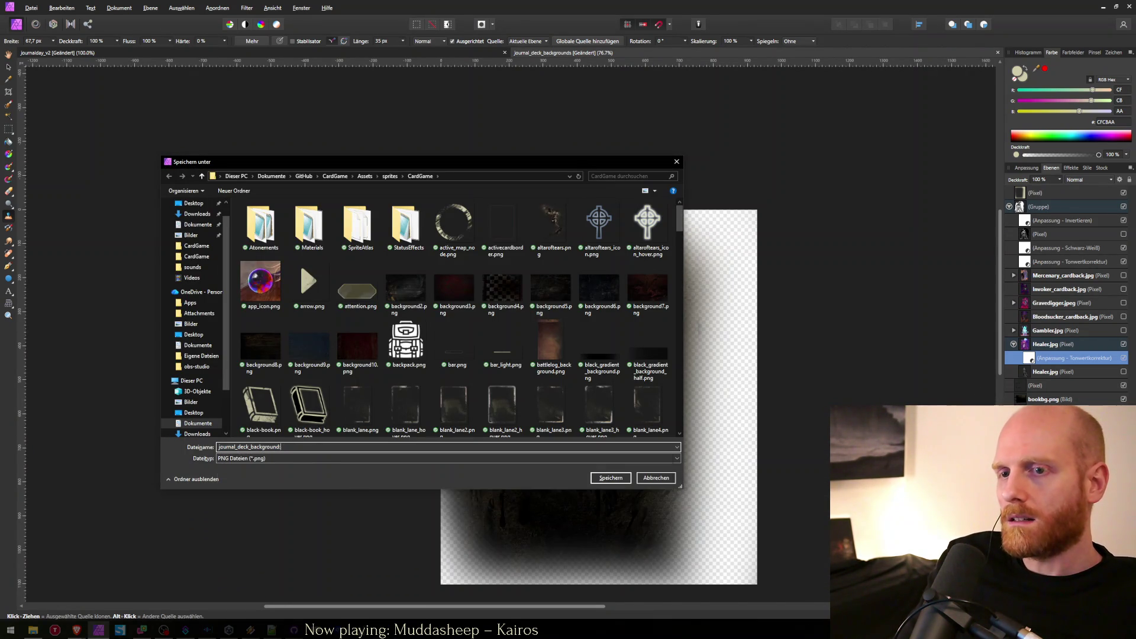
type("_h")
key("Down")
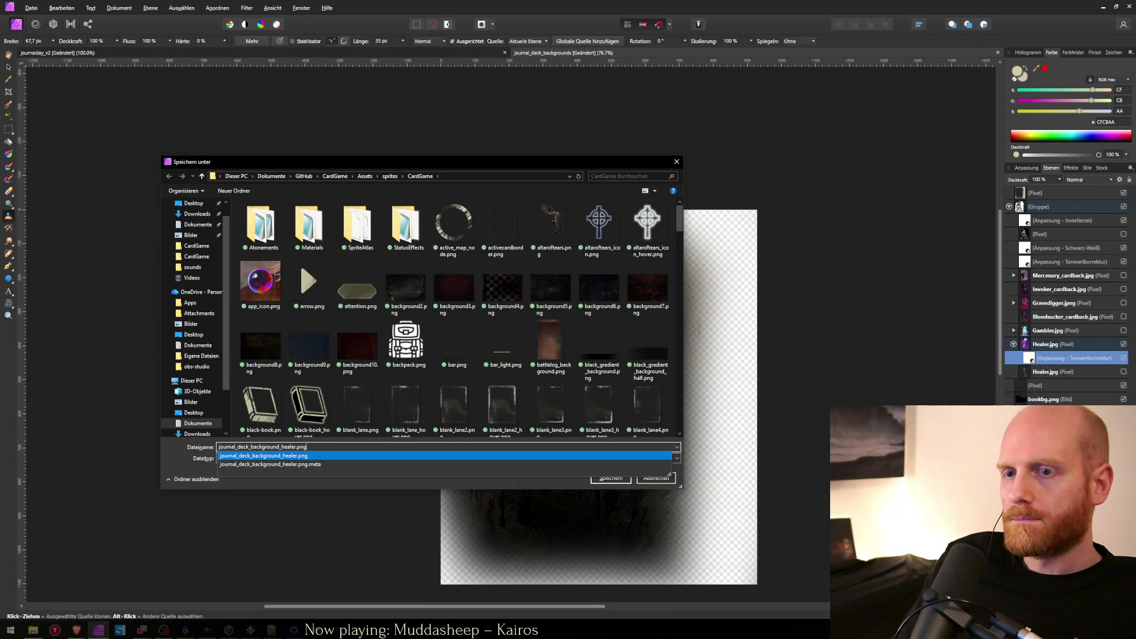
key("Return")
key("alt+j")
key("alt+Tab")
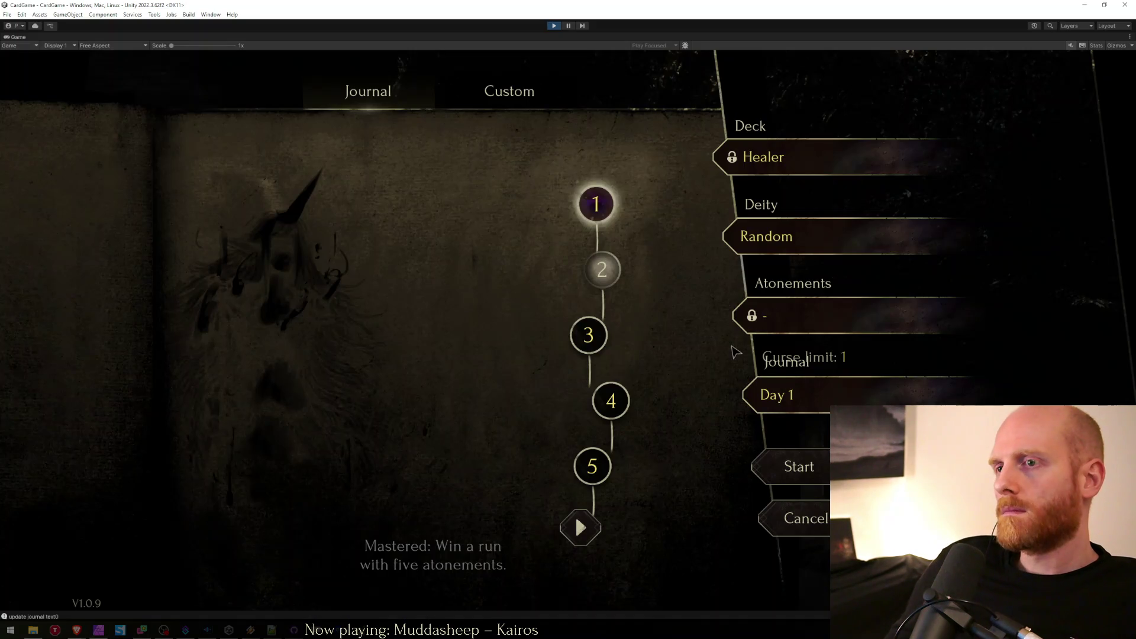
Page forward through the journal checking days 6, 12, 17, 23 and 30 deck backgrounds.
key("alt+Tab")
key("alt+Tab")
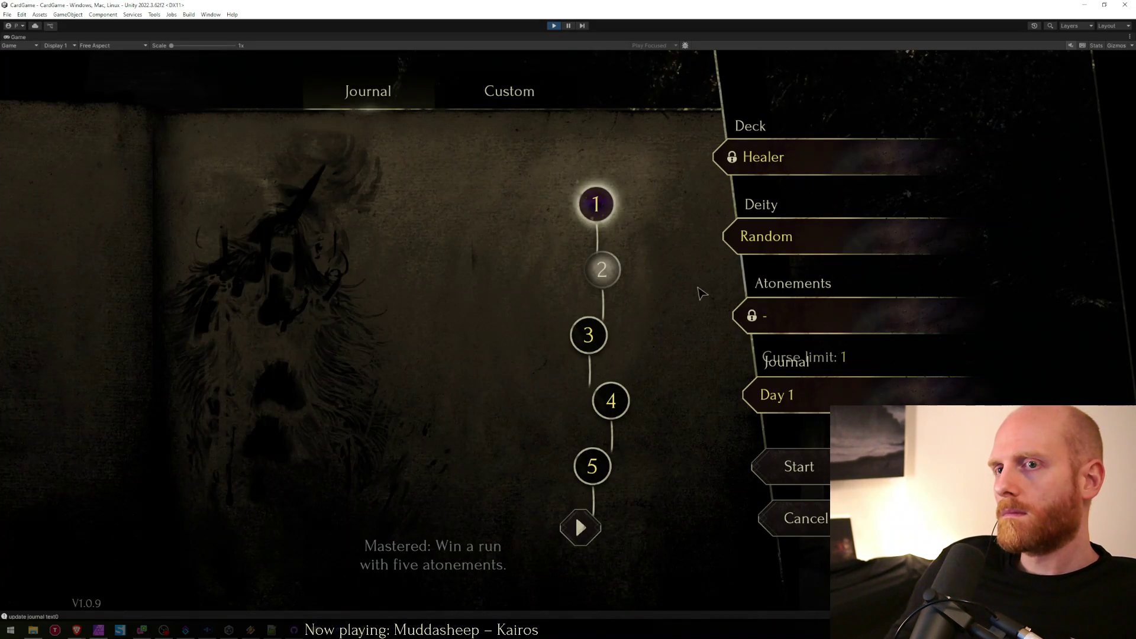
left_click(580, 527)
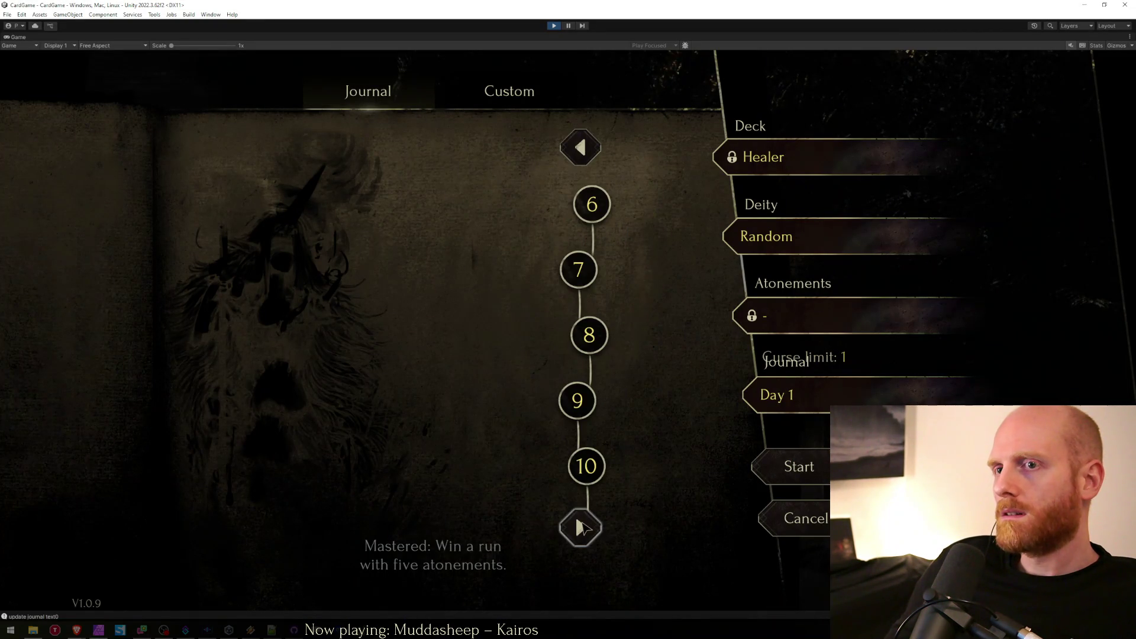
left_click(592, 204)
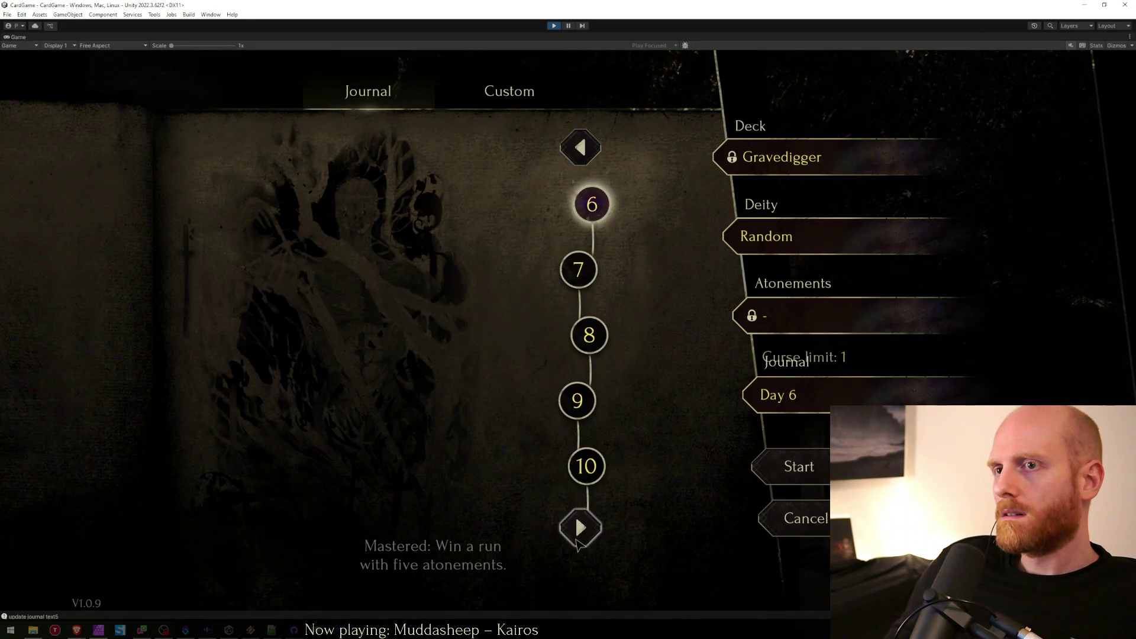
left_click(580, 527)
left_click(597, 269)
left_click(580, 527)
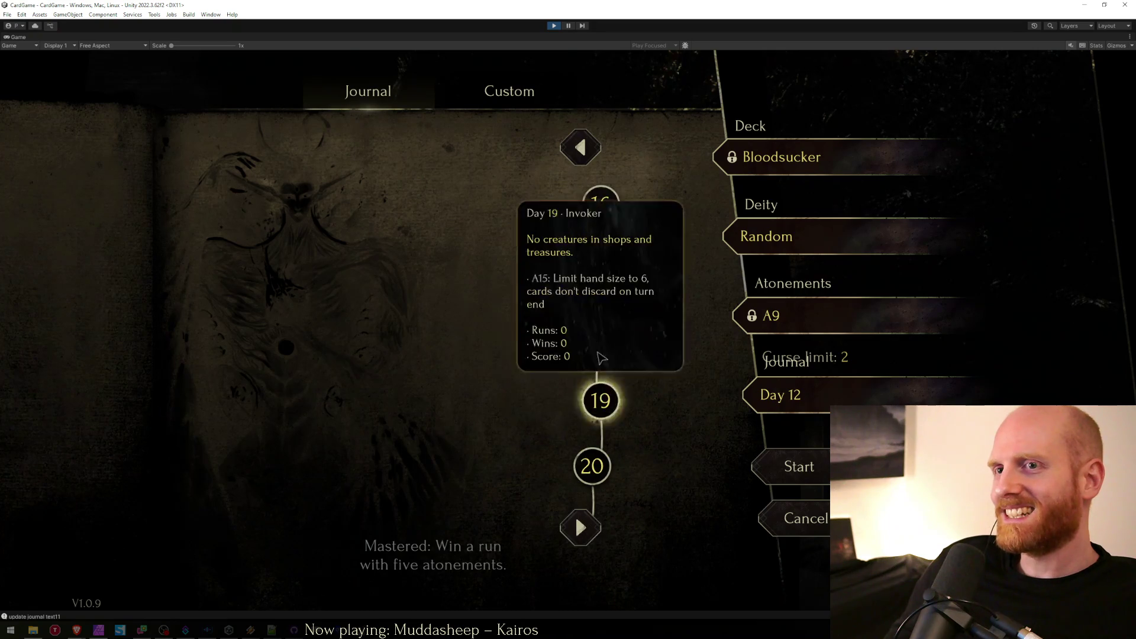
left_click(571, 271)
left_click(580, 527)
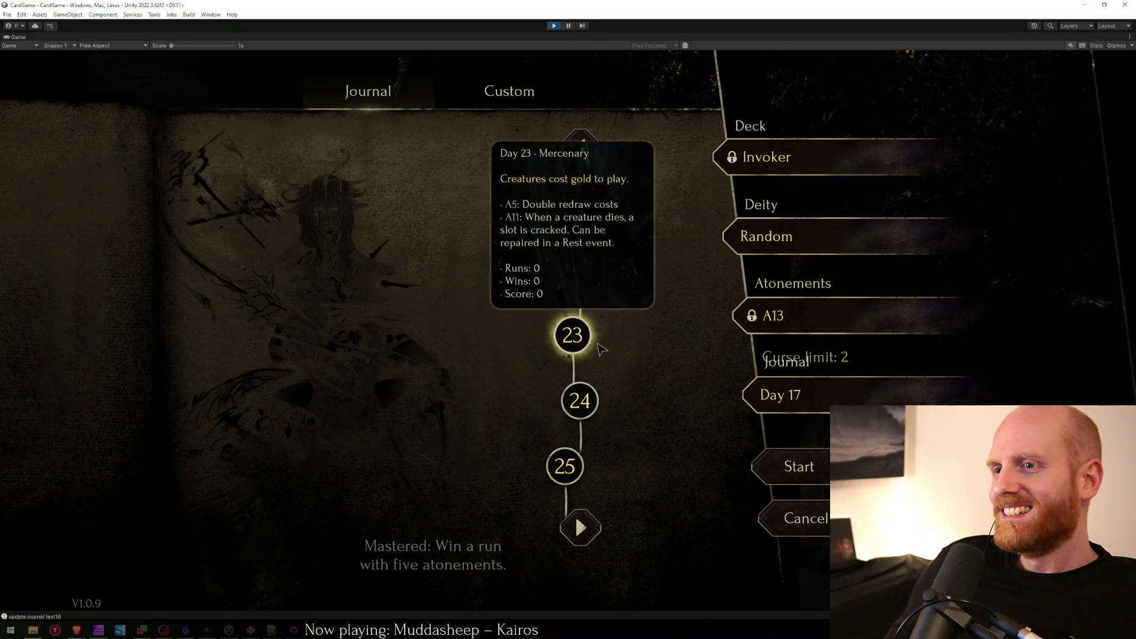
left_click(571, 334)
left_click(581, 527)
left_click(575, 464)
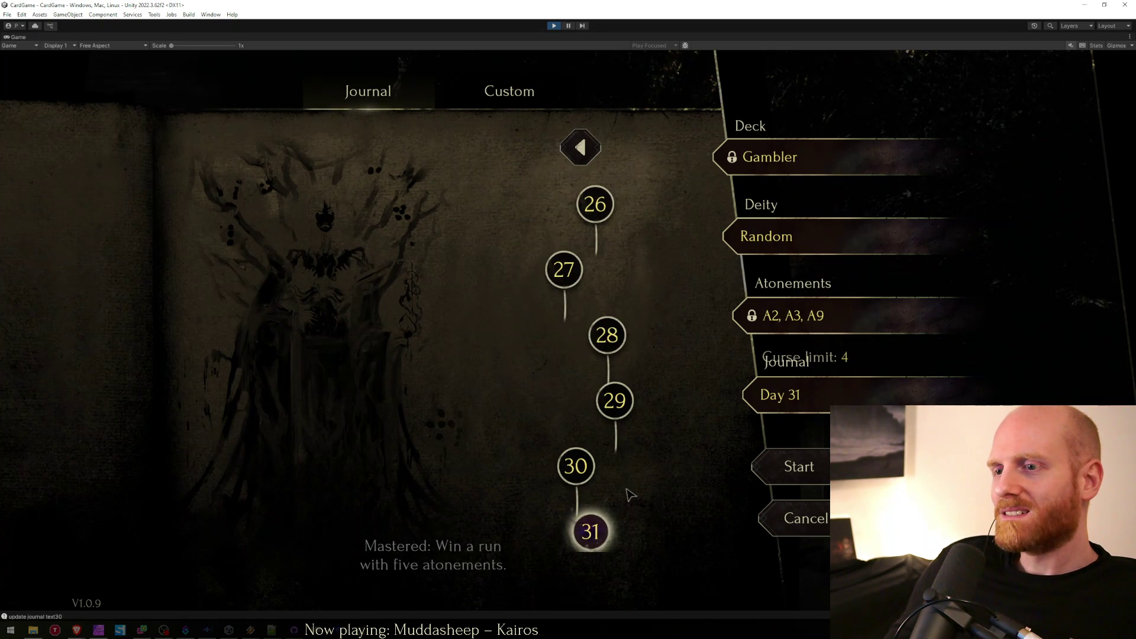
Page the journal back to the Gravedigger days 6–10, then return to Affinity Photo.
left_click(637, 399)
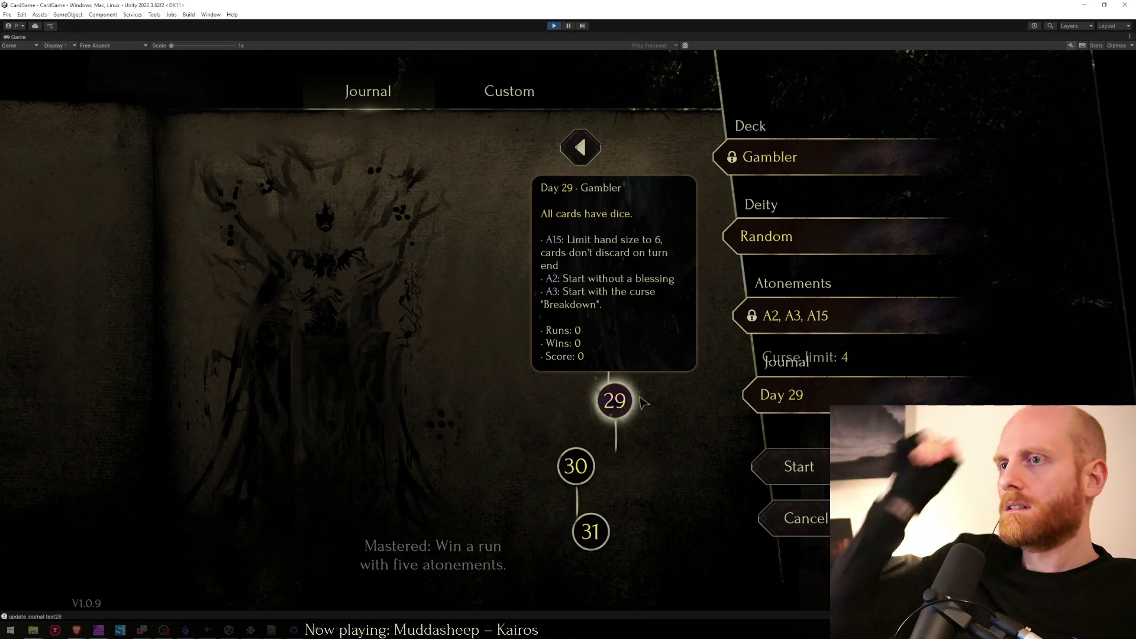
left_click(572, 144)
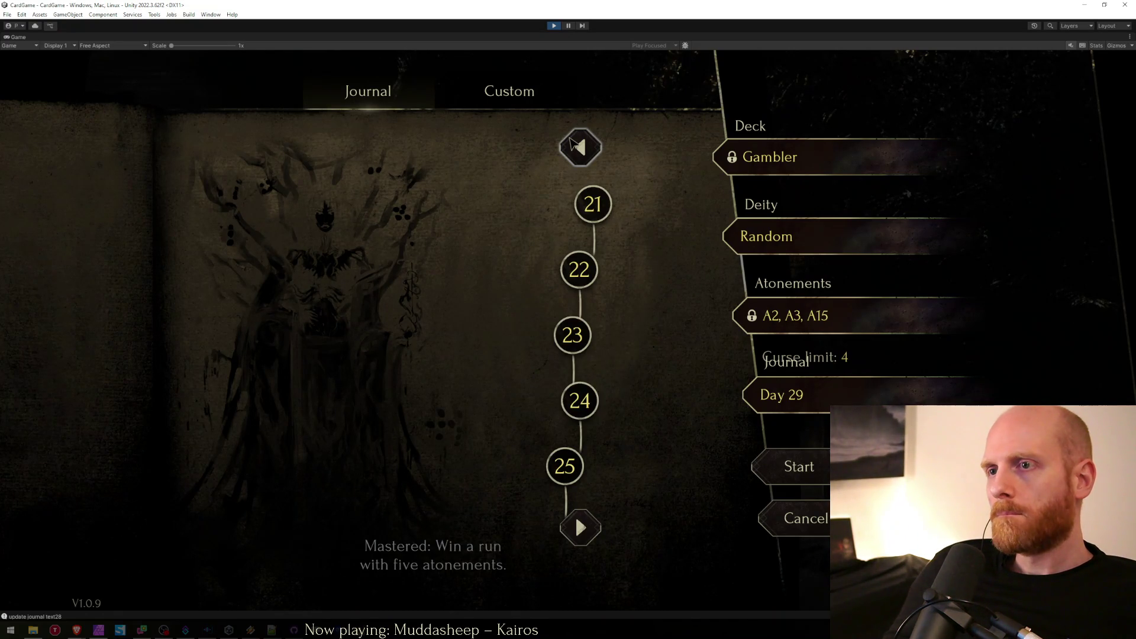
left_click(572, 144)
left_click(572, 145)
left_click(572, 144)
left_click(590, 203)
left_click(579, 148)
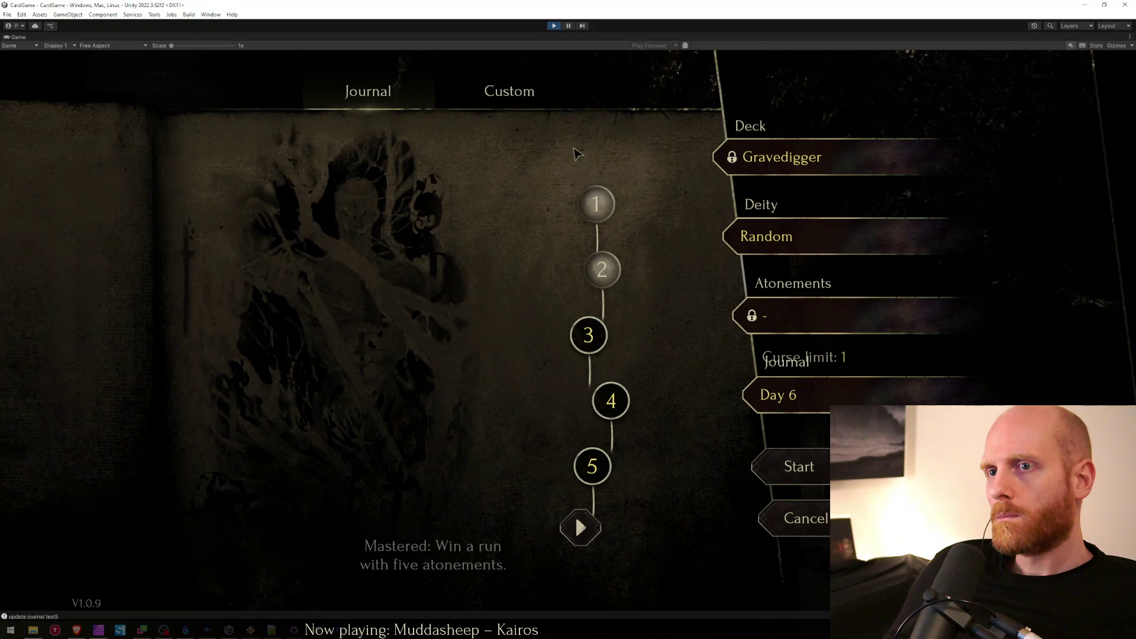
left_click(581, 527)
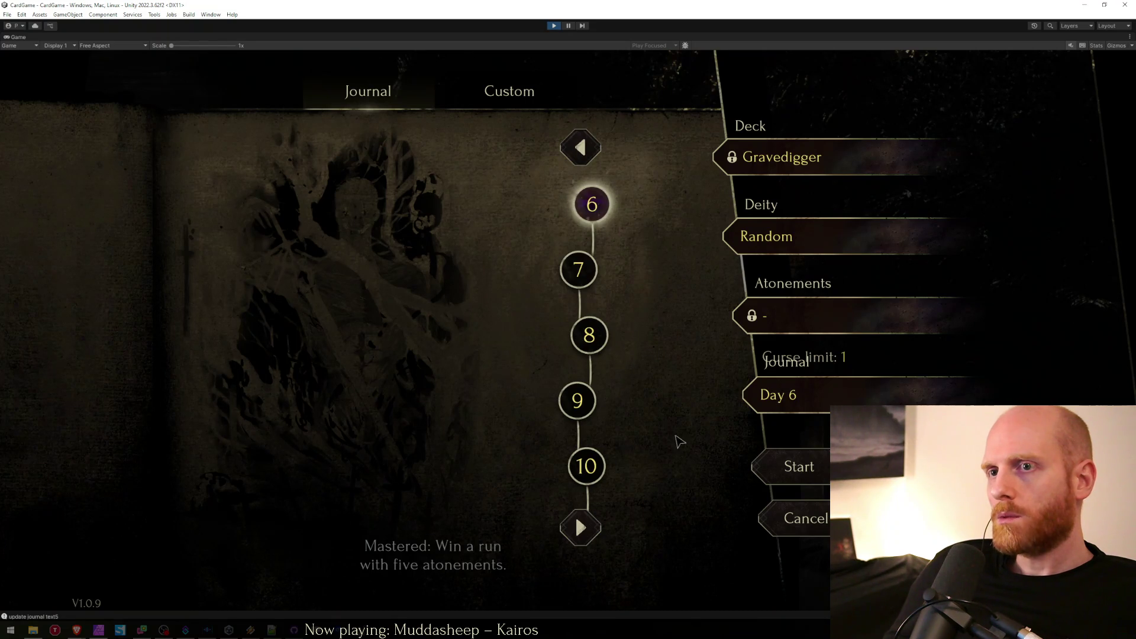
key("alt+Tab")
left_click(1061, 276)
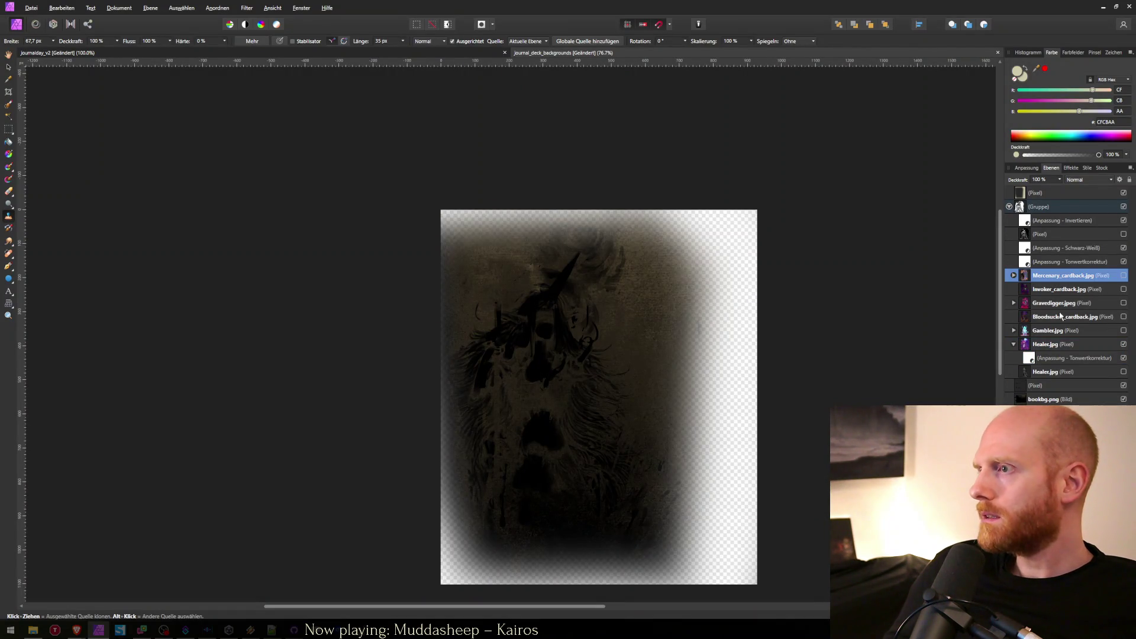
Hide the Healer art, show Gravedigger.jpeg, and shift it about 32 px left.
left_click(1061, 337)
key("alt+Tab")
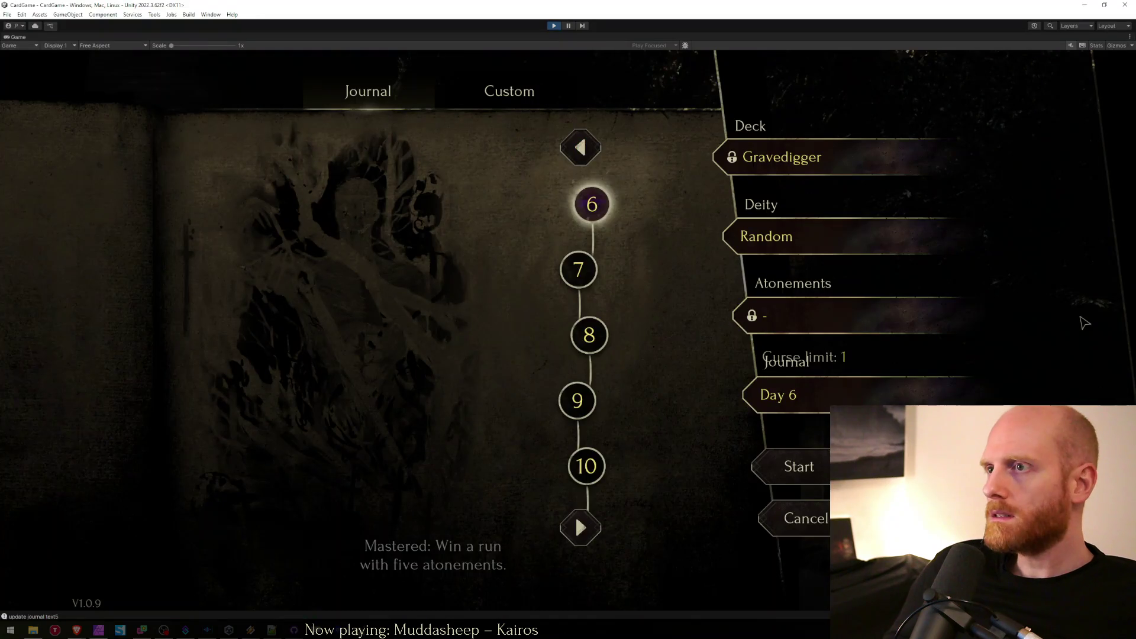
key("alt+Tab")
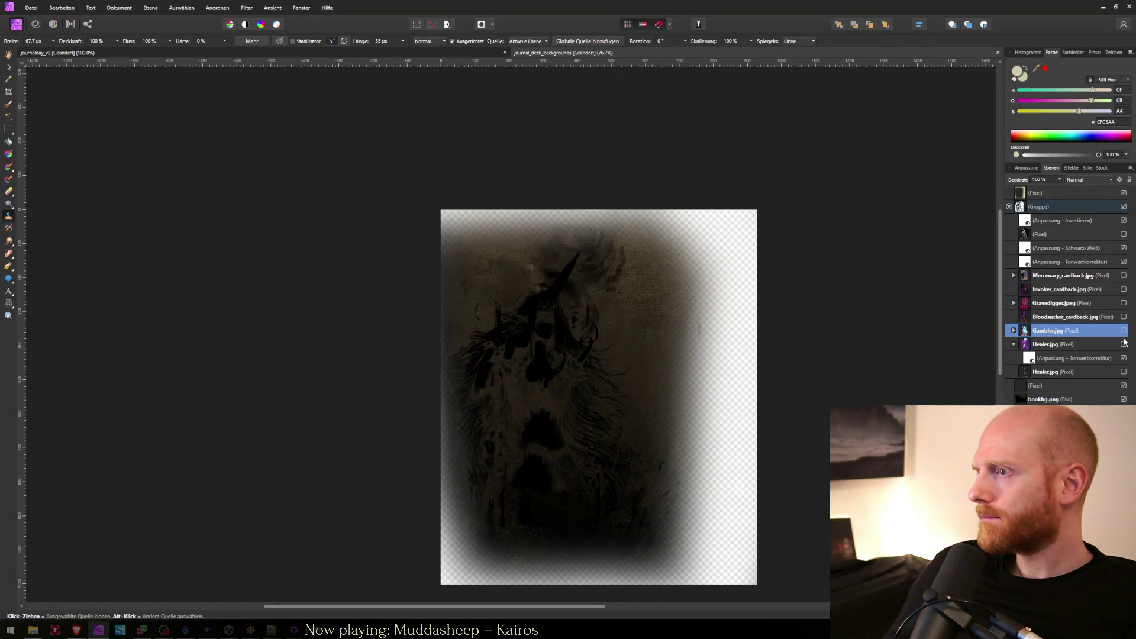
left_click(1124, 344)
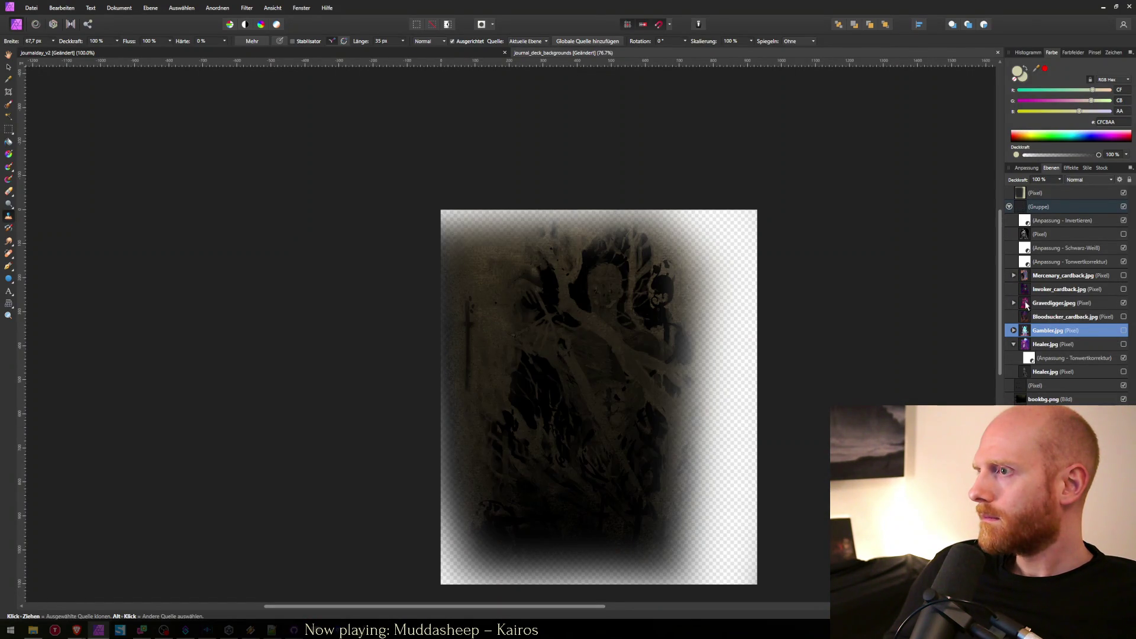
left_click(1052, 302)
left_click(1014, 302)
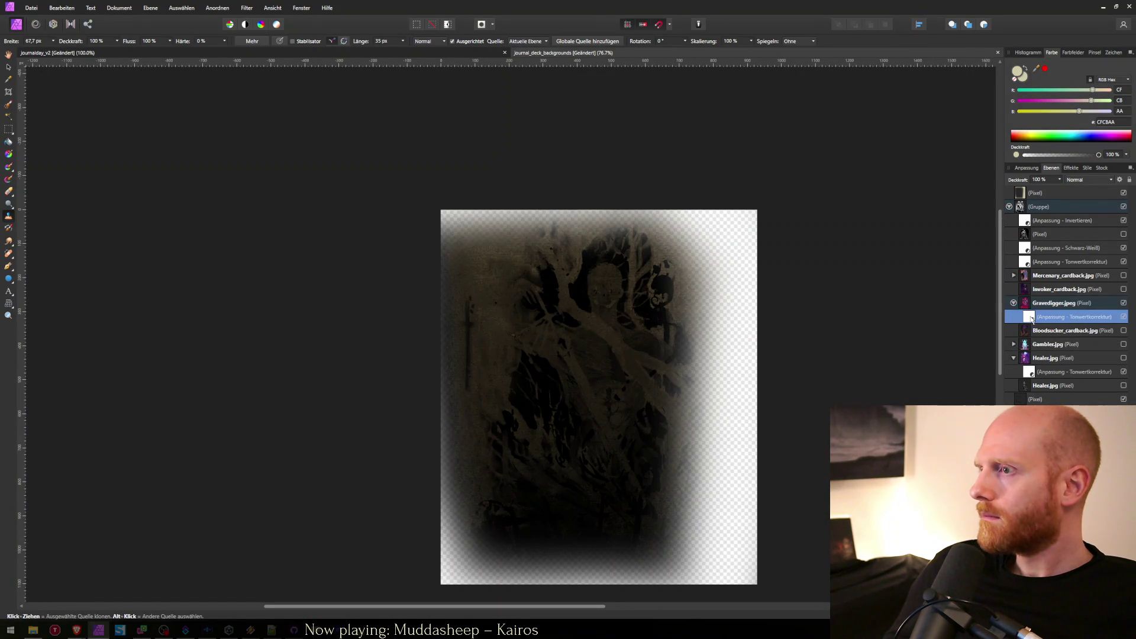
key("v")
left_click_drag(595, 390, 555, 389)
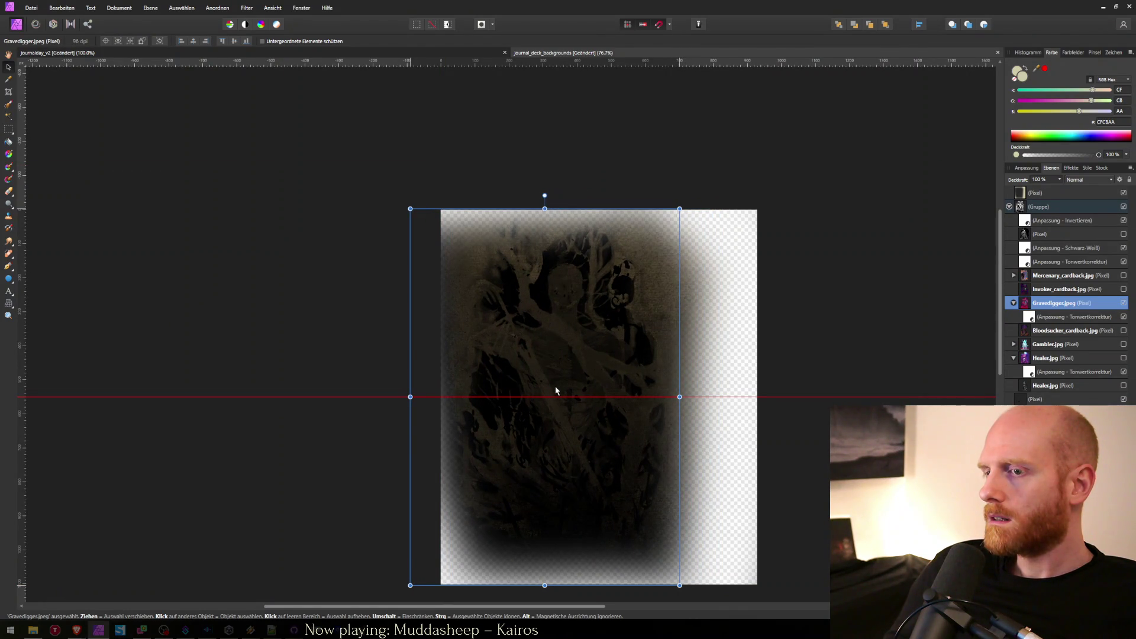
Export over journal_deck_background_gravedigger.png, replacing the old file, and switch to the game.
key("ctrl+alt+shift+w")
key("Return")
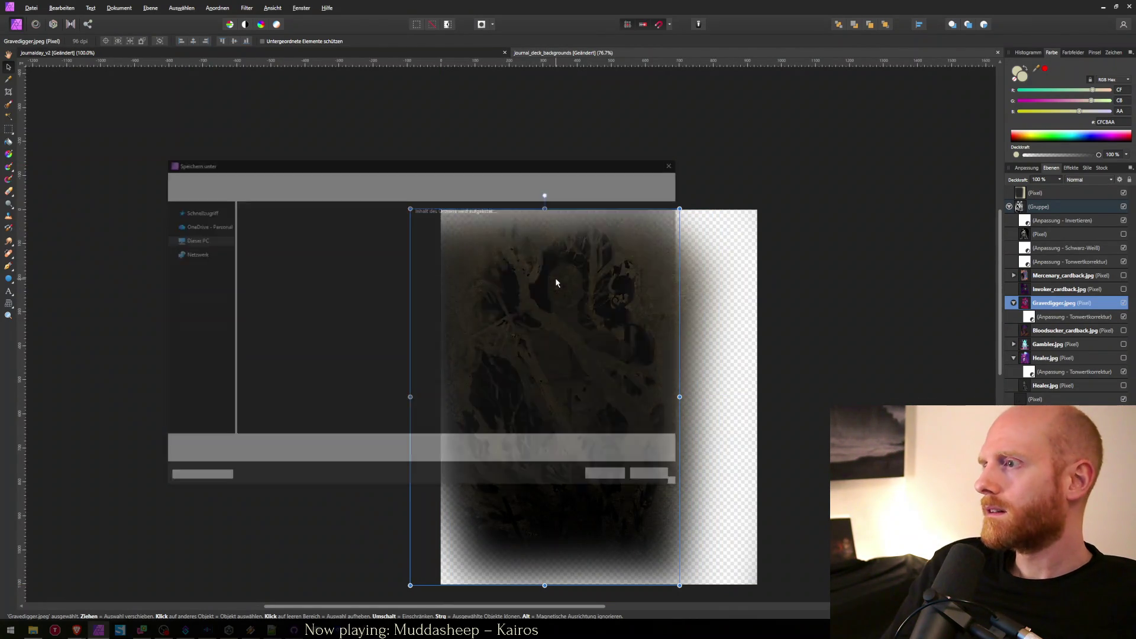
type("journal_deck_backgroundgra")
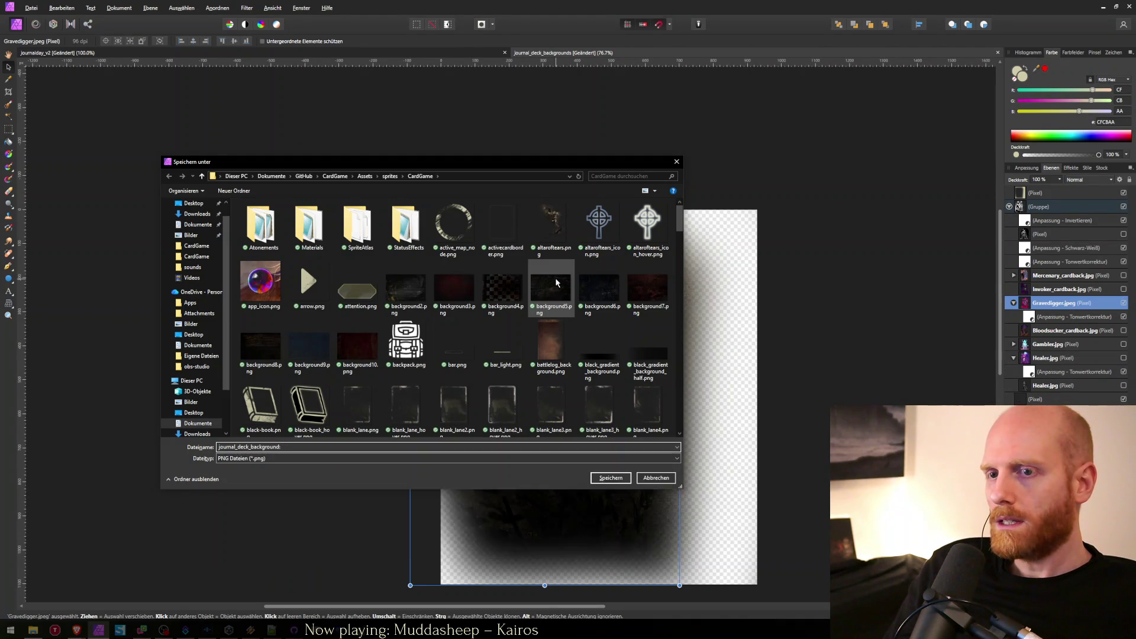
key("BackSpace")
key("BackSpace")
key("BackSpace")
type("_grav")
key("Down")
key("Return")
key("alt+j")
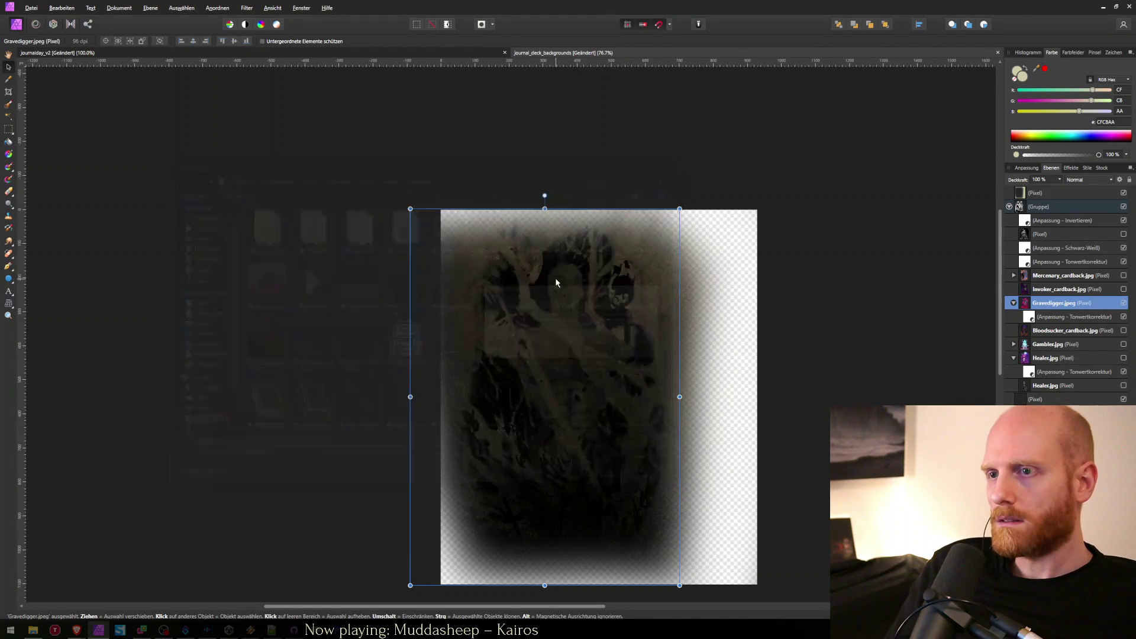
key("alt+Tab")
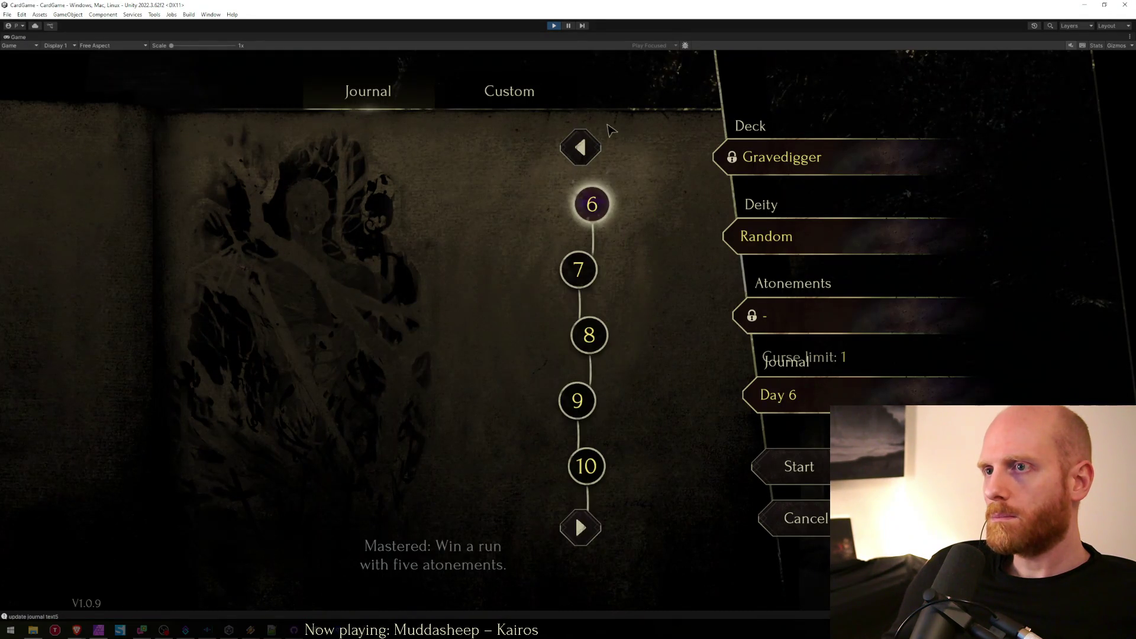
Check the Healer, Gravedigger and Bloodsucker backgrounds on journal days 1, 7 and 12.
left_click(582, 146)
left_click(595, 204)
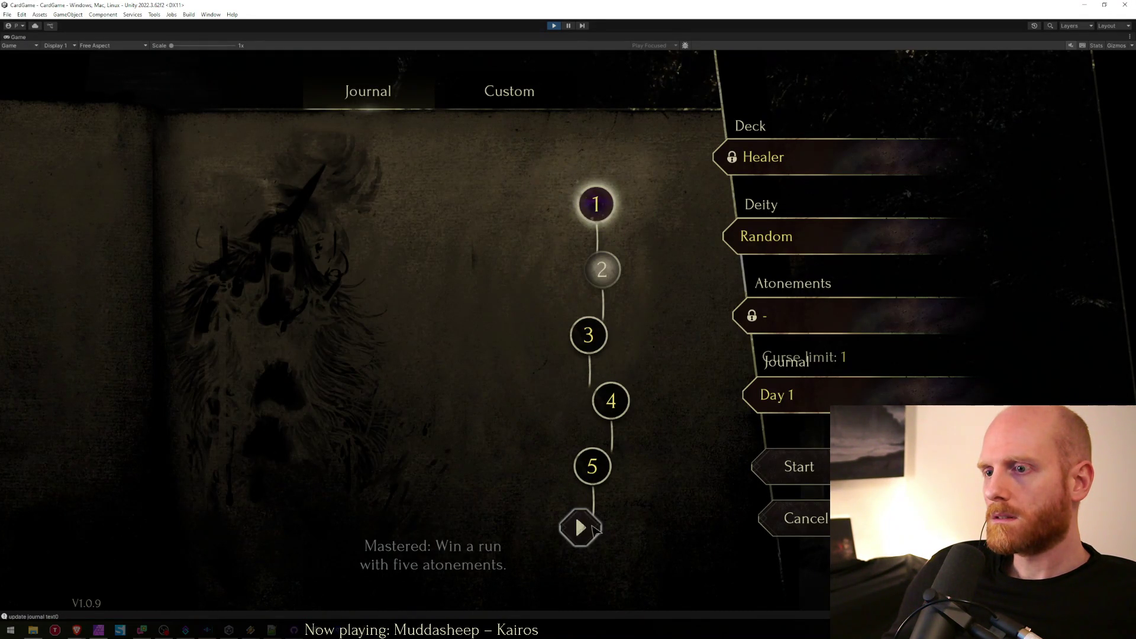
left_click(593, 528)
left_click(576, 257)
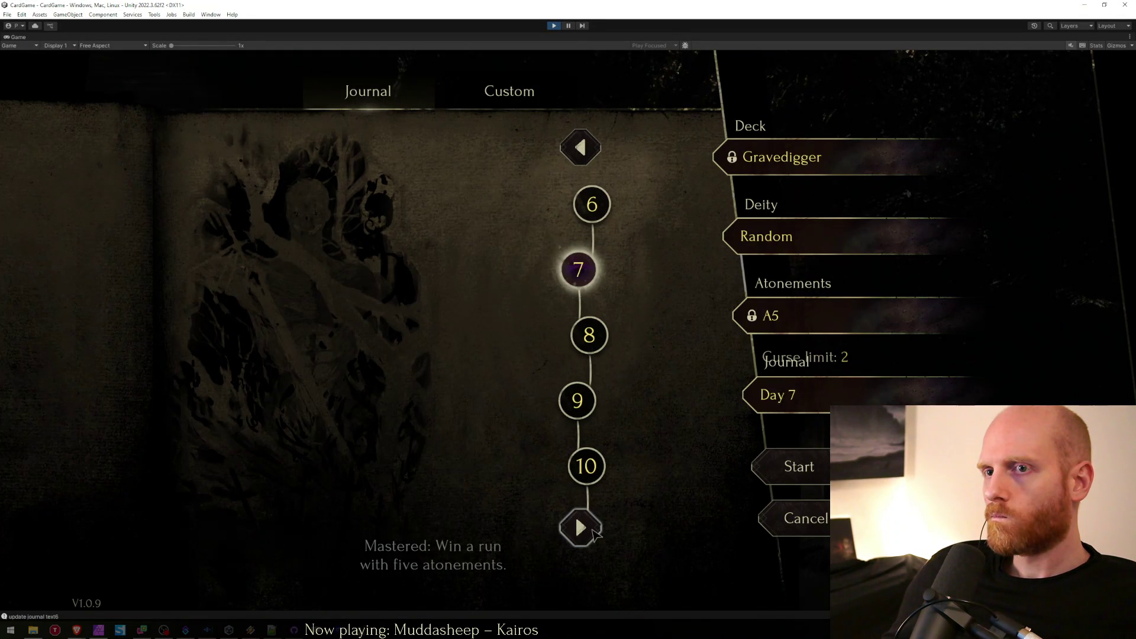
left_click(594, 528)
left_click(608, 269)
Check the Invoker, Mercenary and Gambler backgrounds on days 18, 23 and 27, then return to Affinity.
left_click(596, 538)
left_click(595, 343)
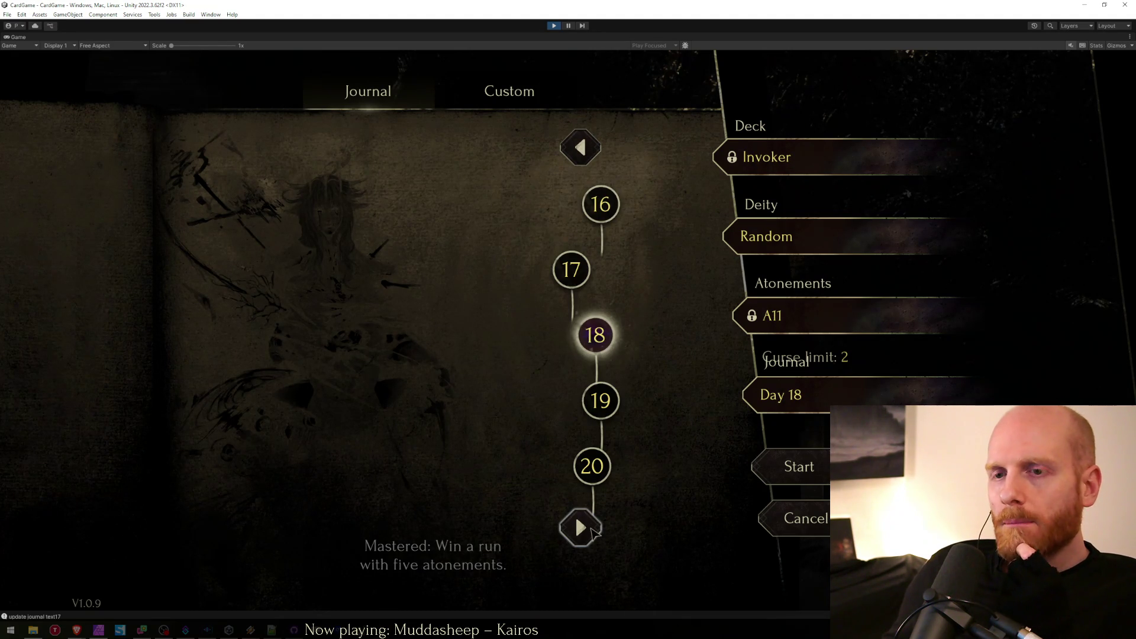
left_click(580, 527)
left_click(572, 335)
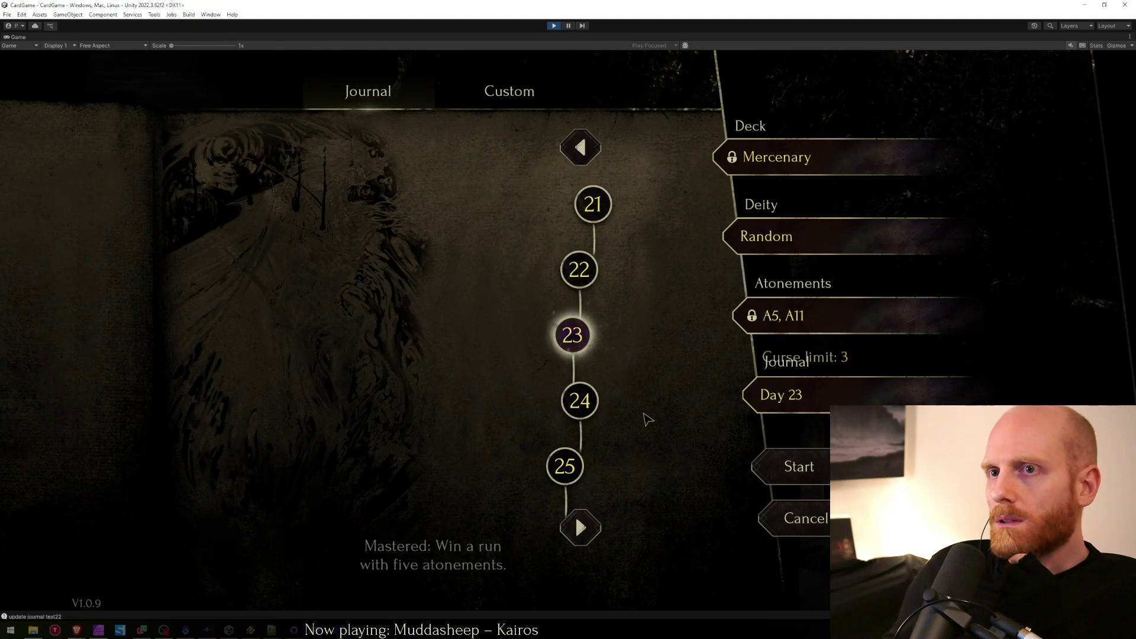
left_click(580, 527)
left_click(564, 270)
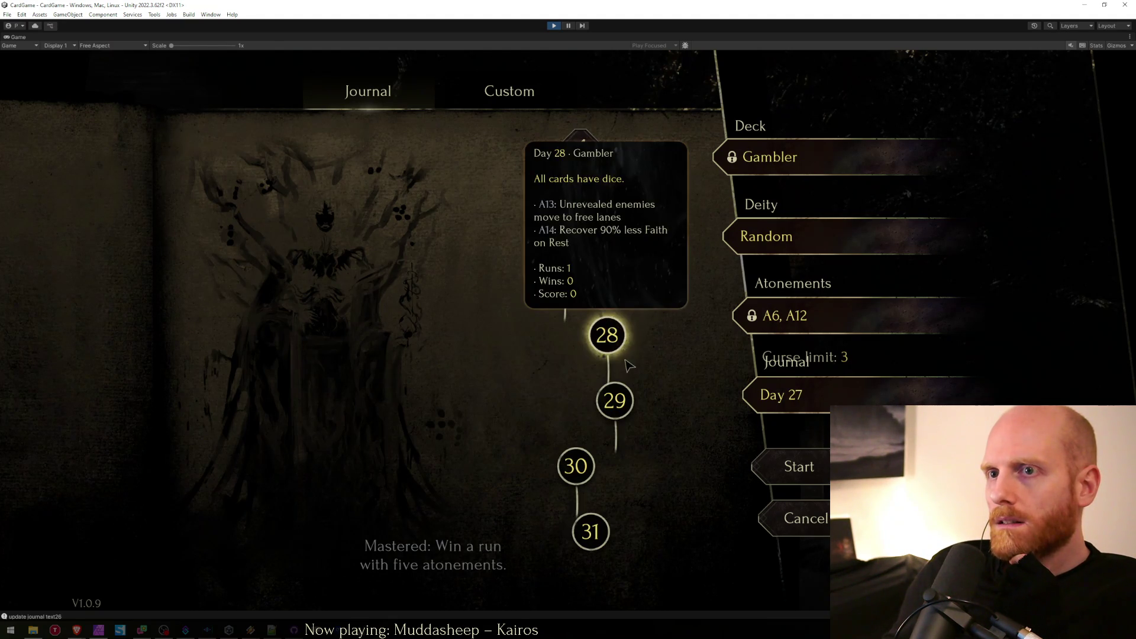
key("alt+Tab")
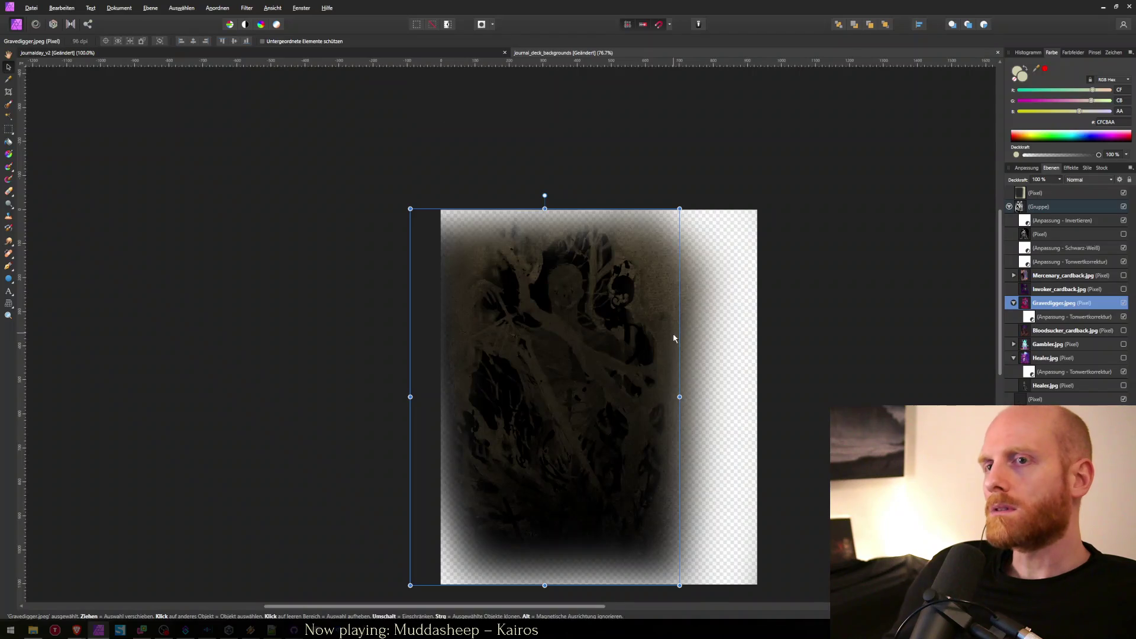
Hide Bloodsucker_cardback.jpg and make the Gambler.jpg artwork visible.
left_click(1039, 359)
left_click(1050, 386)
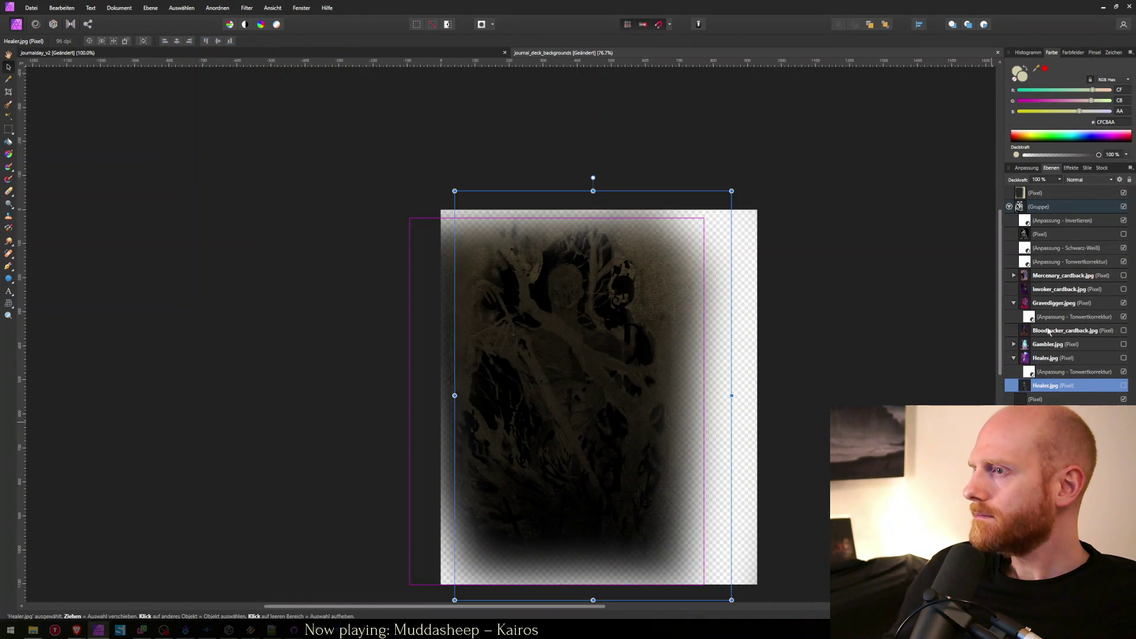
left_click(1065, 330)
left_click(1121, 330)
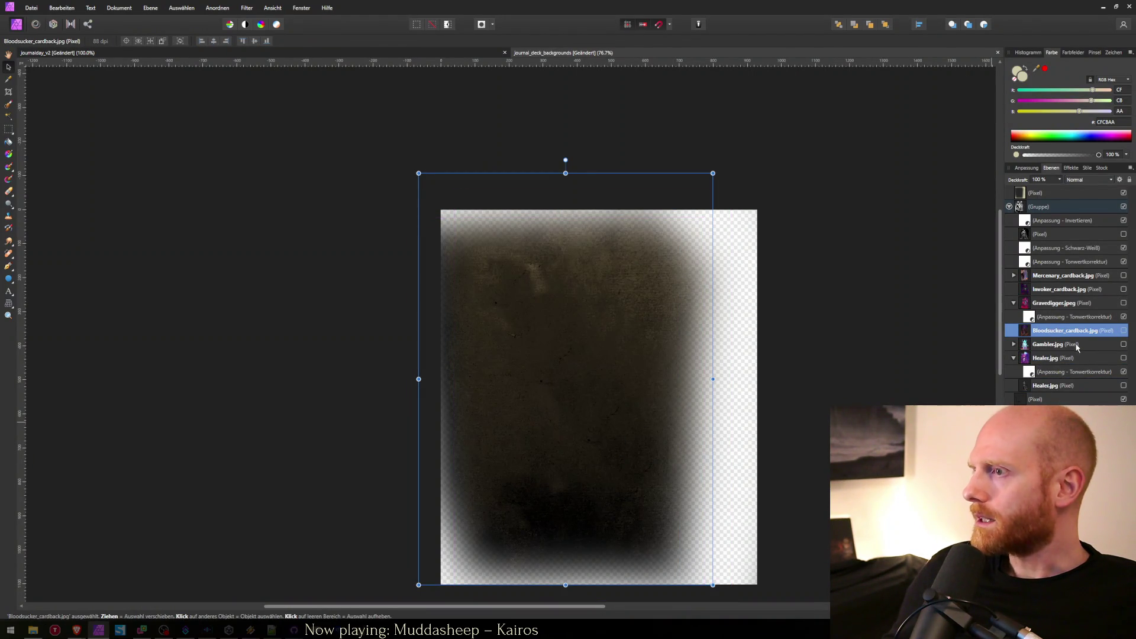
left_click(1123, 345)
left_click(1123, 345)
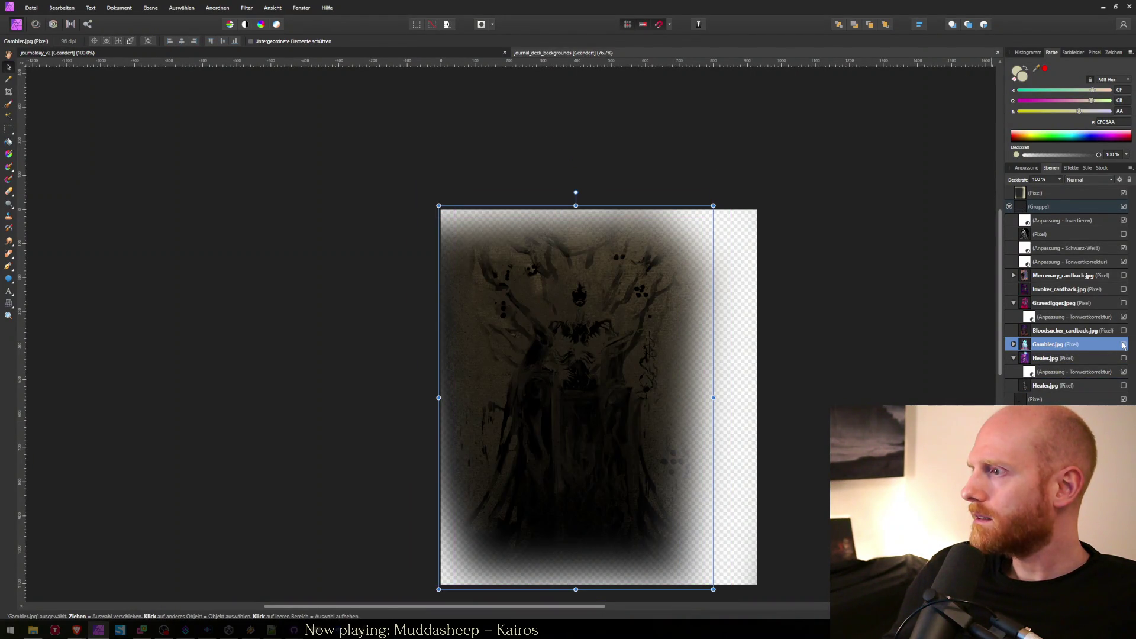
double_click(1060, 344)
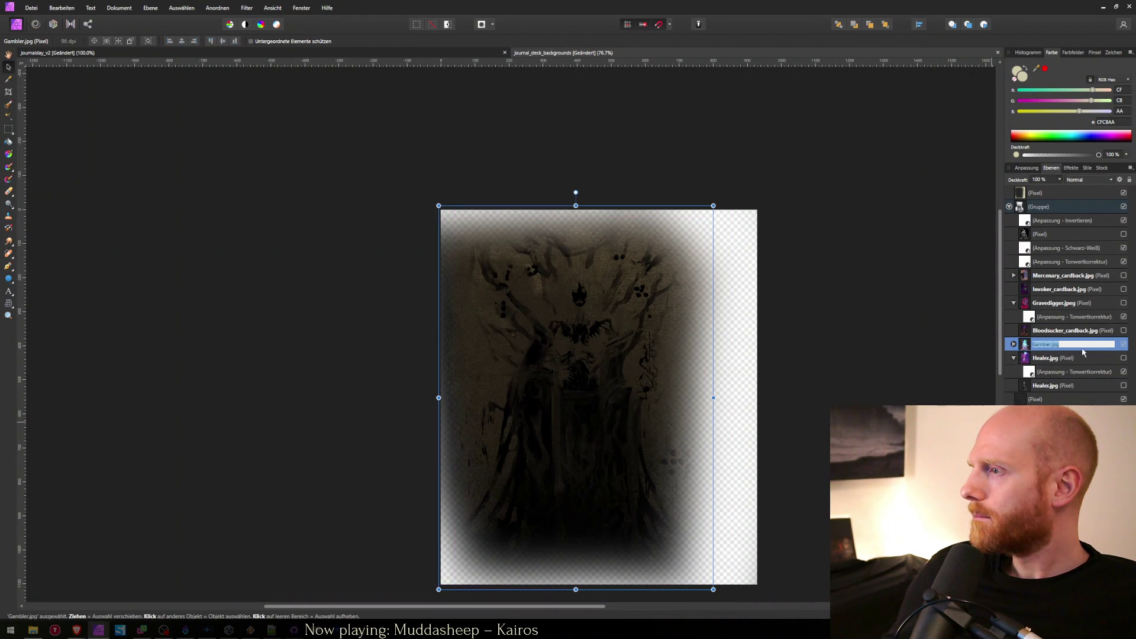
left_click(1026, 348)
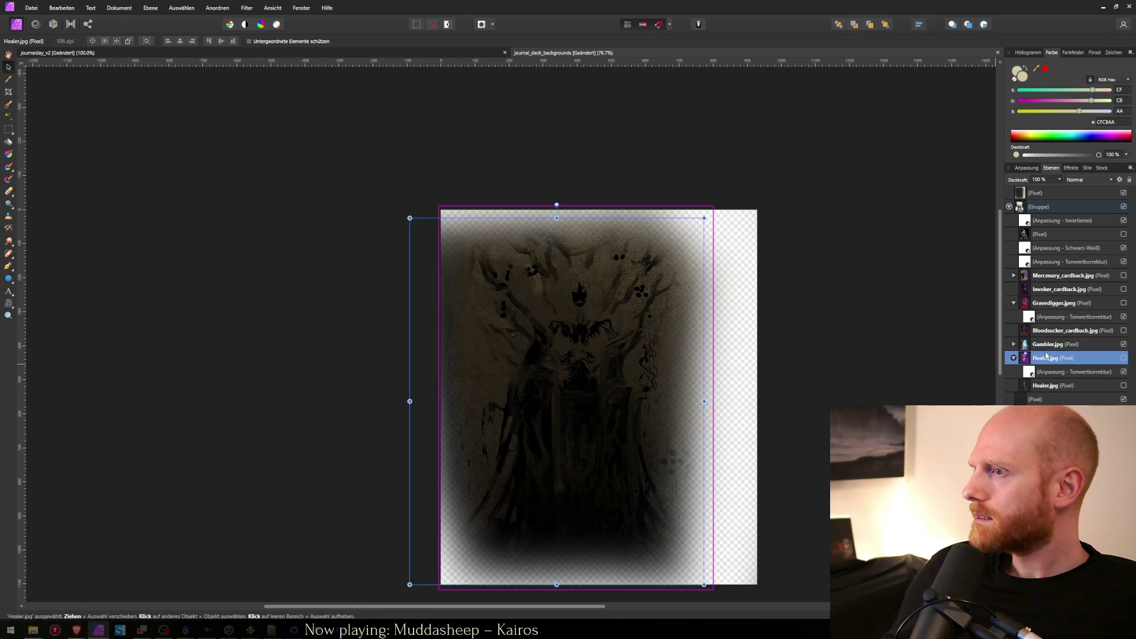
Expand Gambler.jpg and open its Tonwertkorrektur levels adjustment settings.
left_click(1014, 345)
left_click(1061, 359)
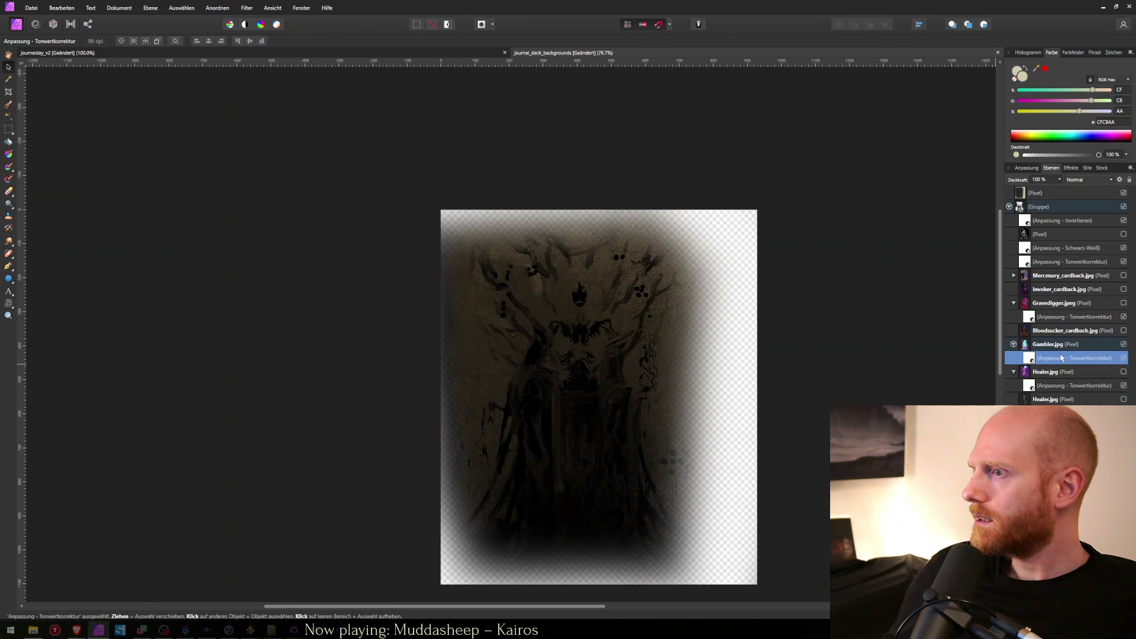
double_click(1046, 356)
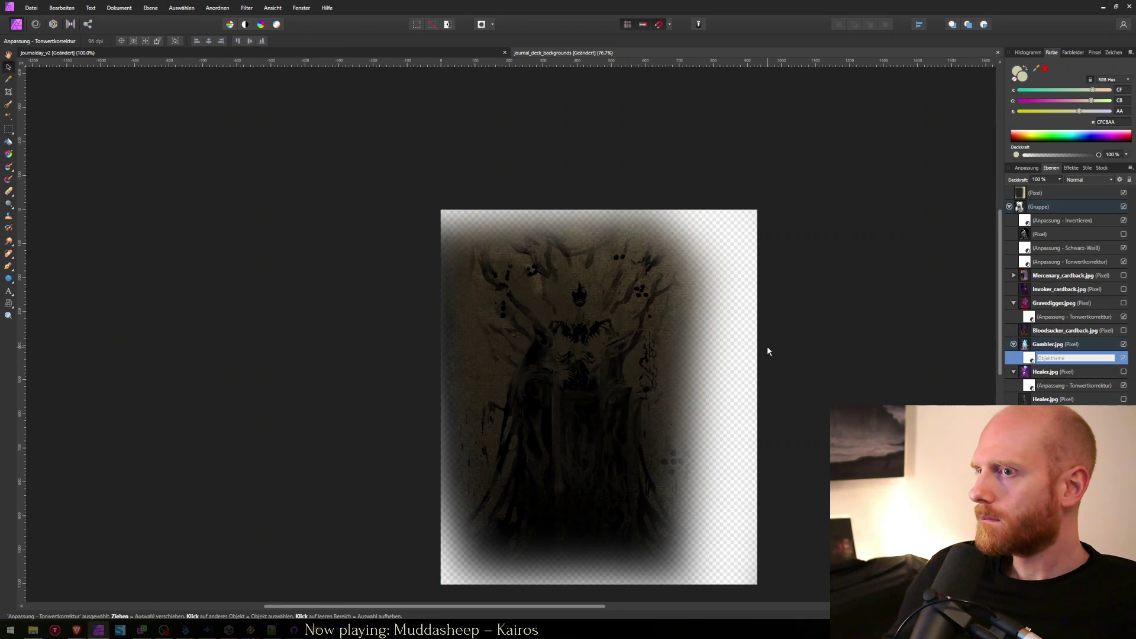
left_click(1027, 358)
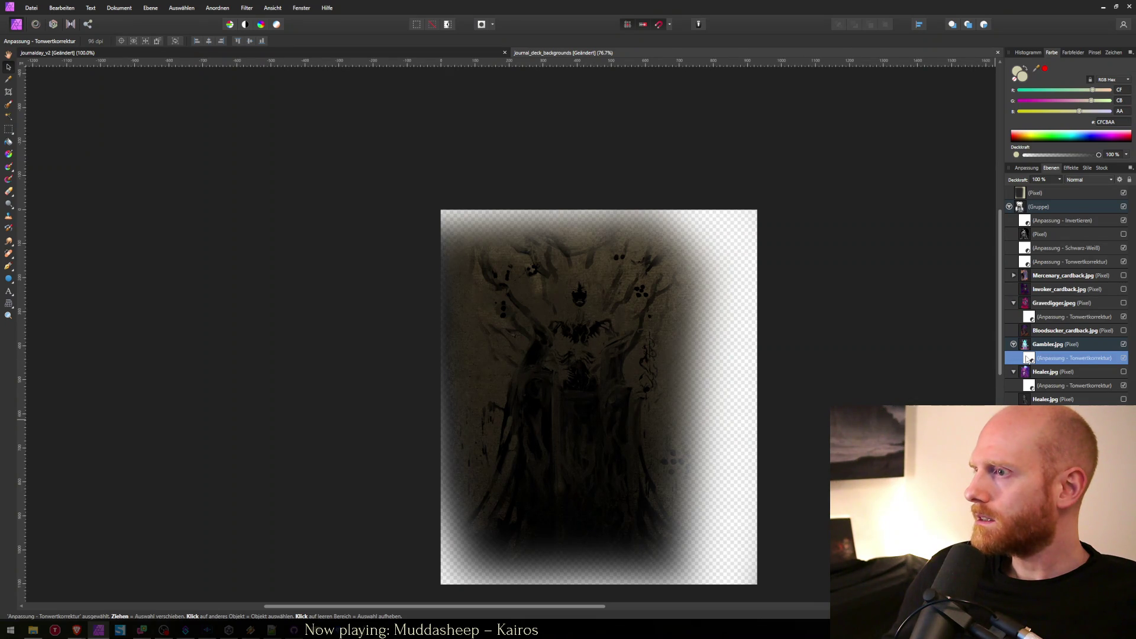
double_click(1027, 358)
Tune the Gambler art's white level back and forth until darkened, then close Levels.
left_click_drag(885, 386, 911, 299)
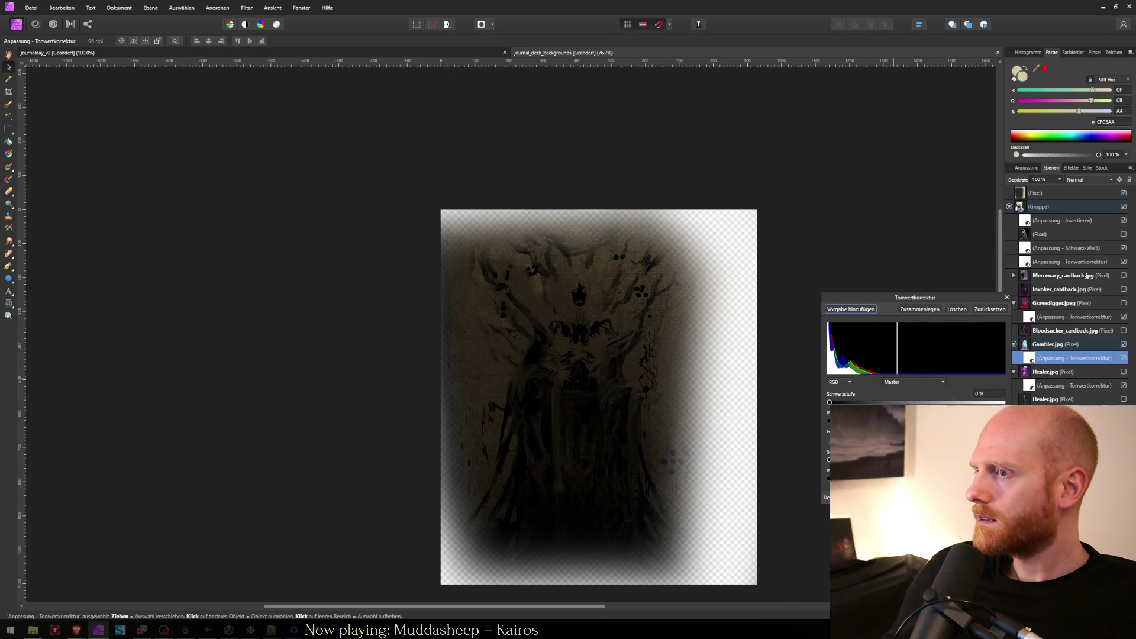
mouse_move(897, 421)
left_mouse_down()
mouse_move(861, 420)
mouse_move(889, 420)
left_mouse_up()
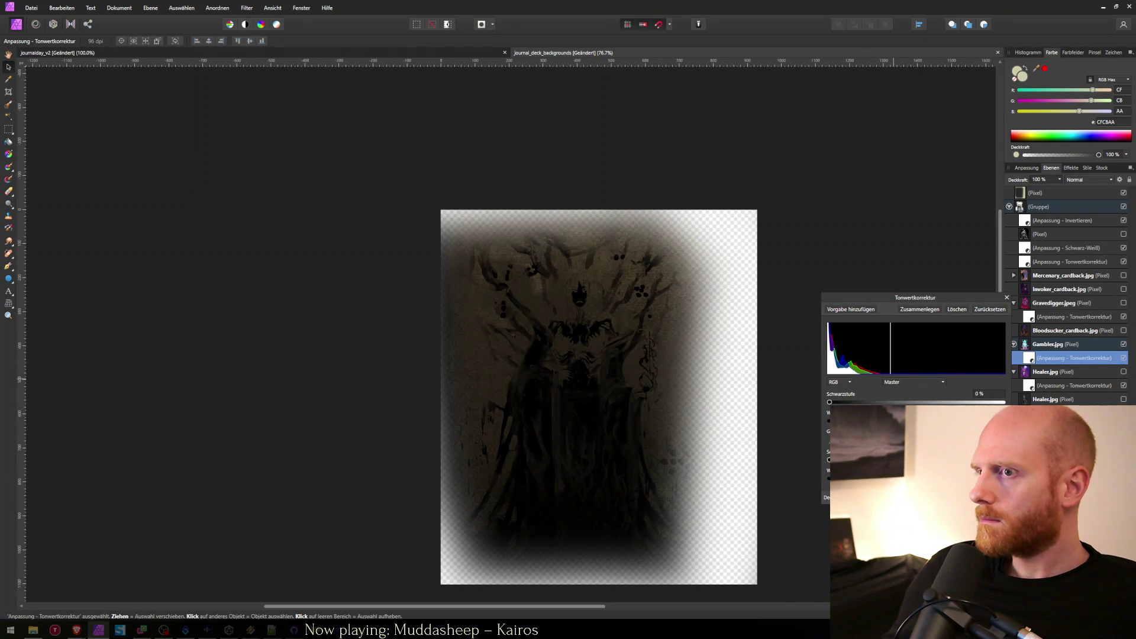
mouse_move(885, 421)
left_mouse_down()
mouse_move(939, 421)
mouse_move(875, 421)
left_mouse_up()
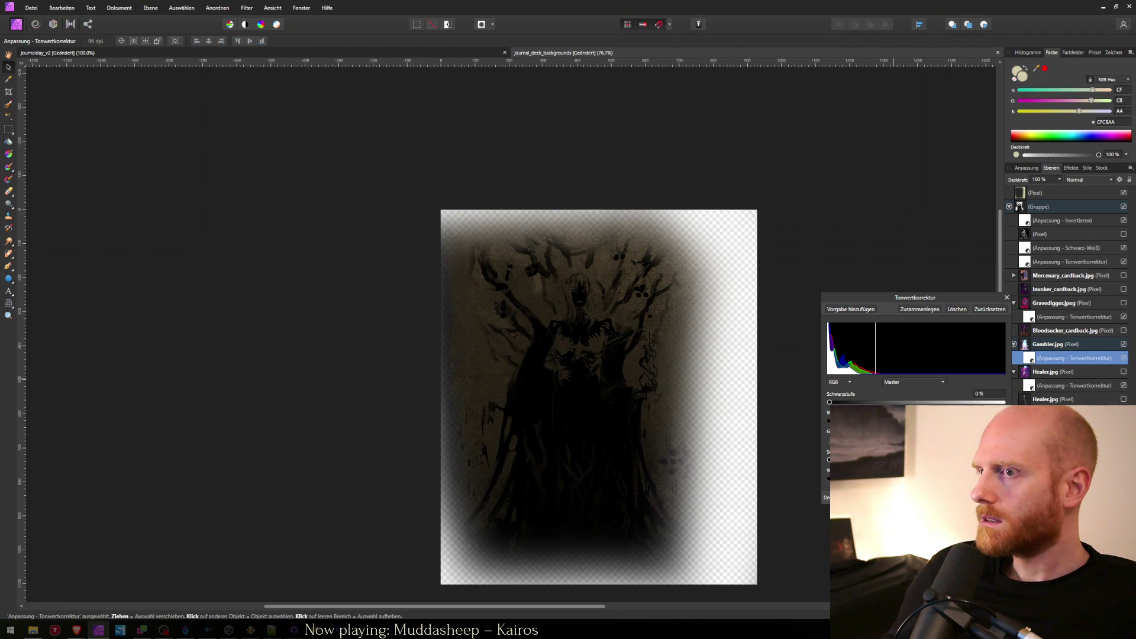
mouse_move(879, 420)
left_mouse_down()
mouse_move(946, 421)
mouse_move(863, 421)
mouse_move(890, 421)
left_mouse_up()
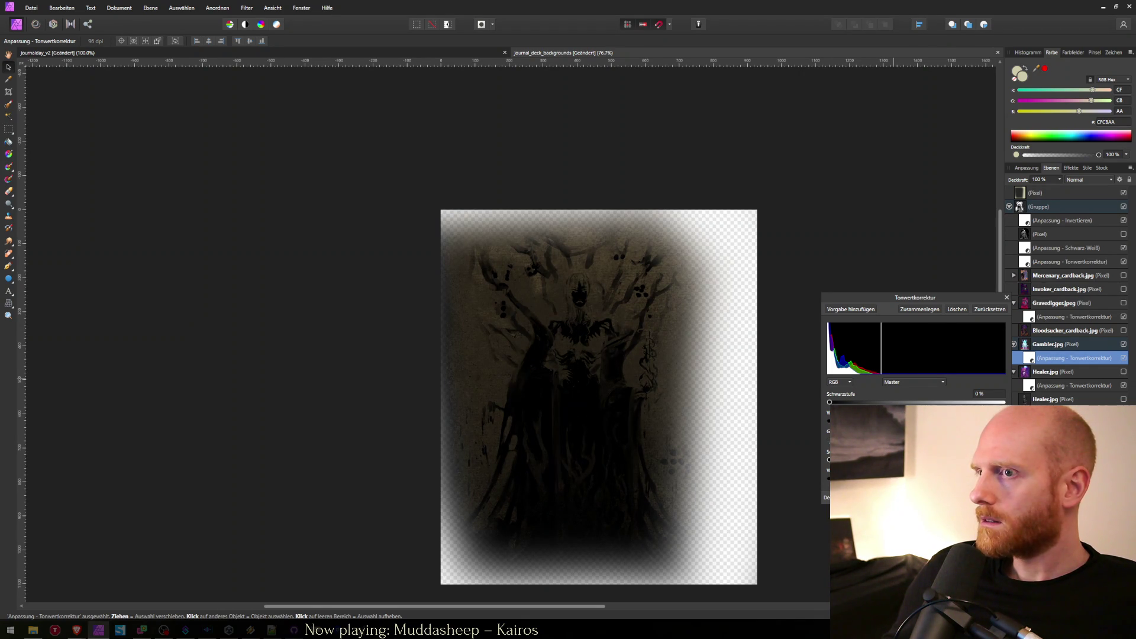
left_click_drag(880, 420, 877, 420)
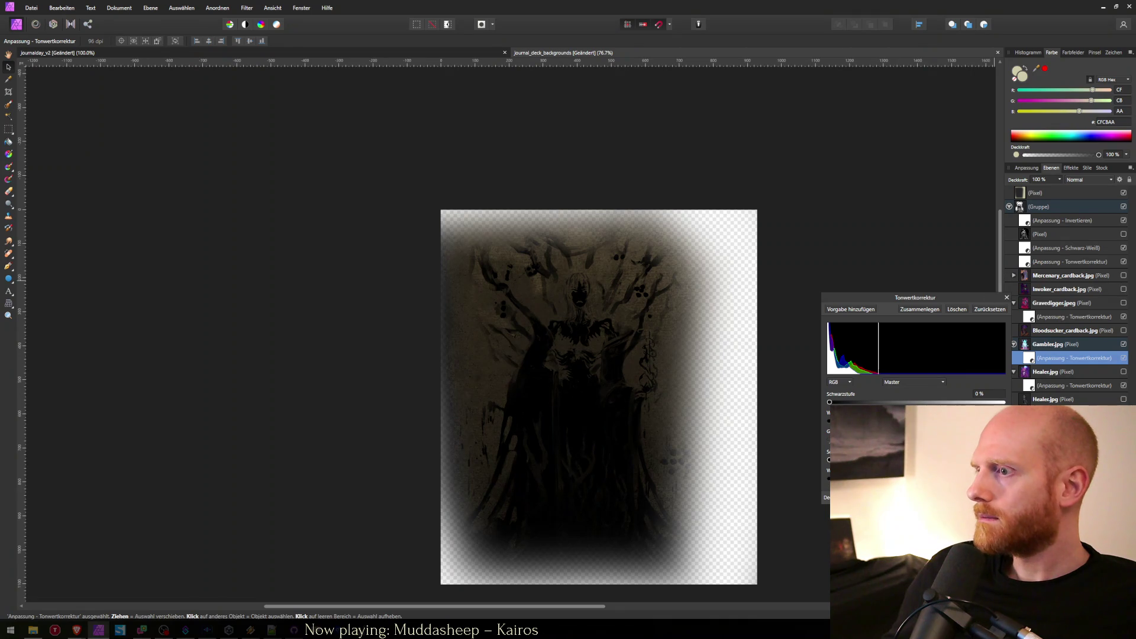
left_click(1007, 297)
Export over journal_deck_background_gambler.png, replacing the old file, and switch to the game.
key("ctrl+alt+shift+s")
key("Return")
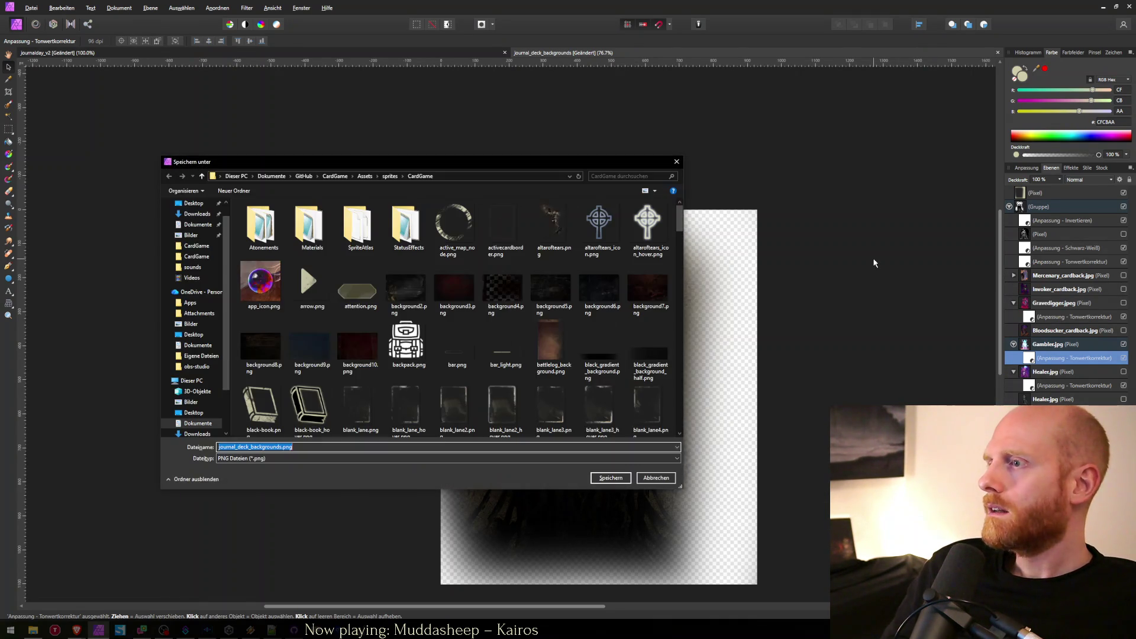
key("End")
key("BackSpace")
key("BackSpace")
key("BackSpace")
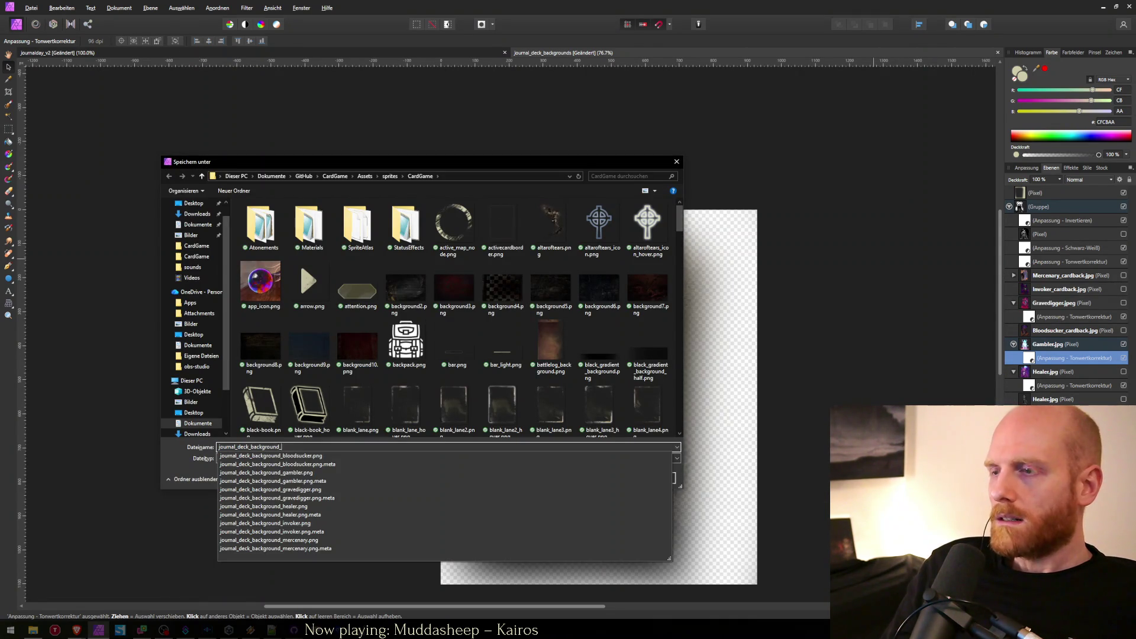
type("gam")
key("Down")
key("Return")
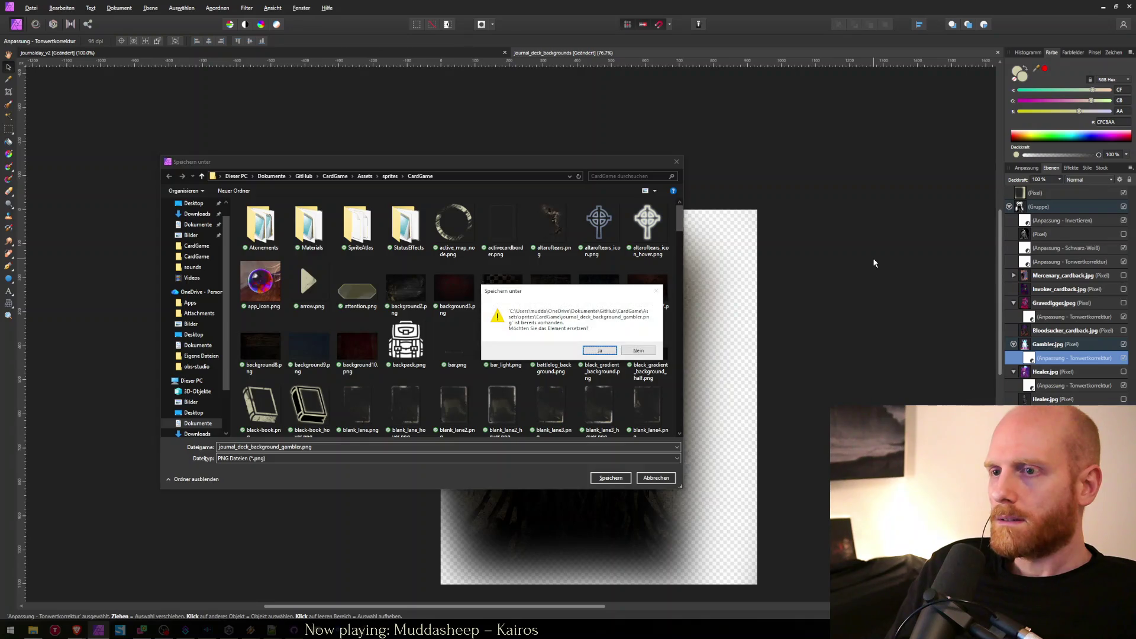
key("Return")
key("alt+Tab")
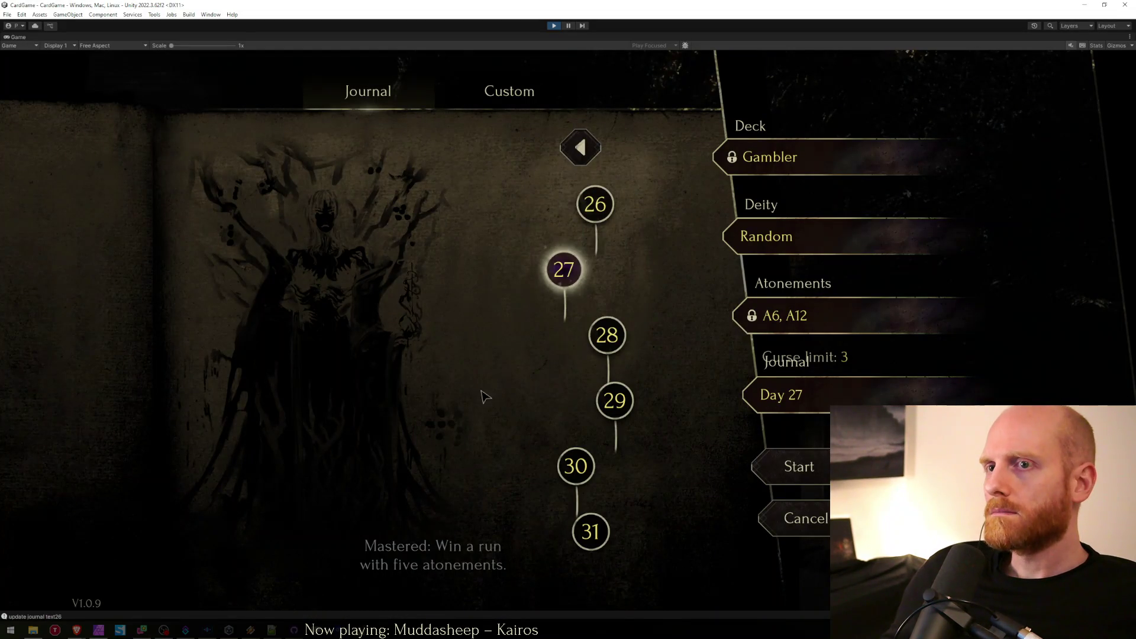
Check several Gambler journal days, including Day 28, then scroll back toward earlier days.
left_click(576, 466)
left_click(614, 400)
left_click(606, 334)
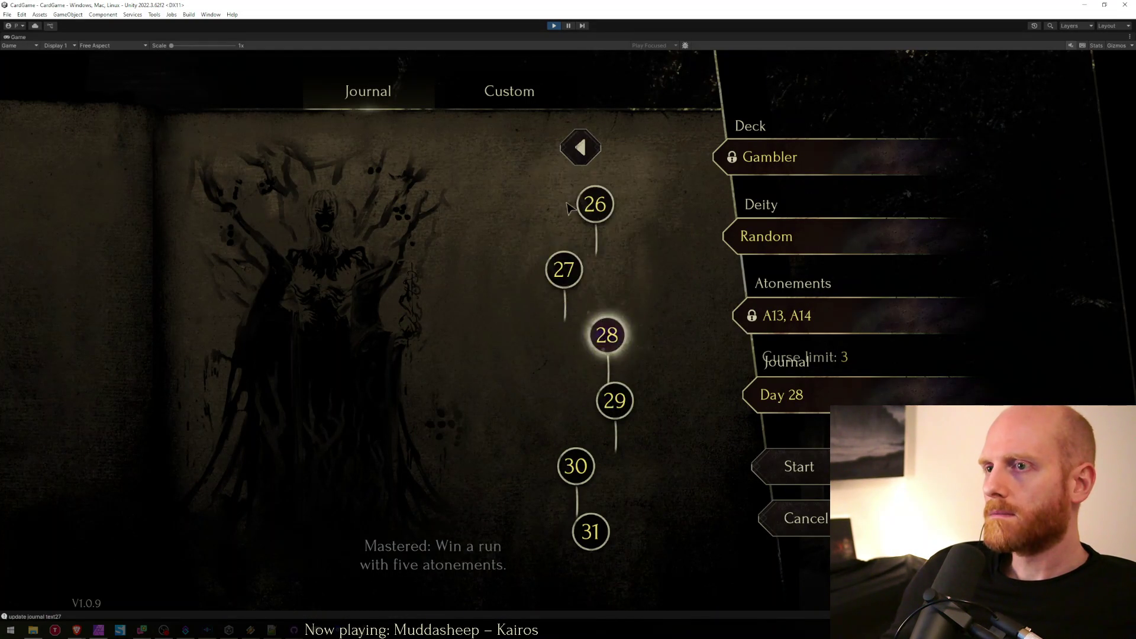
left_click(594, 206)
scroll(591, 205, "up", 1)
scroll(592, 206, "up", 2)
scroll(592, 205, "up", 1)
View the Gravedigger and Healer backgrounds on Days 6, 2, 1 and 8.
left_click(592, 208)
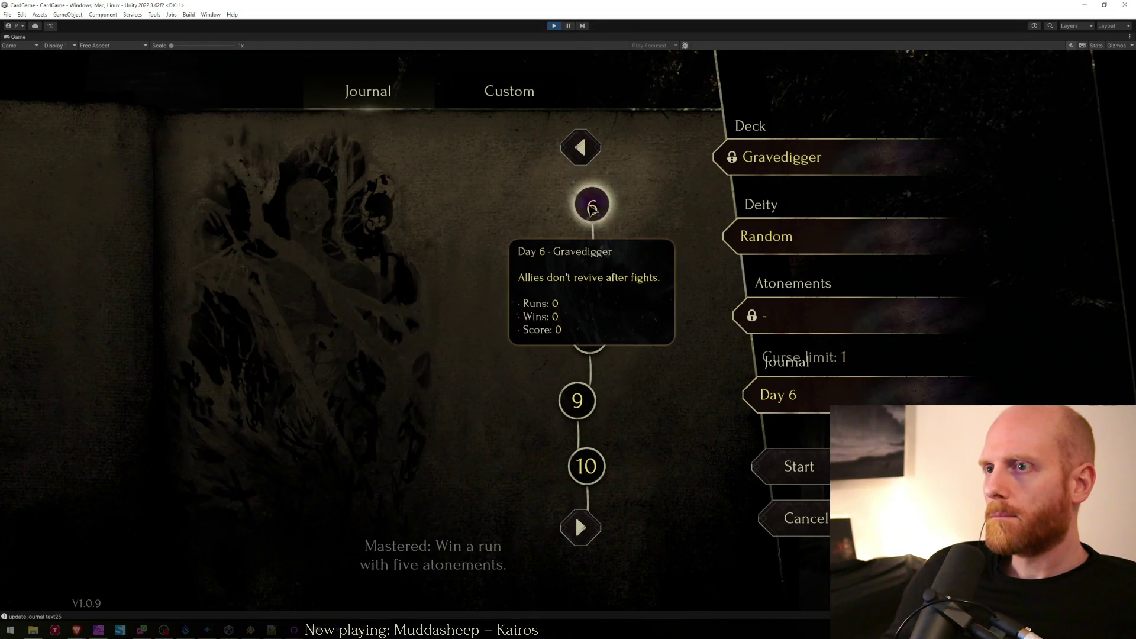
scroll(592, 207, "up", 1)
left_click(606, 257)
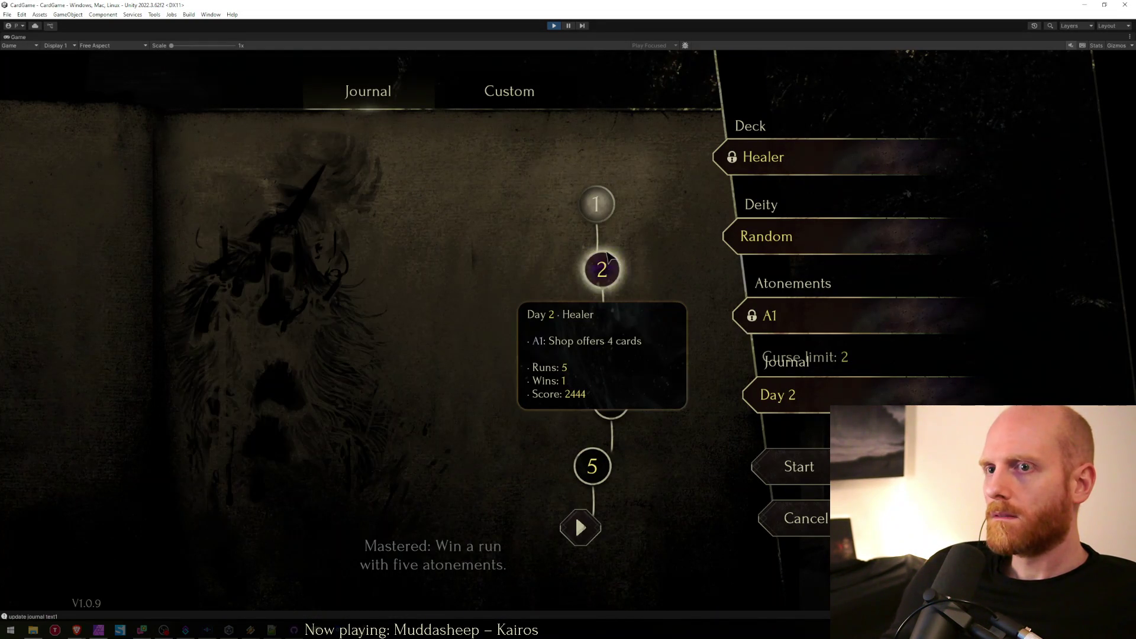
left_click(596, 204)
scroll(591, 237, "down", 1)
left_click(589, 335)
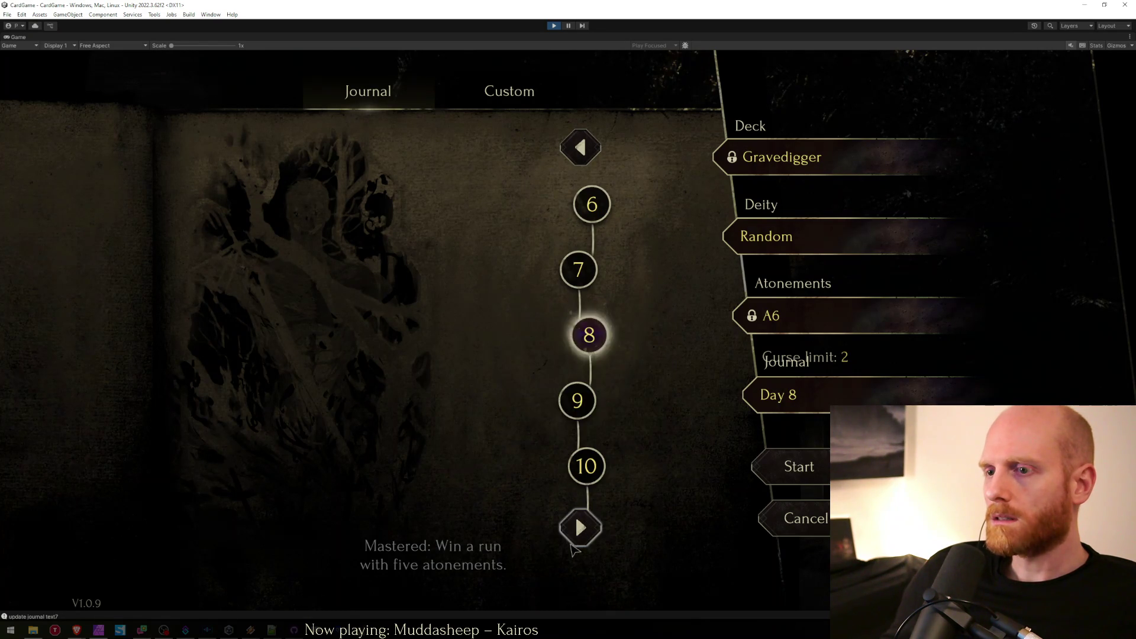
Page between days 1–15 and compare the backgrounds on Days 6, 10 and 7.
scroll(591, 343, "down", 1)
left_click(609, 406)
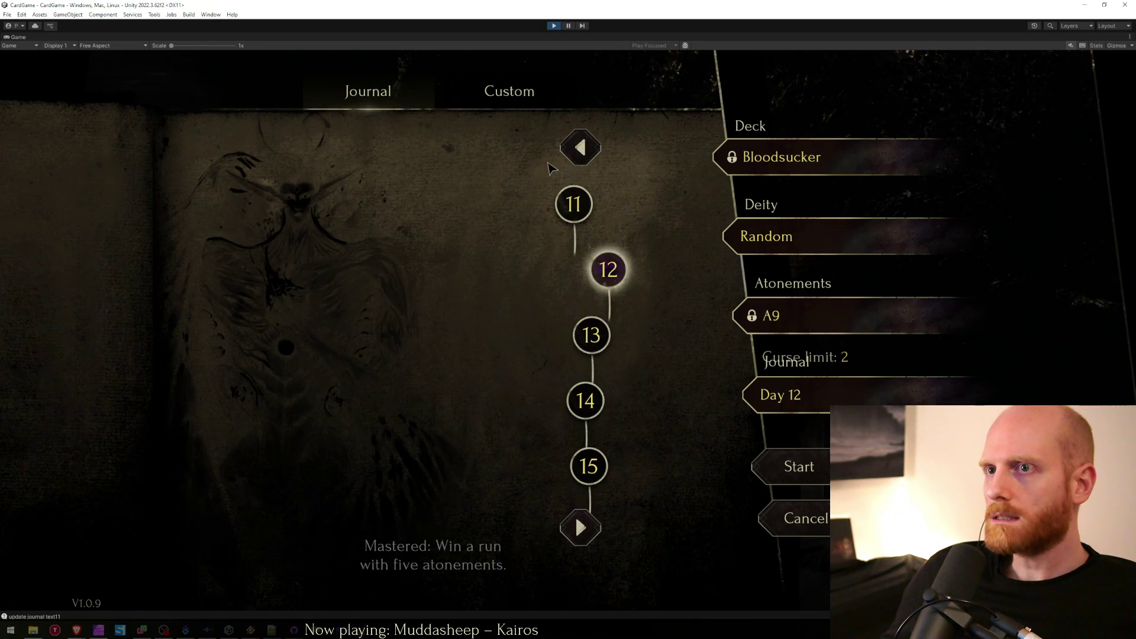
left_click(580, 146)
left_click(585, 199)
left_click(580, 148)
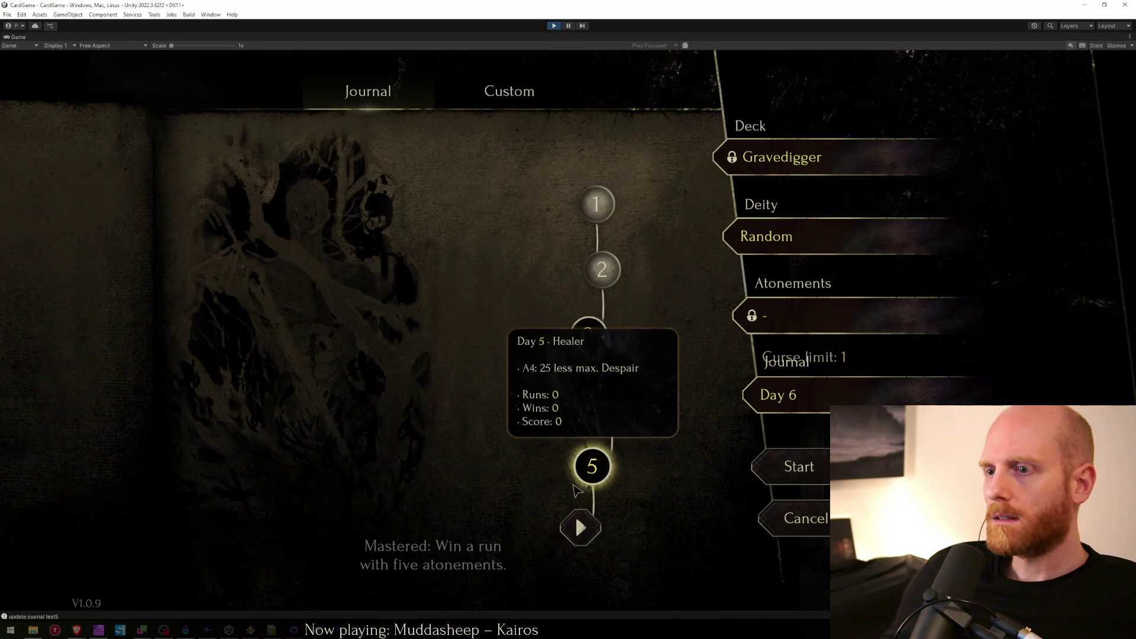
left_click(581, 526)
left_click(581, 473)
left_click(578, 270)
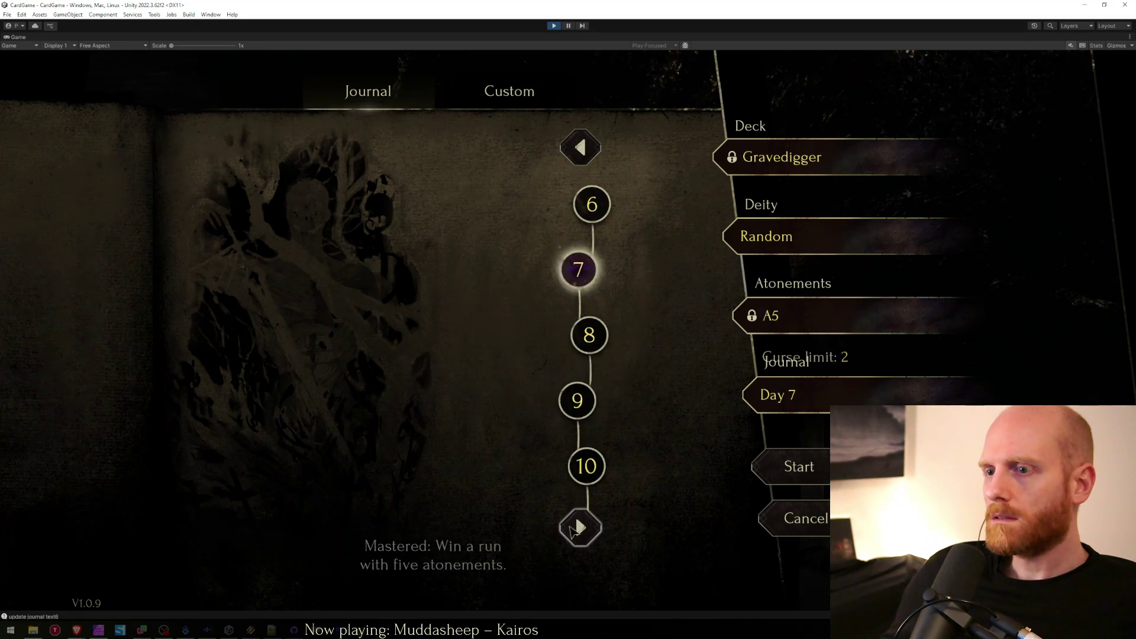
Page forward to view Bloodsucker Day 14, Invoker Day 18, Mercenary Day 24, and Gambler Days 28, 31, 26.
left_click(580, 526)
left_click(584, 400)
left_click(582, 528)
left_click(594, 335)
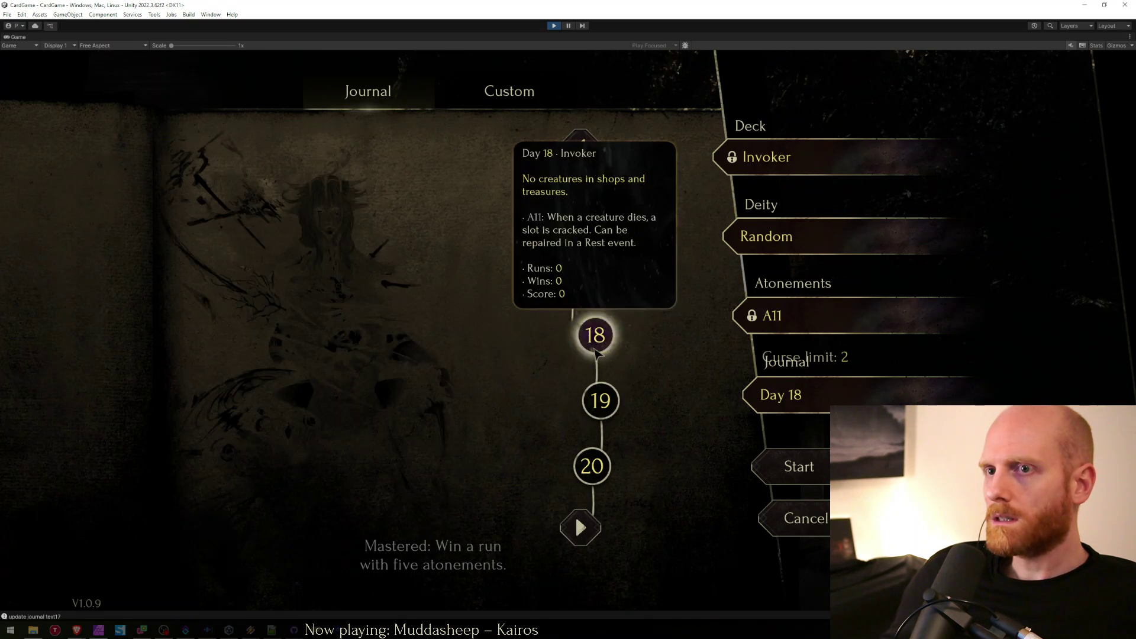
left_click(580, 526)
left_click(580, 401)
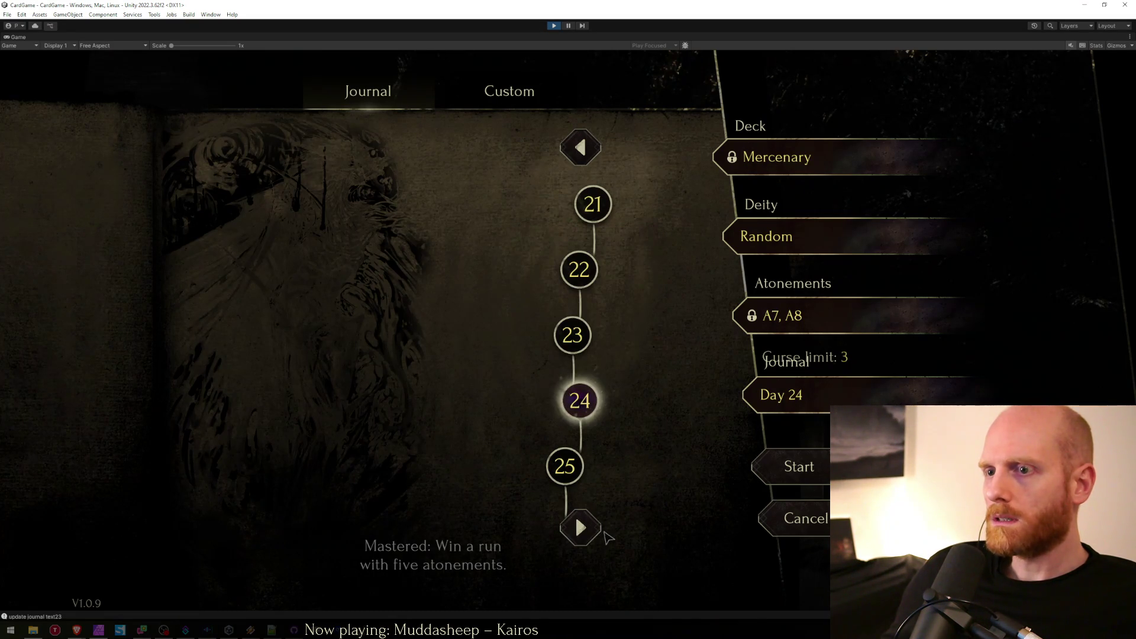
left_click(580, 526)
left_click(603, 334)
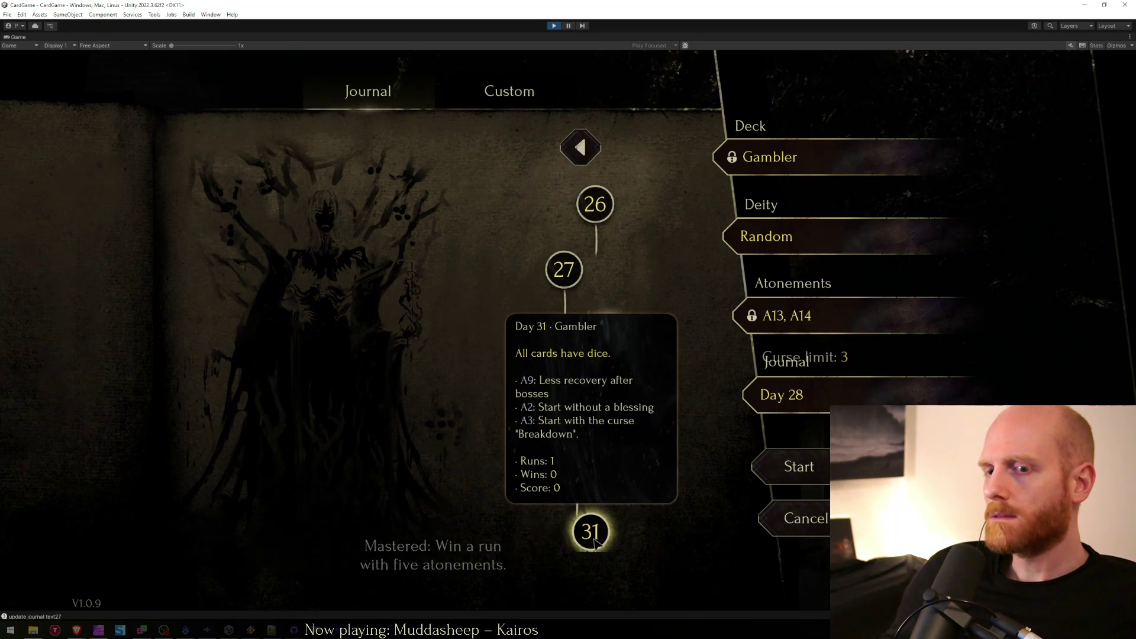
left_click(593, 535)
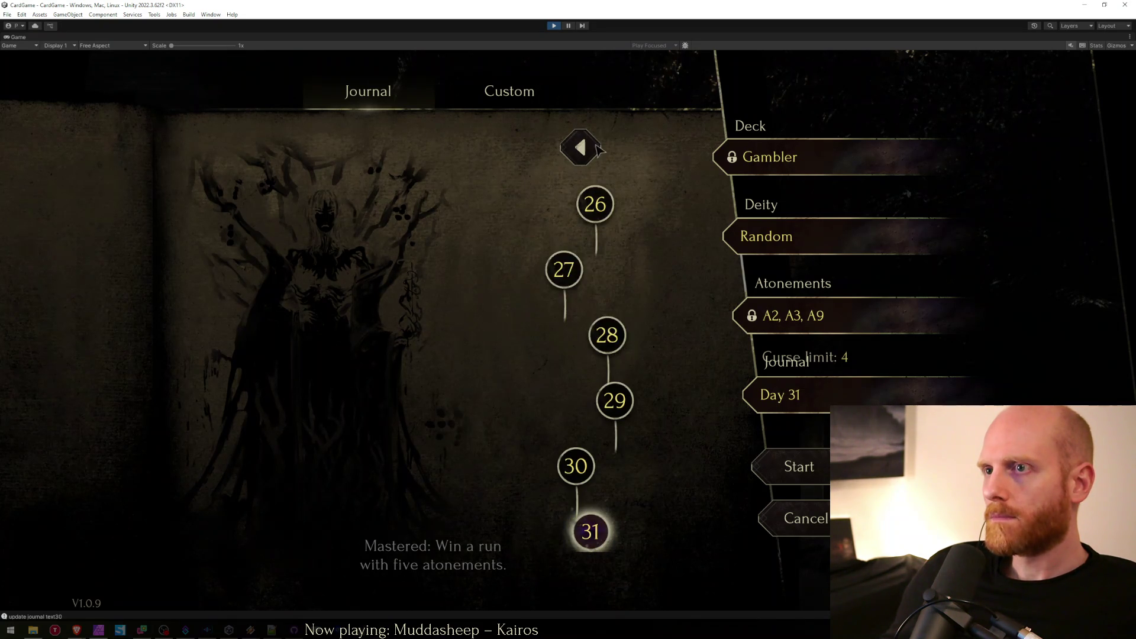
left_click(594, 204)
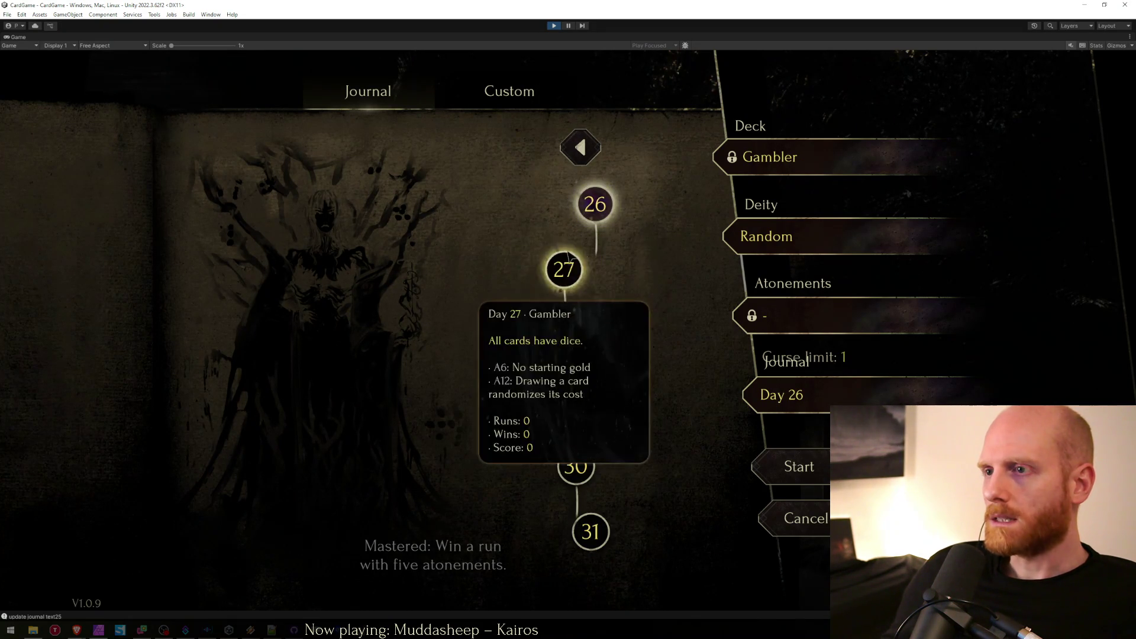
Toggle between the Custom and Journal tabs to compare their deck views, then stop Play mode.
left_click(509, 91)
left_click(390, 94)
left_click(459, 99)
left_click(397, 92)
left_click(448, 96)
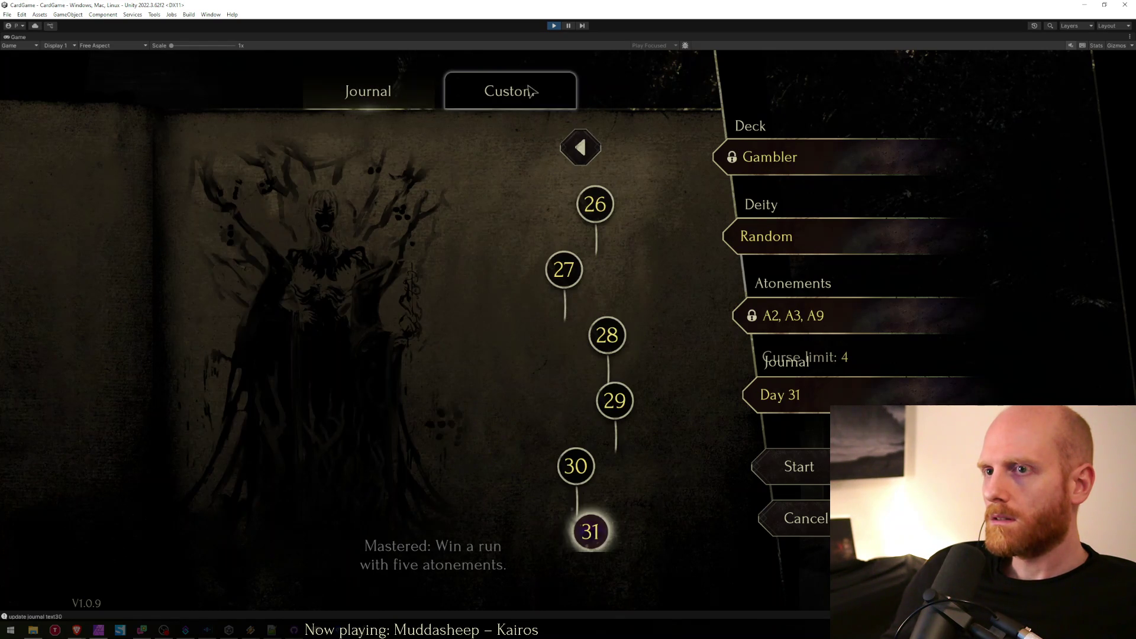
left_click(553, 28)
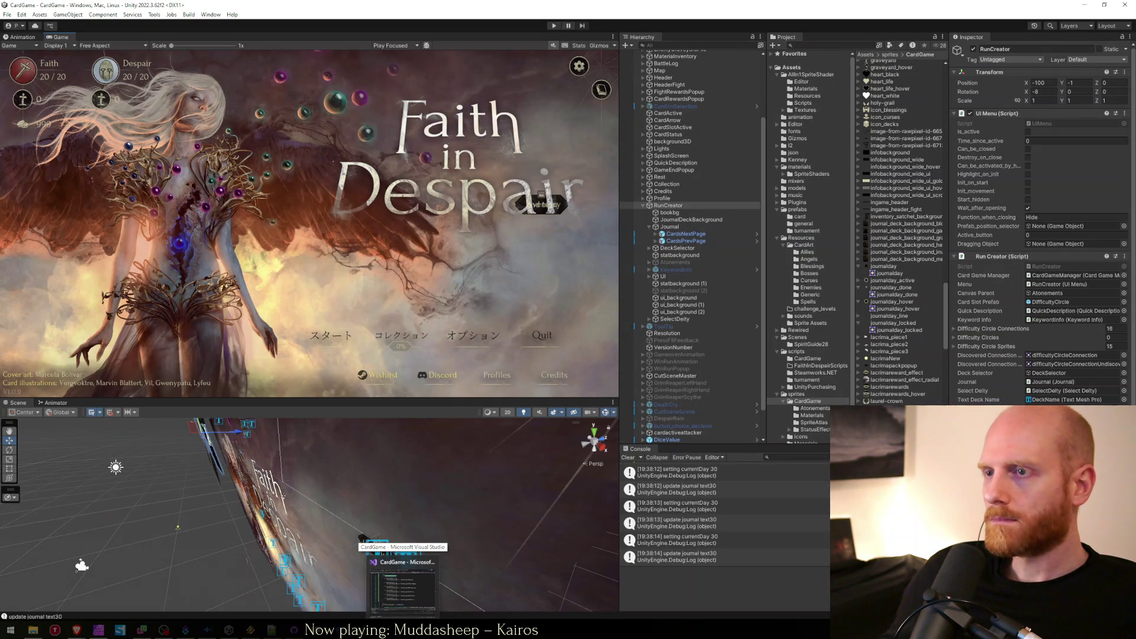
Search the script in Visual Studio for the 'mastery' code.
left_click(402, 582)
left_click(596, 205)
key("ctrl+f")
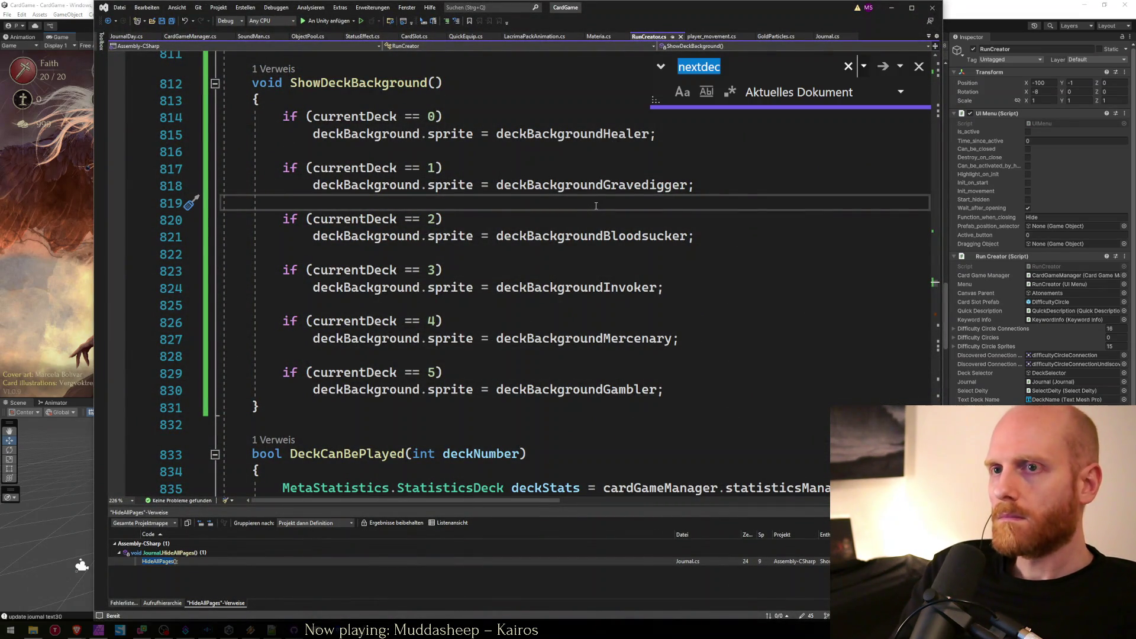
type("mastery")
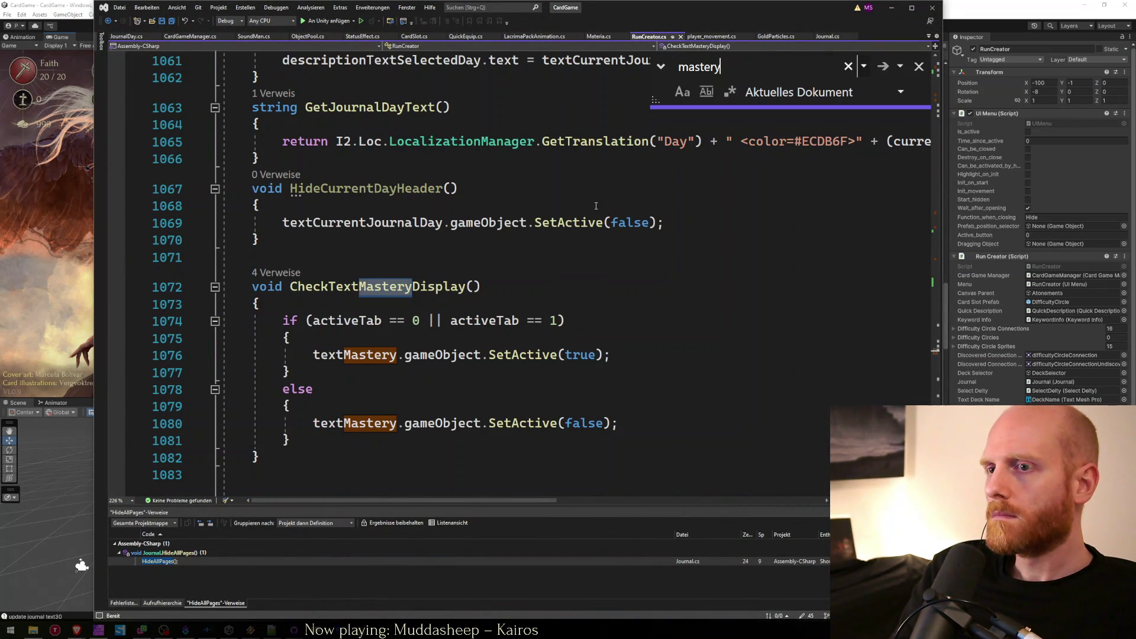
key("Escape")
Delete ' || activeTab == 1' from line 1074's condition and save the script.
key("Down")
key("Down")
key("ctrl+Right")
key("ctrl+Right")
key("ctrl+Right")
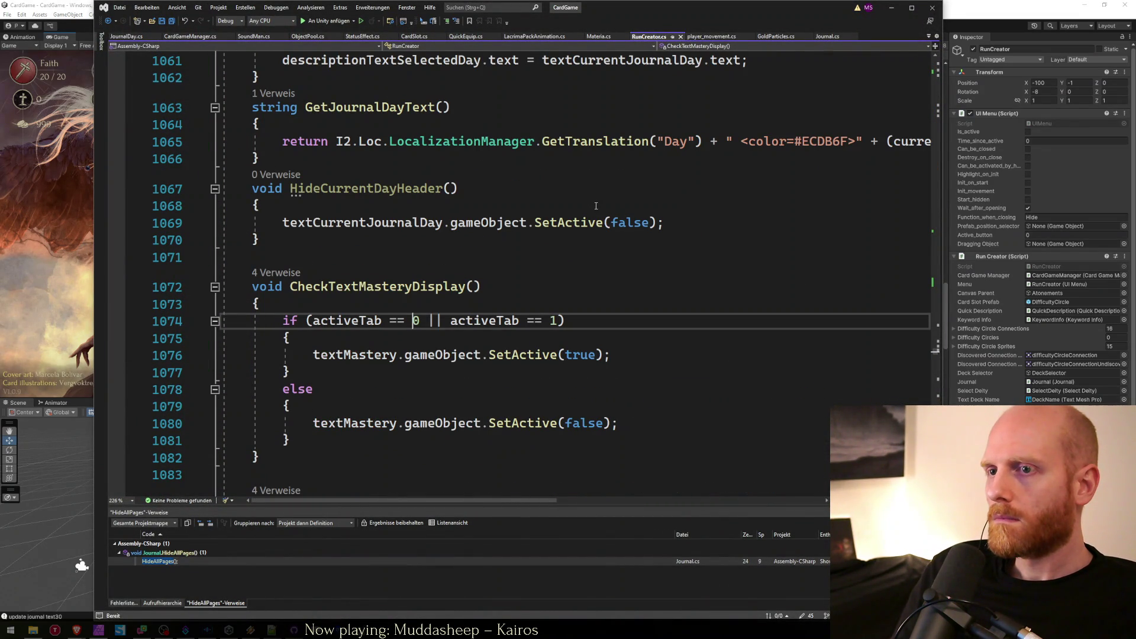
key("Left")
key("shift+End")
key("Delete")
key("ctrl+s")
key("alt+Tab")
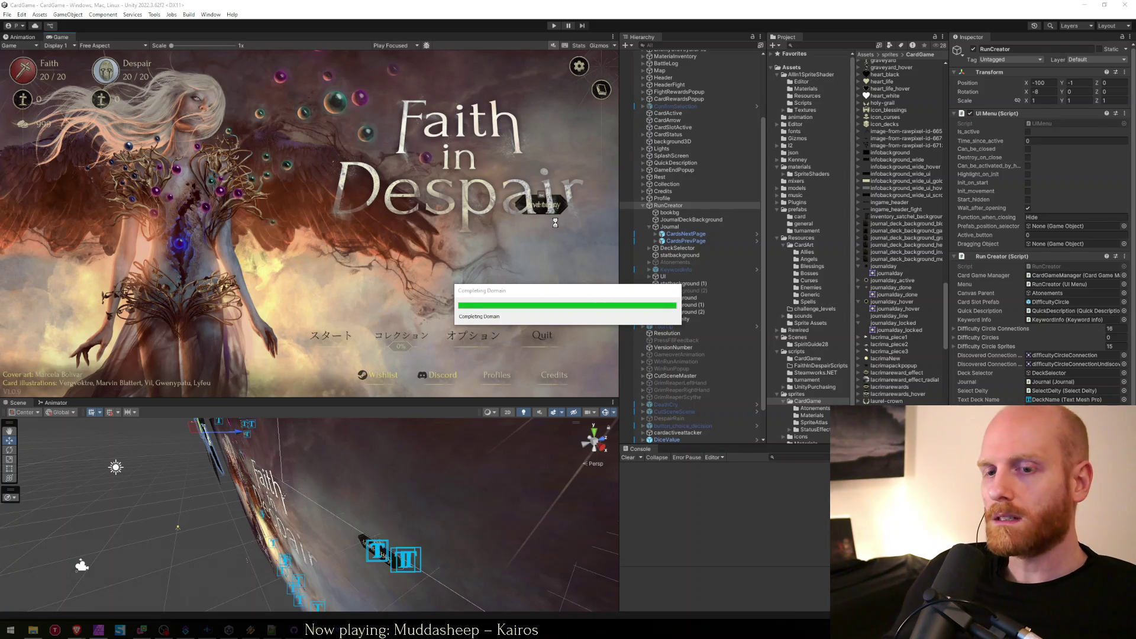
left_click(98, 631)
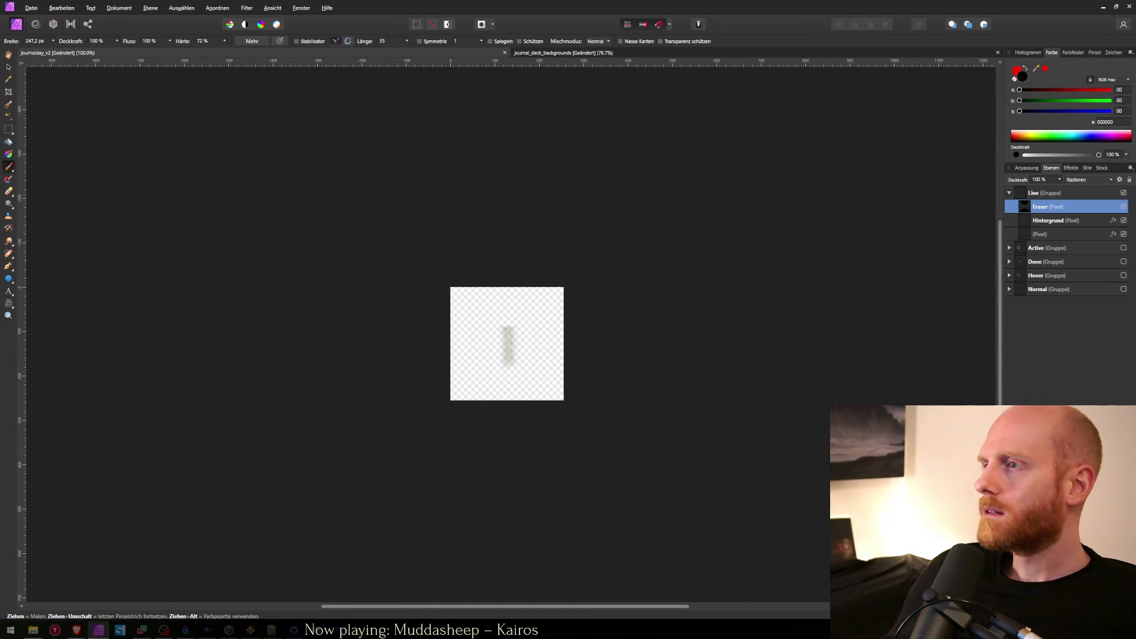
Collapse the Line group and add a new pixel layer named Arrow on top.
left_click(1044, 220)
left_click(1023, 197)
left_click(1009, 193)
key("ctrl+shift+n")
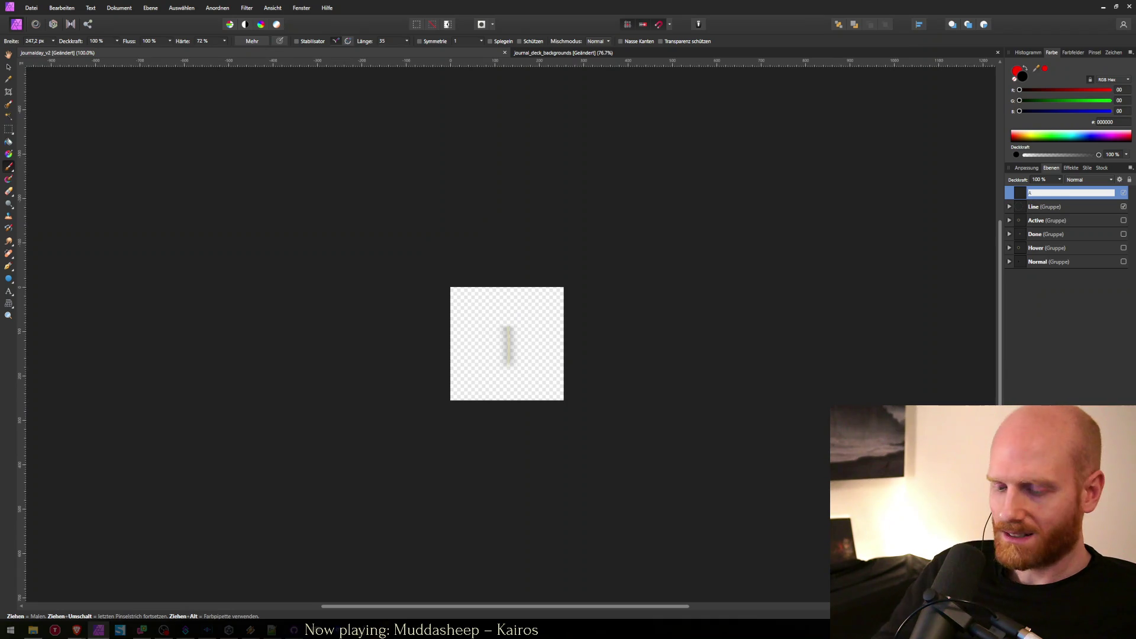
type("Arrow")
key("Return")
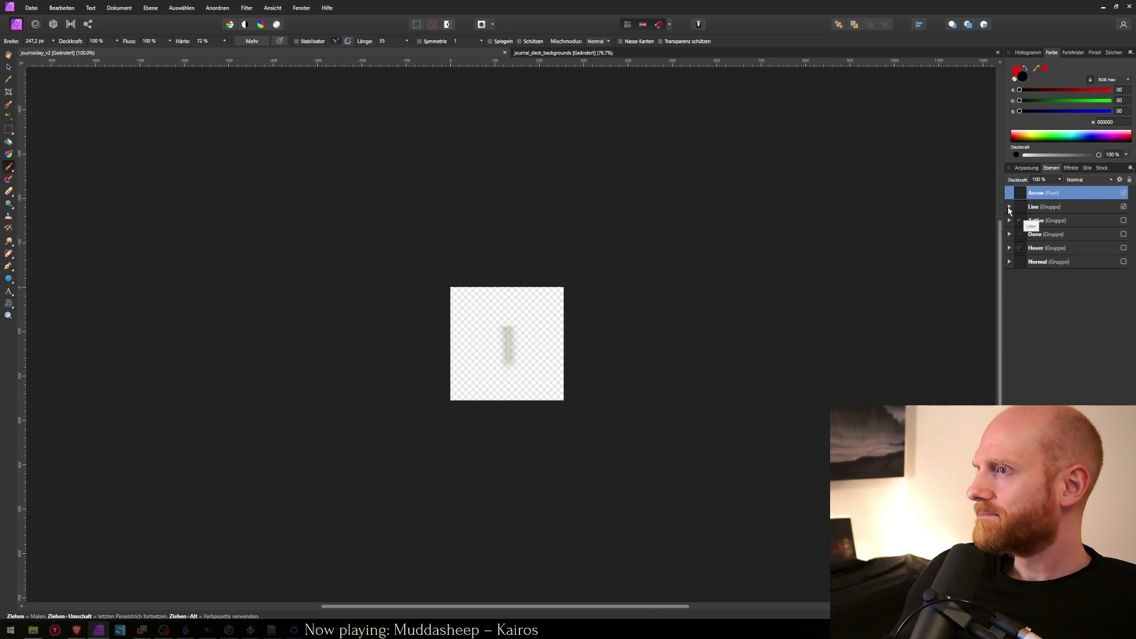
left_click(1009, 206)
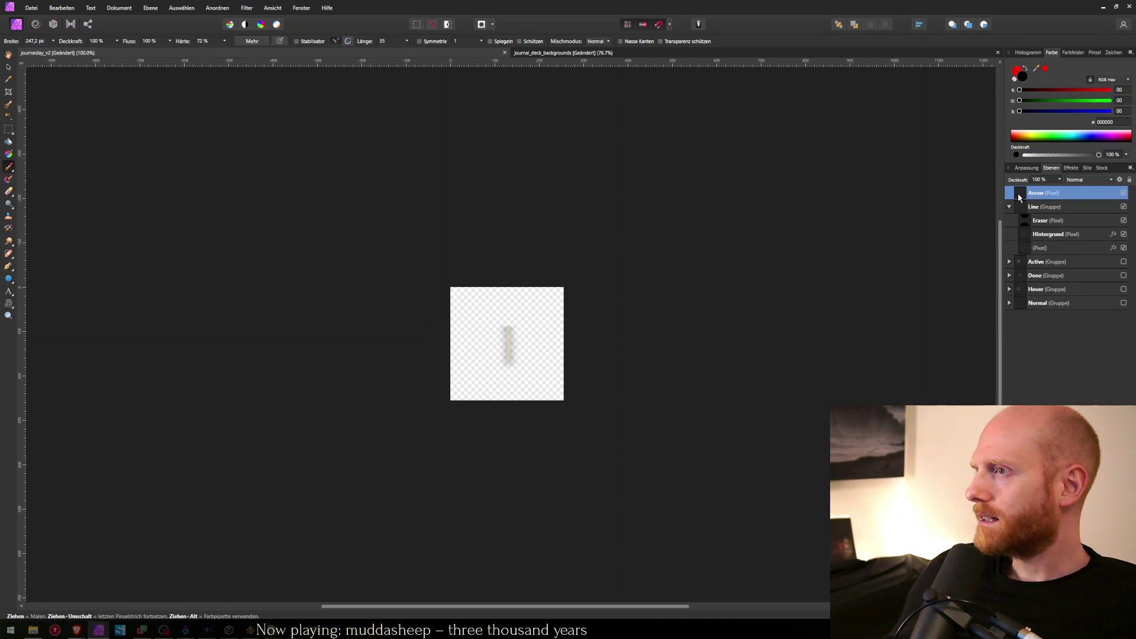
left_click(1009, 208)
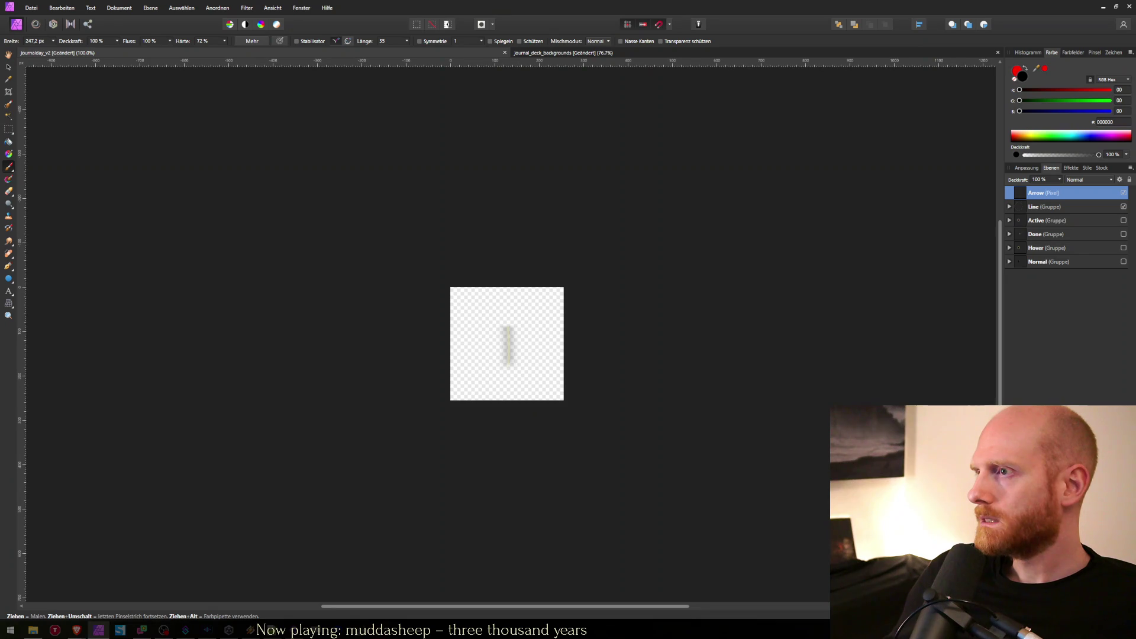
key("ctrl+shift+n")
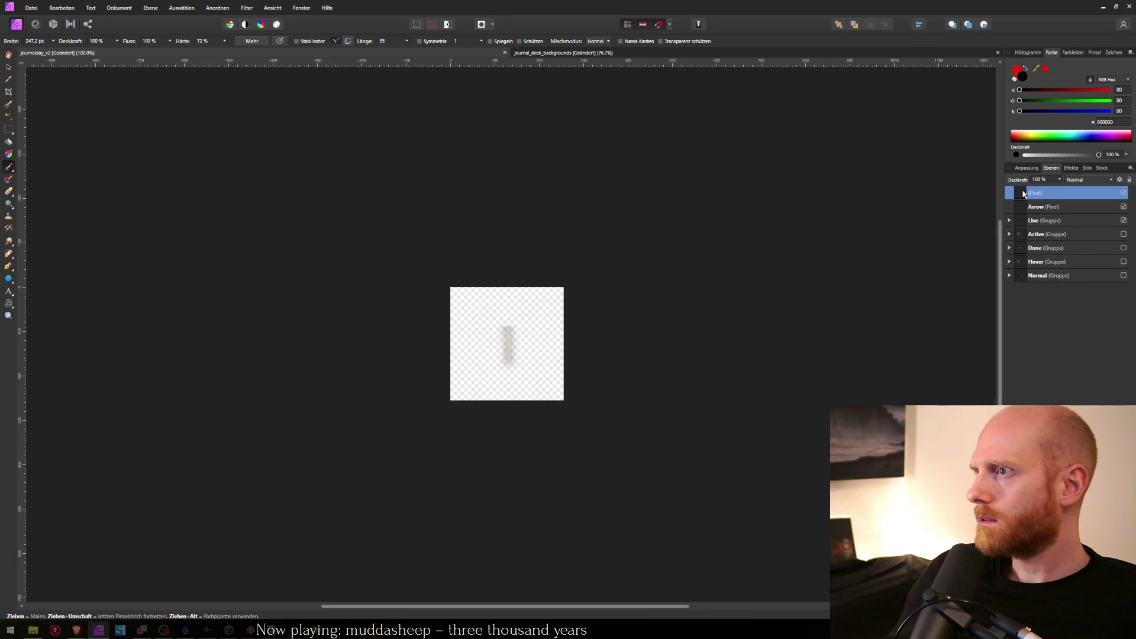
key("ctrl+z")
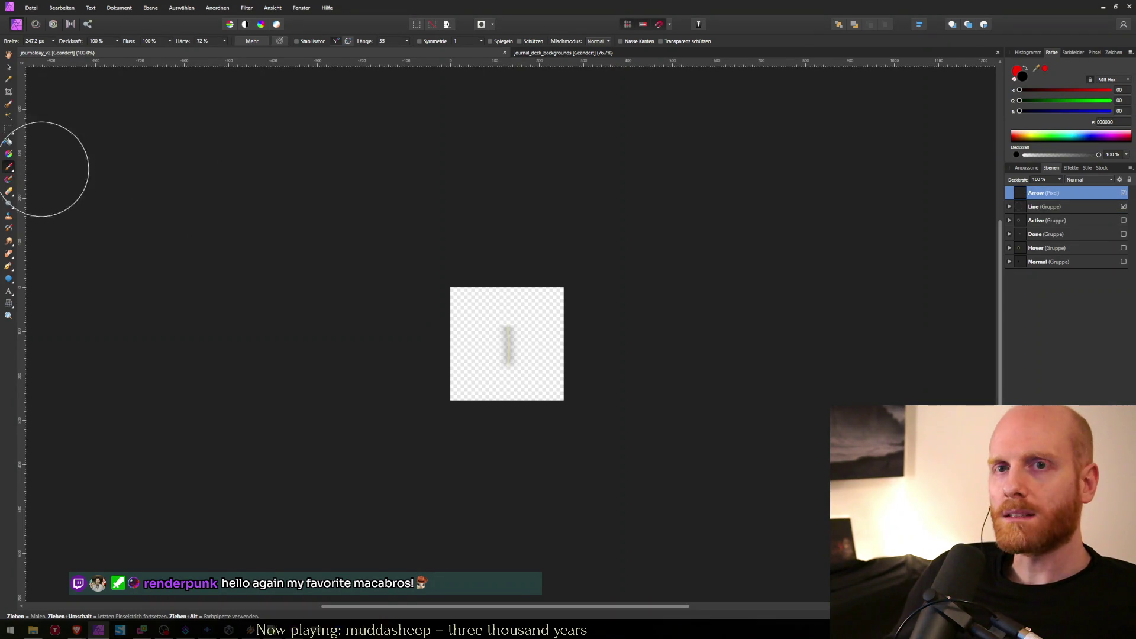
Set the brush to 143.4 px width and 4% hardness, and hide the Line group.
key("bracketleft")
key("bracketleft")
key("bracketleft")
key("shift+bracketleft")
key("shift+bracketleft")
key("shift+bracketleft")
left_click(8, 156)
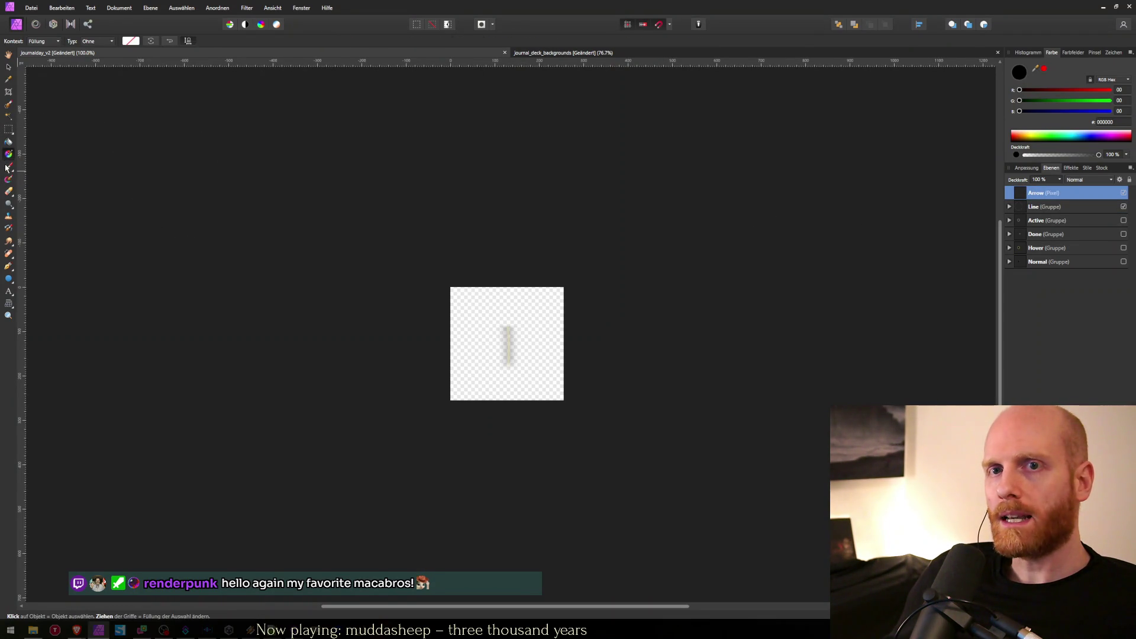
left_click(8, 167)
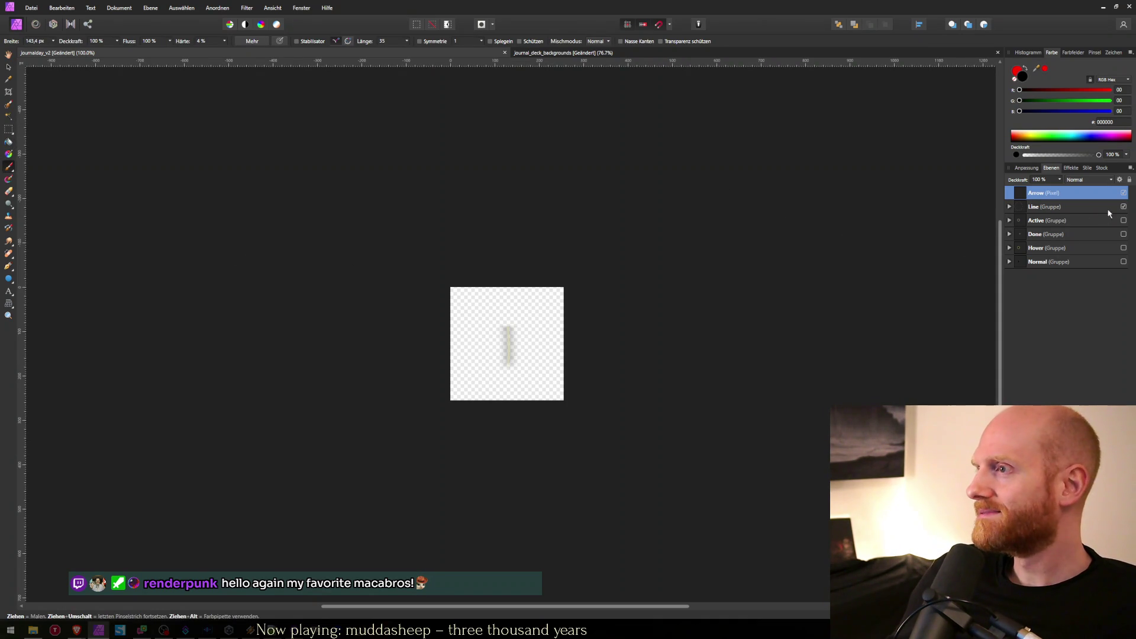
left_click(1123, 207)
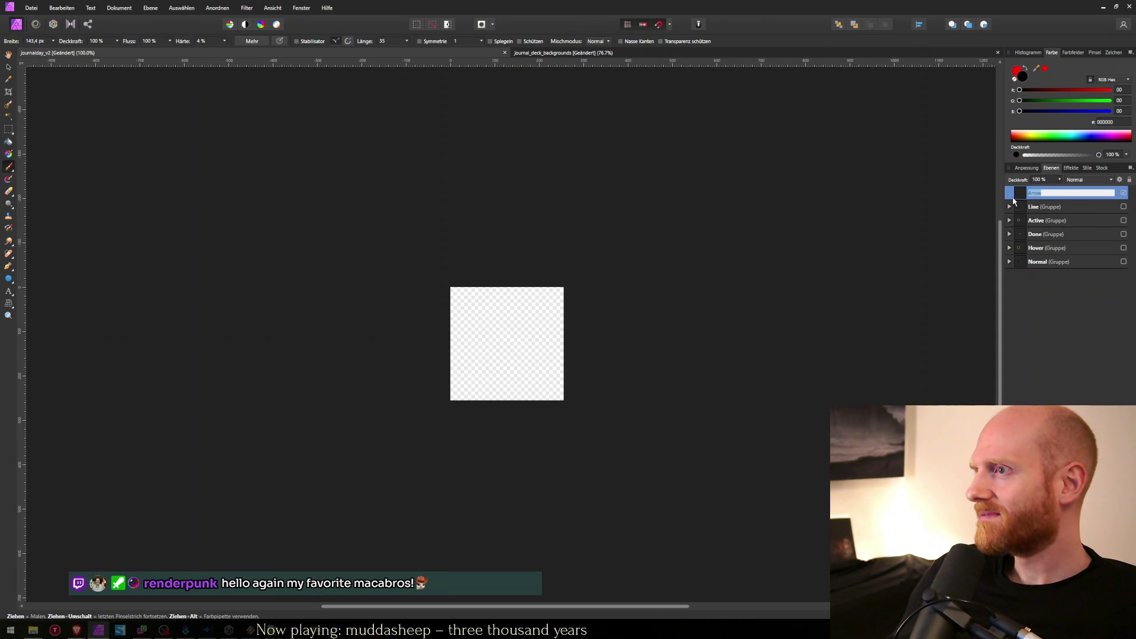
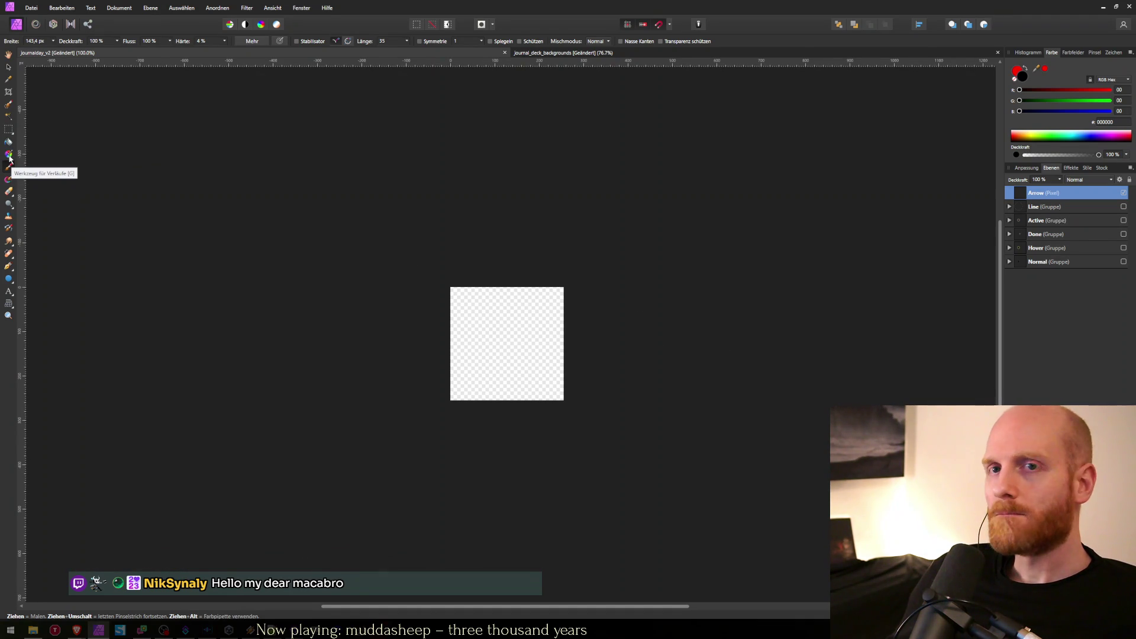
Draw a test triangle on the canvas with the Triangle tool, then remove it.
left_click(8, 278)
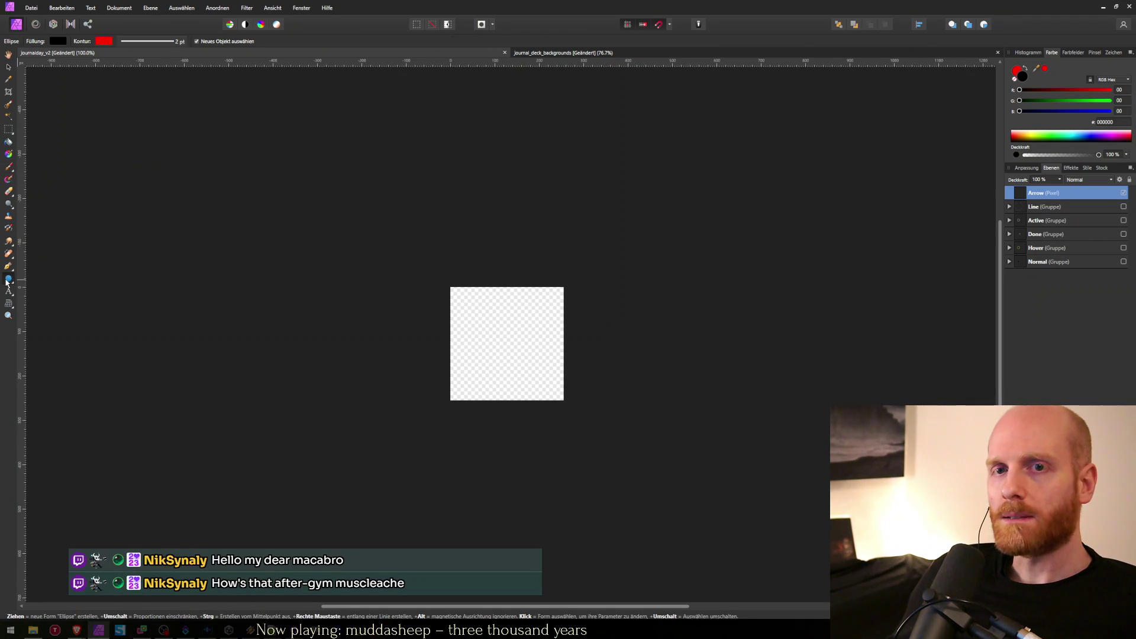
left_click(7, 282)
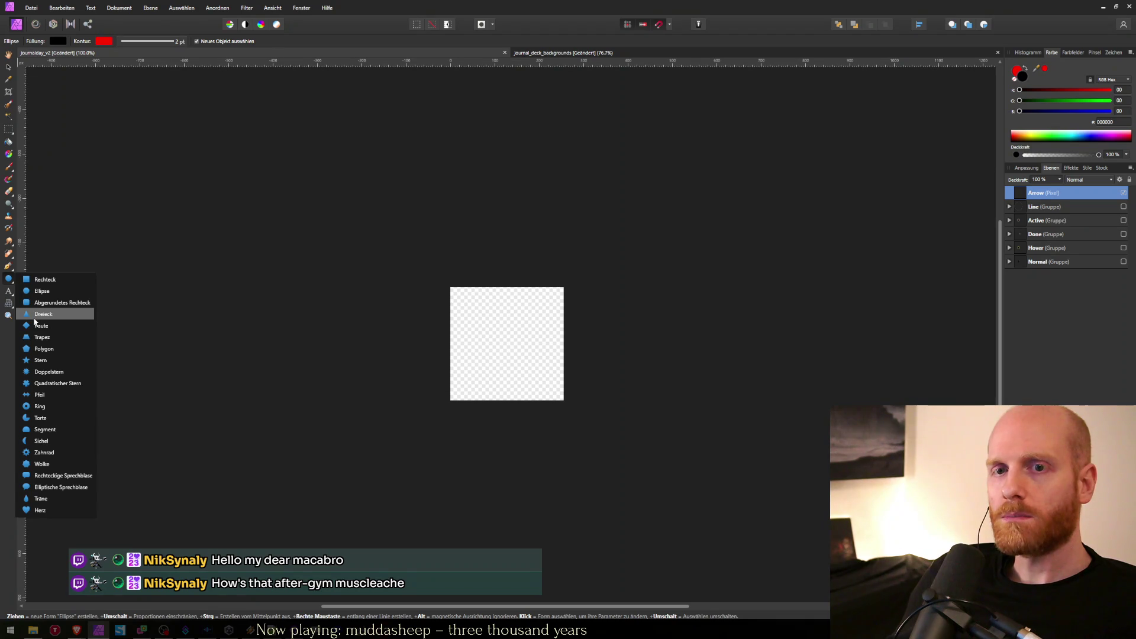
left_click(35, 318)
left_click_drag(507, 327, 508, 381)
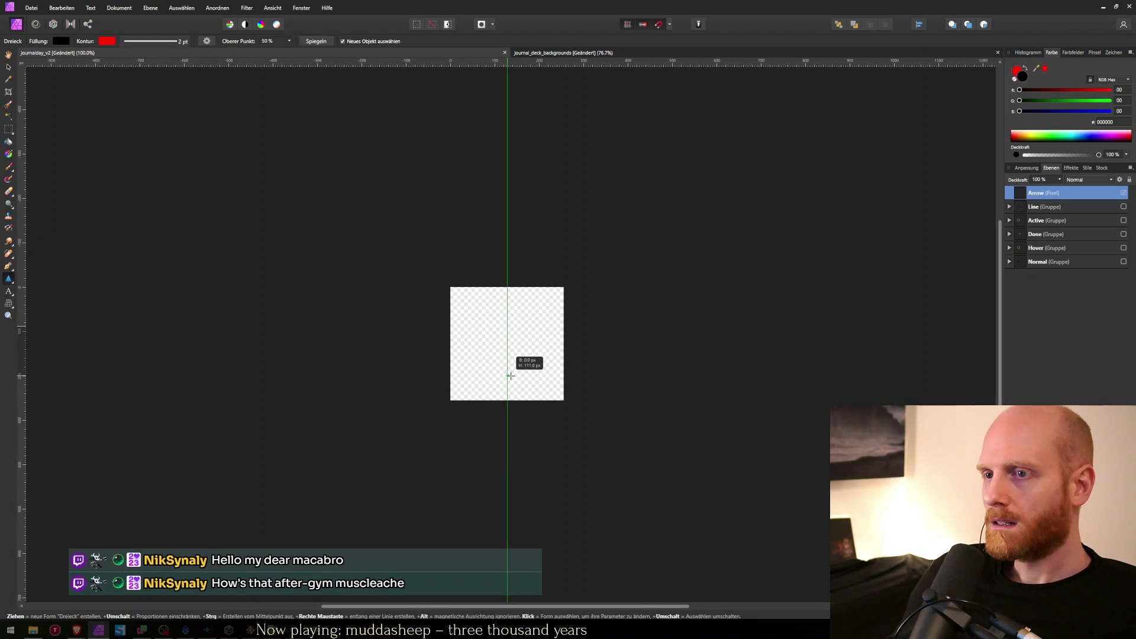
left_click_drag(487, 327, 531, 373)
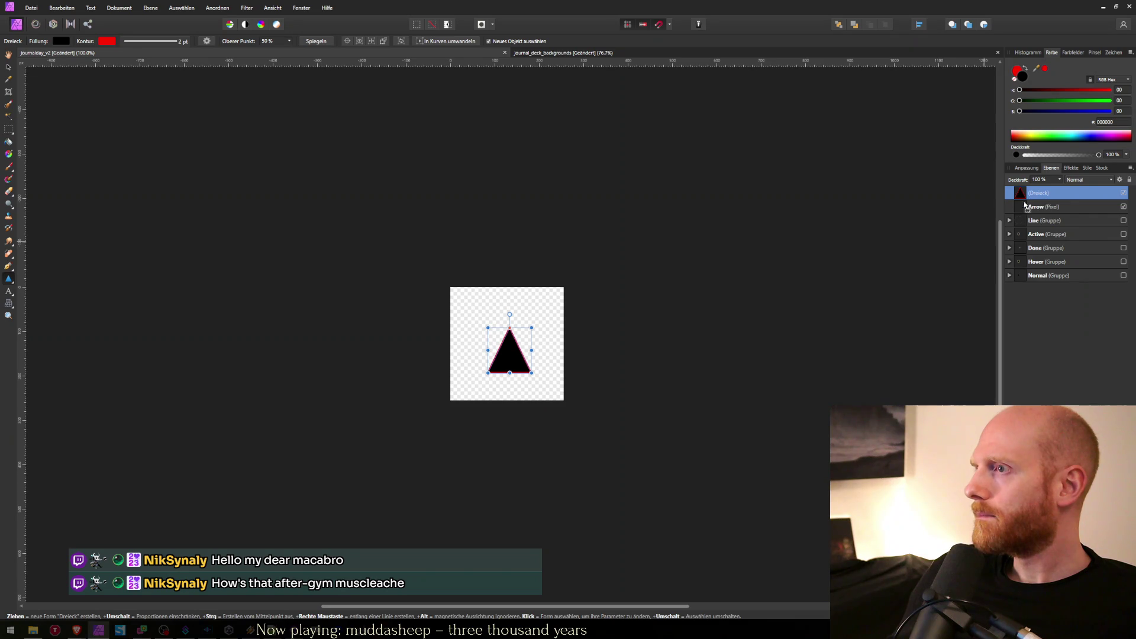
key("Delete")
Select the red-outlined triangle inside the Arrow layer, view its stroke colour, and switch to Unity.
left_click(1008, 194)
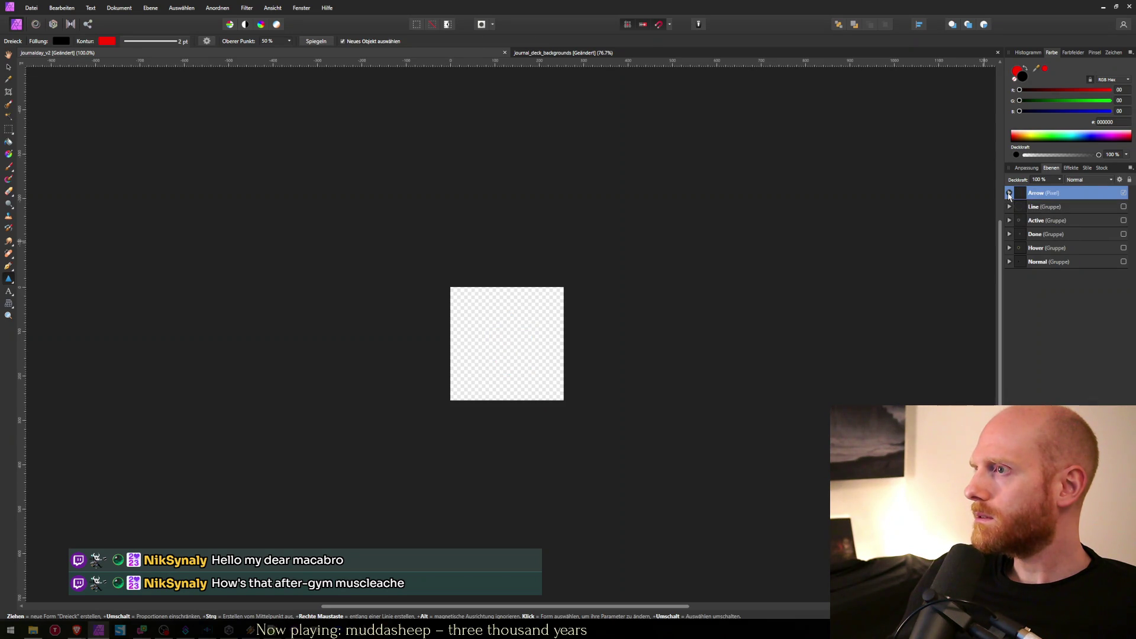
left_click(1036, 207)
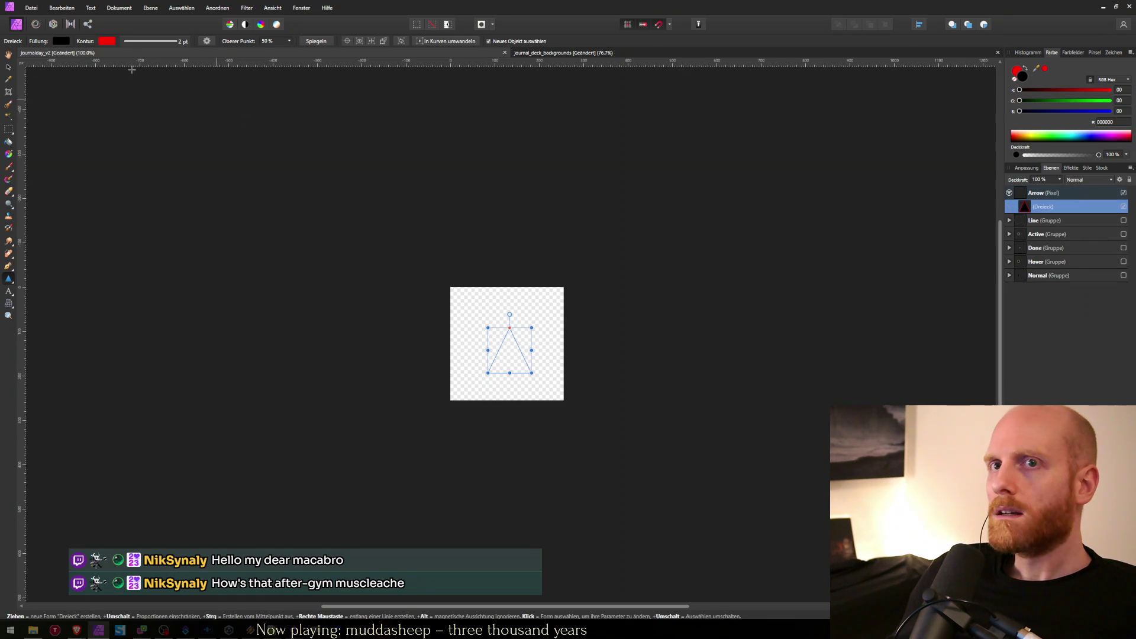
left_click(107, 41)
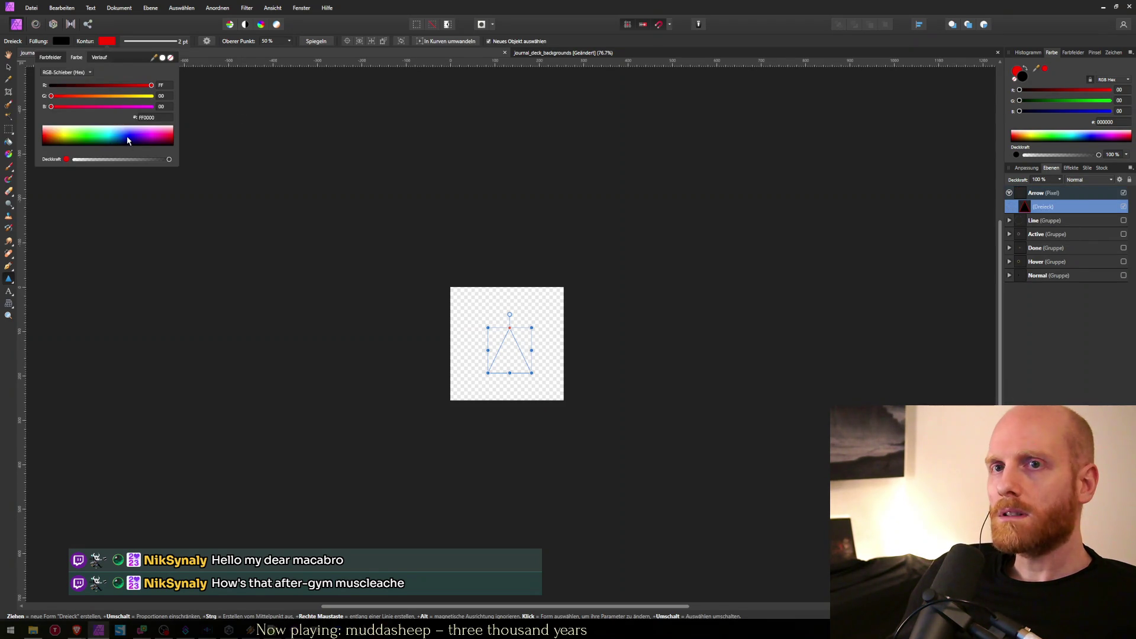
key("alt+Tab")
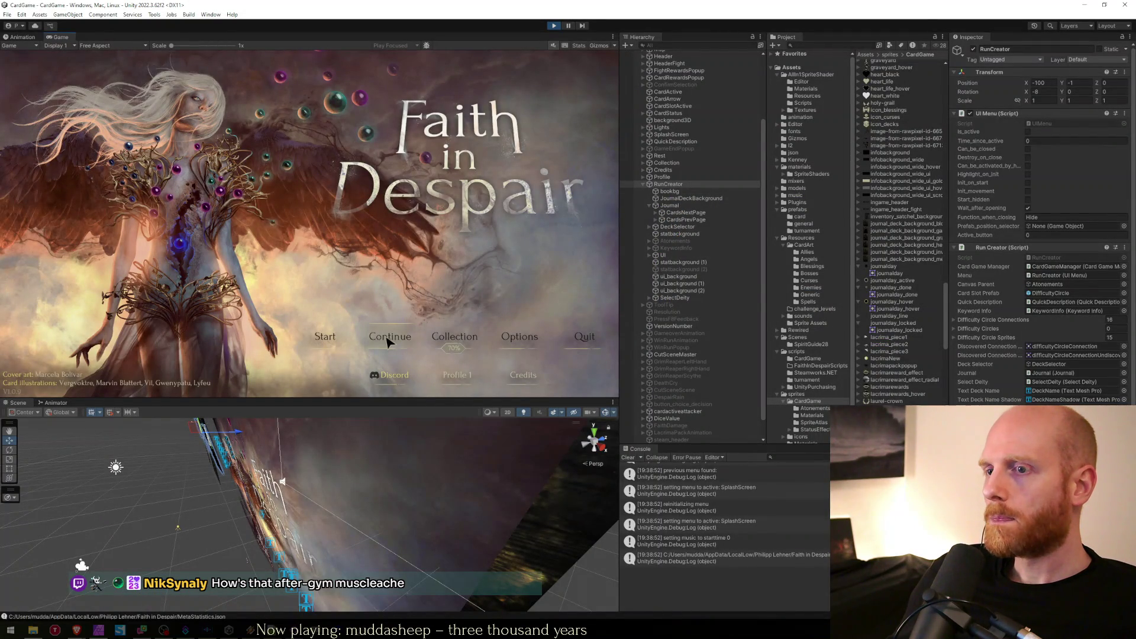
Open the journal screen in the running game and inspect it in a maximised Game view.
left_click(335, 319)
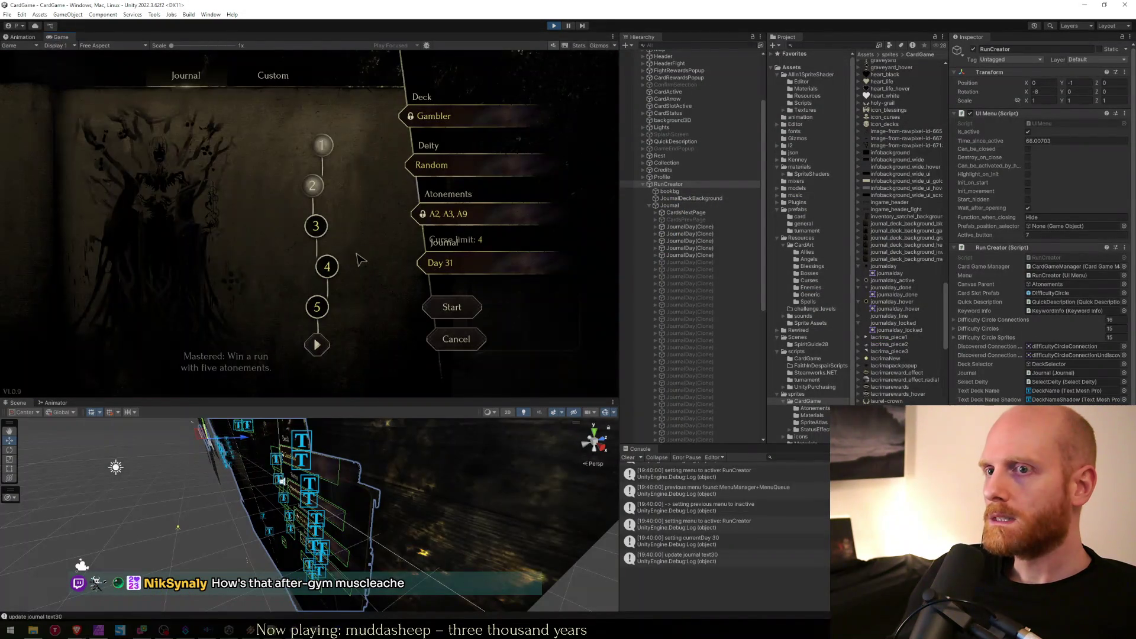
double_click(347, 37)
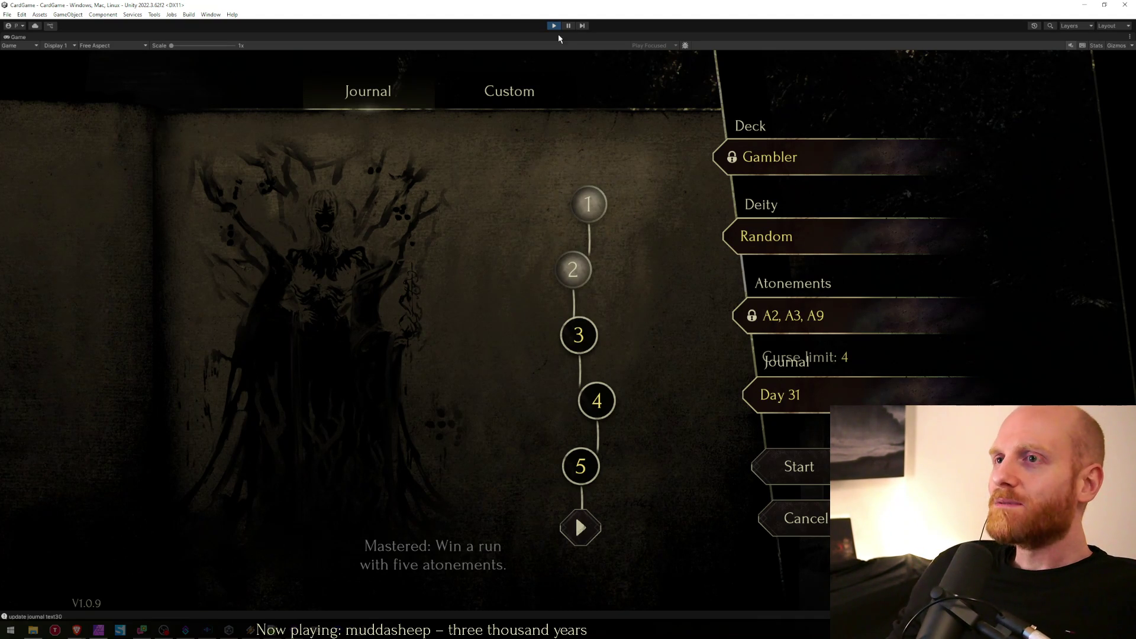
key("shift+space")
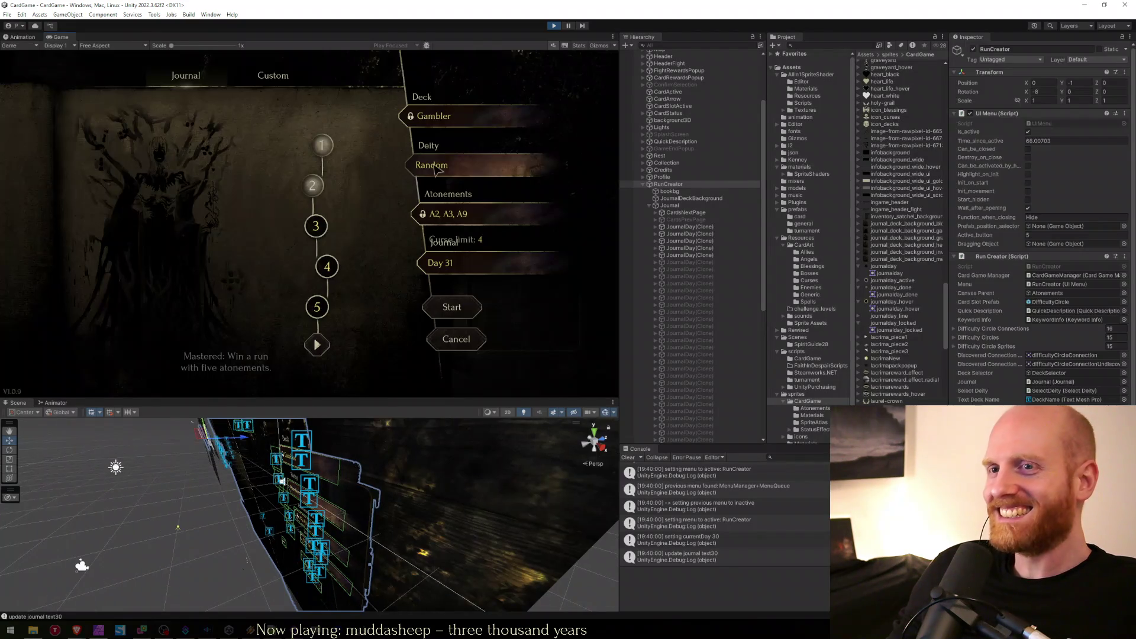
left_click(664, 193)
Select the Journal object and a JournalDay(Clone) in the Hierarchy, then return to Affinity Photo.
left_click(663, 205)
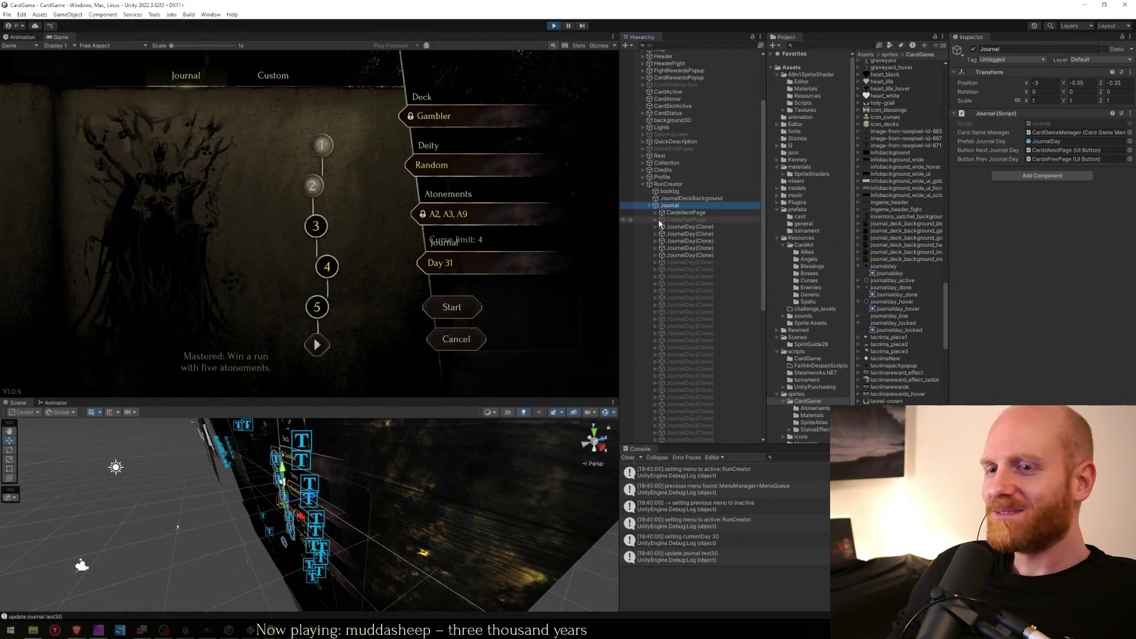
left_click(648, 205)
left_click(648, 206)
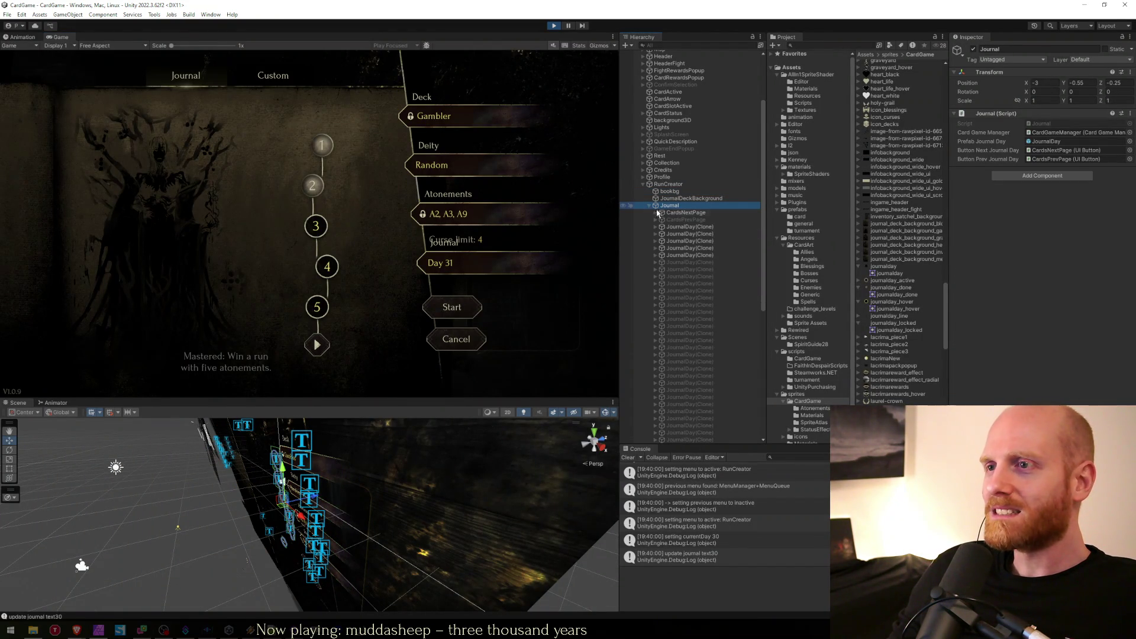
left_click(678, 242)
key("alt+Tab")
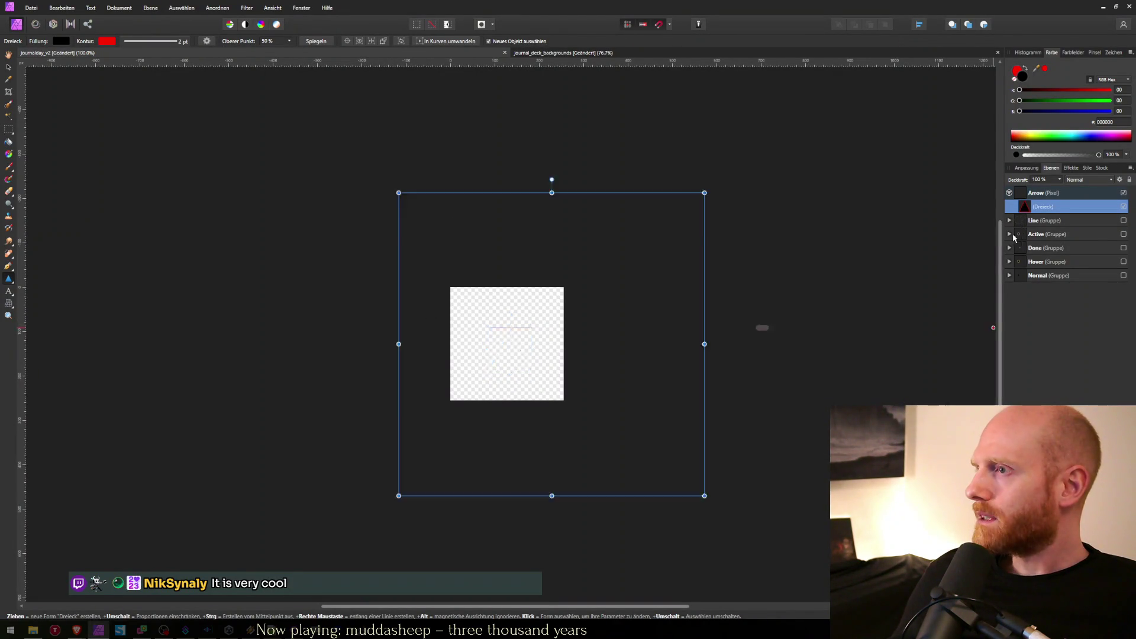
Read the day-node circle's stroke colour and give the triangle the same CFCBAA stroke.
left_click(1015, 236)
left_click(1010, 234)
left_click(1036, 345)
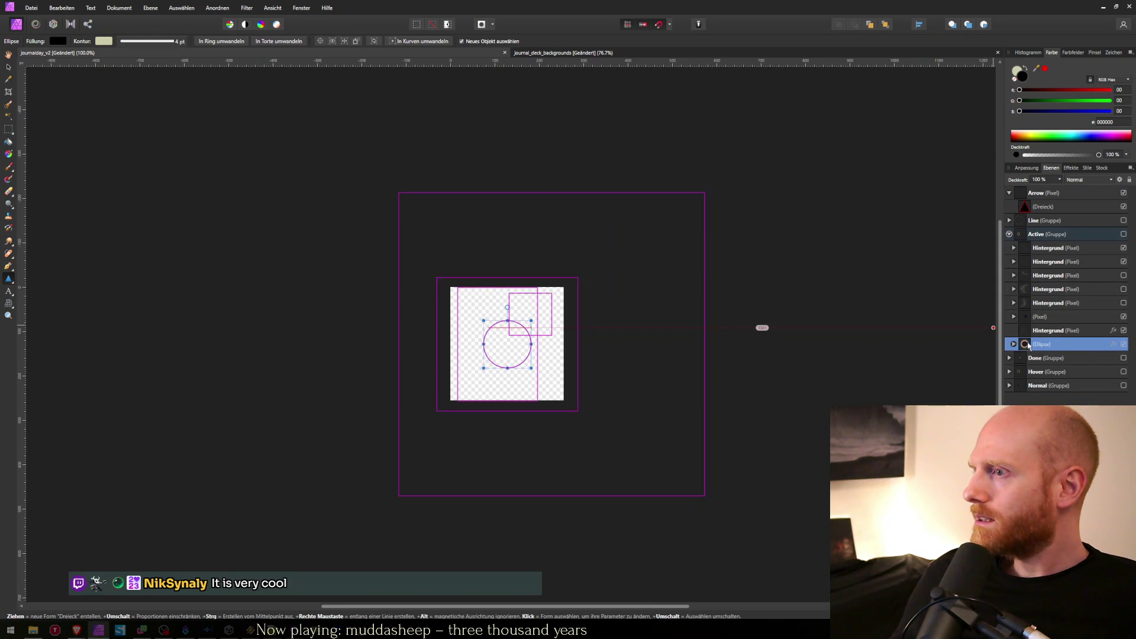
left_click(107, 43)
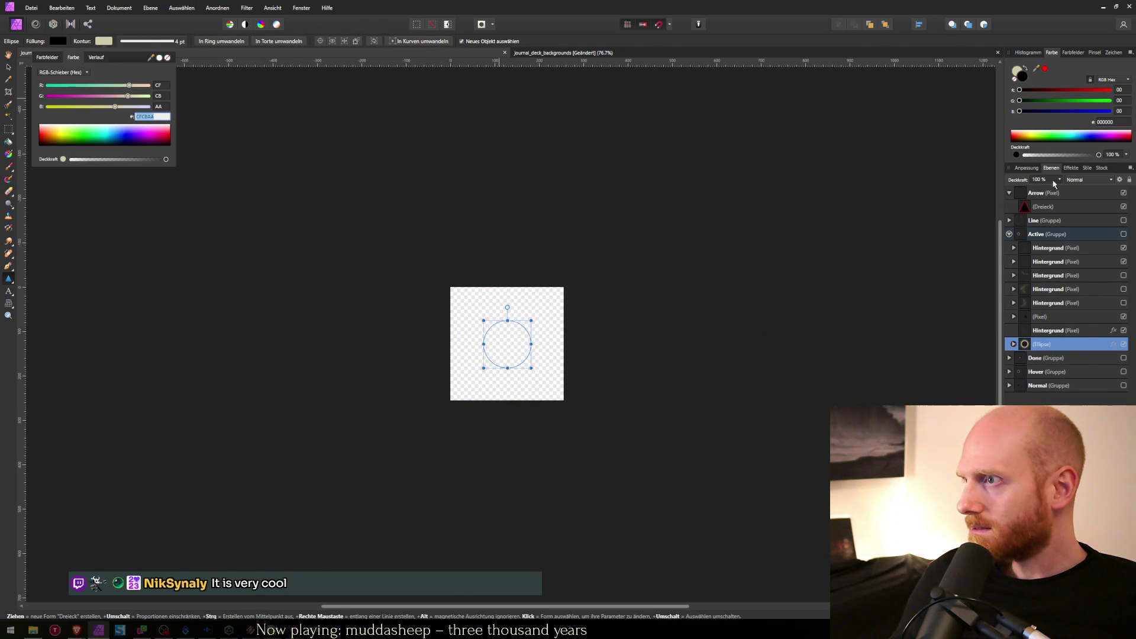
left_click(1041, 206)
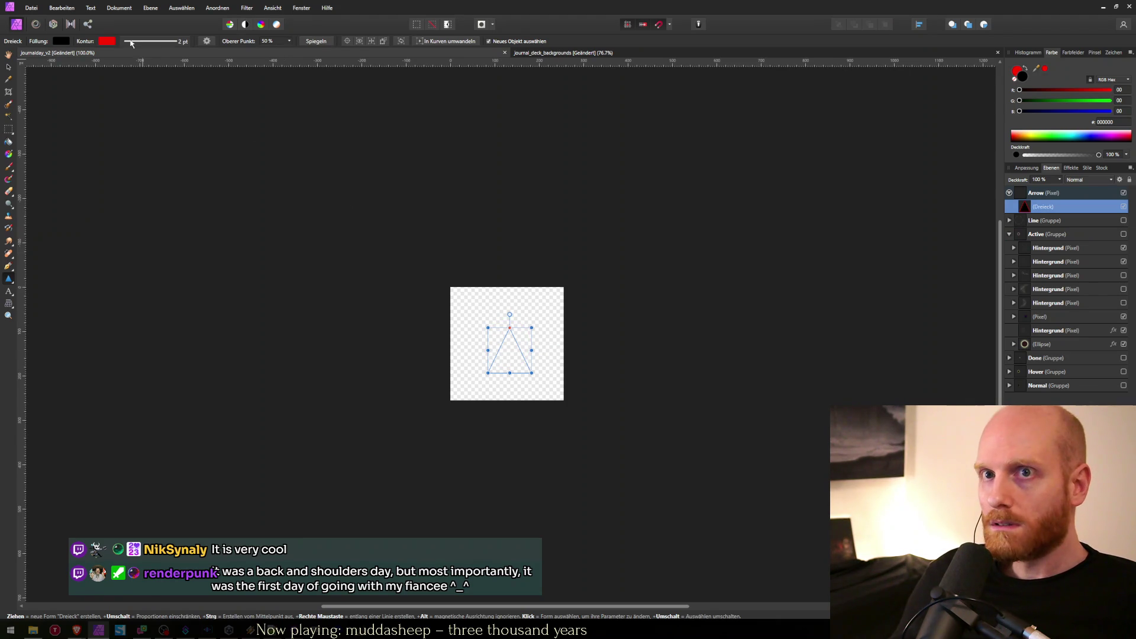
left_click(107, 42)
left_click(151, 117)
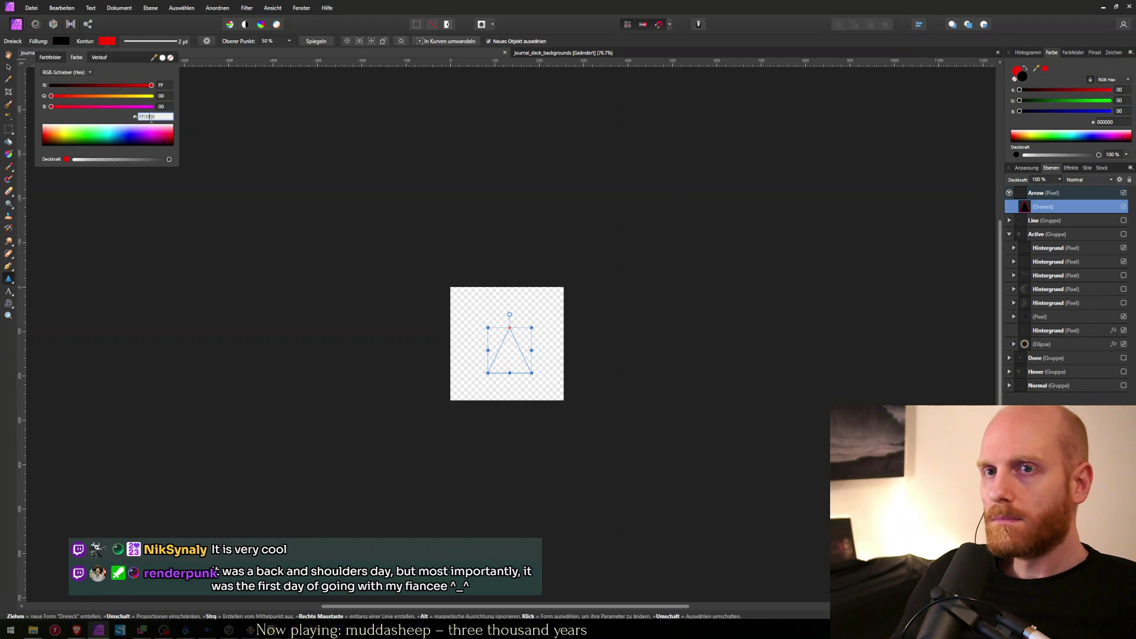
key("Return")
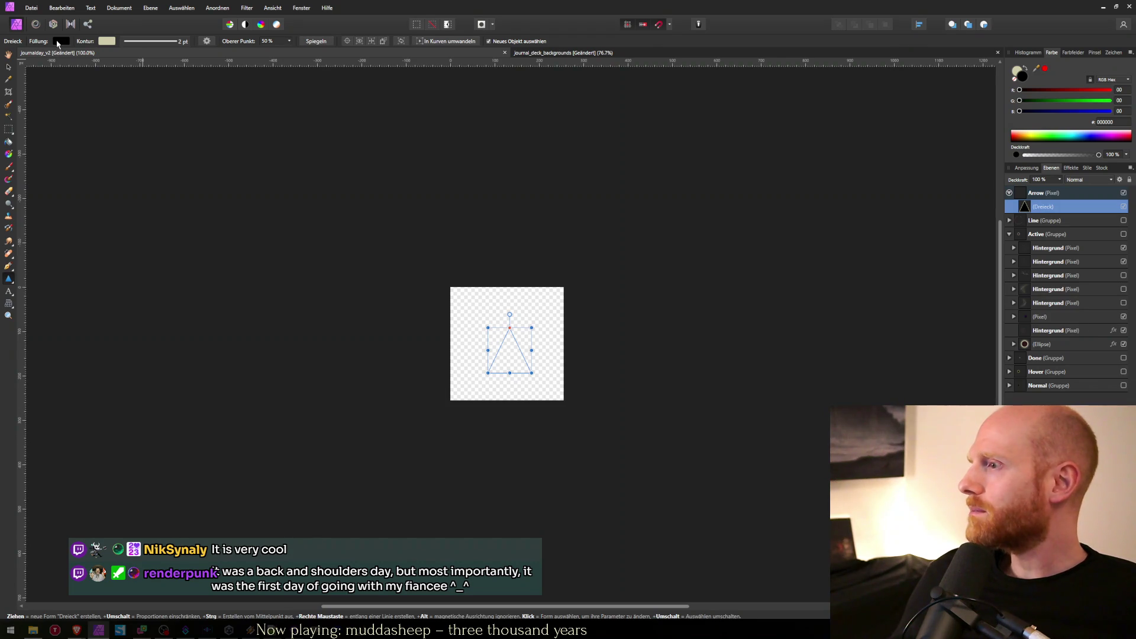
Set the triangle's fill to CFCBAA and nudge it up-left with the Move tool.
left_click(59, 41)
left_click(126, 118)
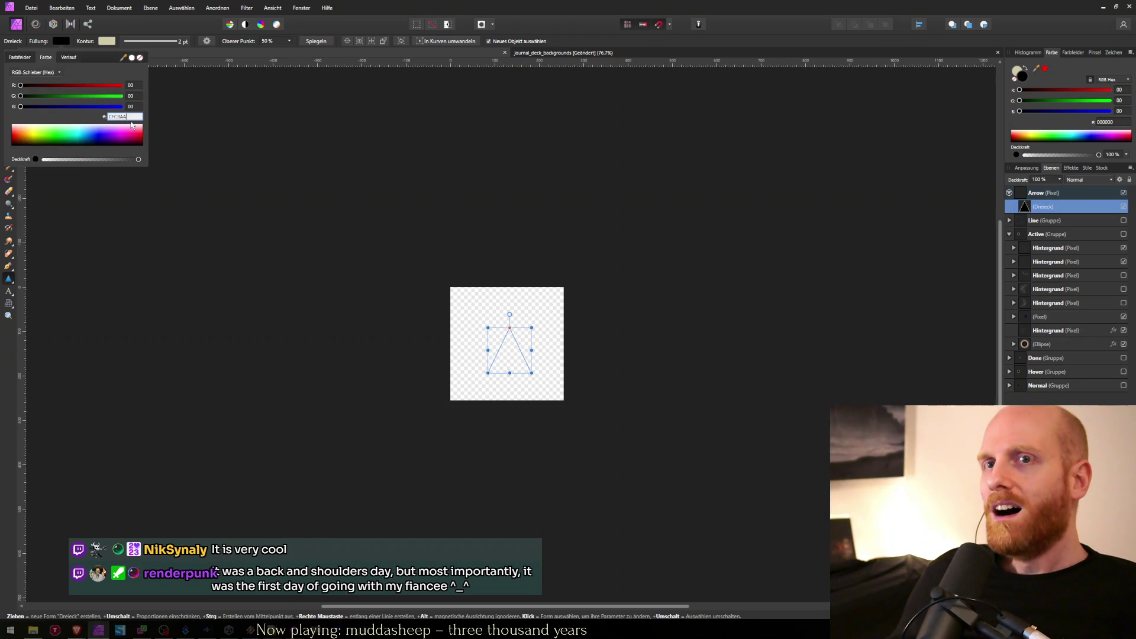
type("CFCBAA")
key("Return")
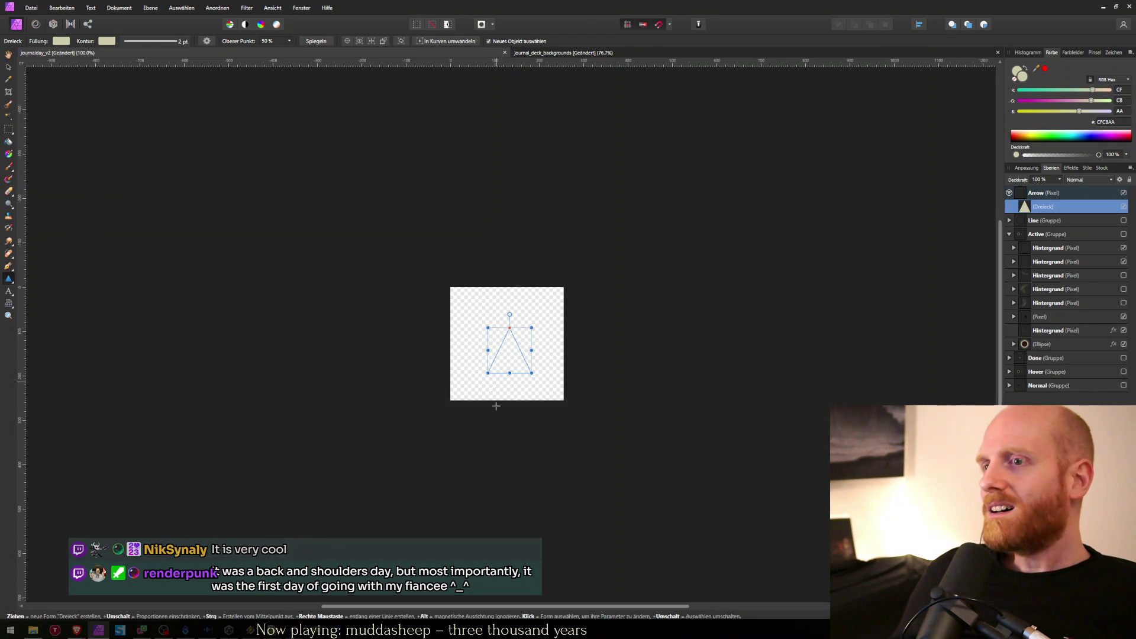
left_click(1042, 220)
left_click(1035, 207)
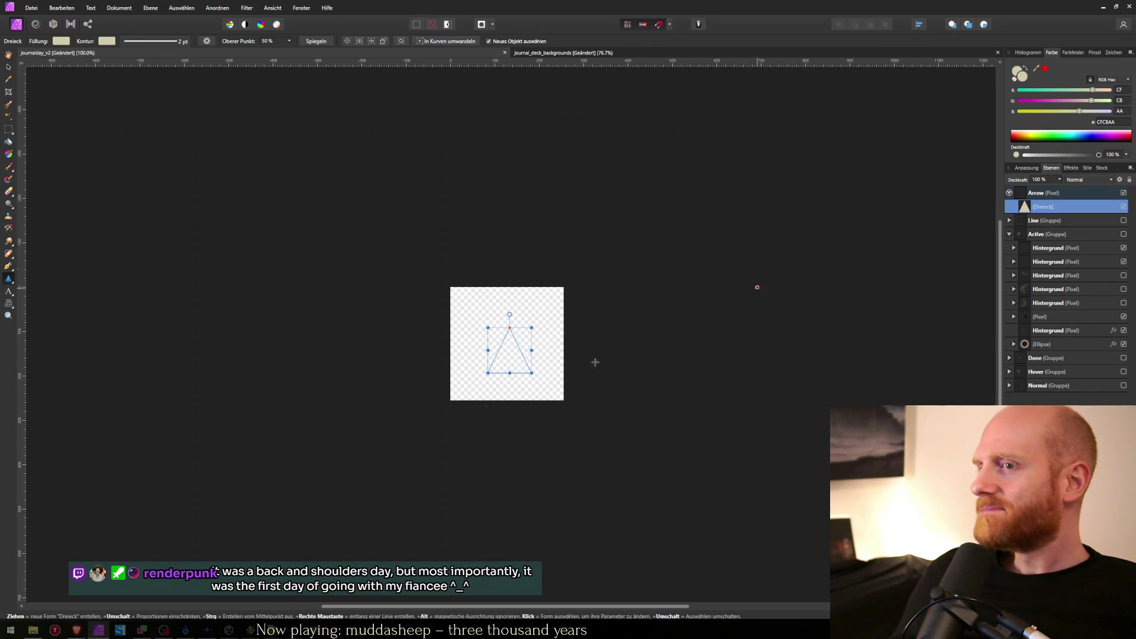
key("v")
mouse_move(513, 356)
left_mouse_down()
mouse_move(542, 367)
mouse_move(514, 357)
left_mouse_up()
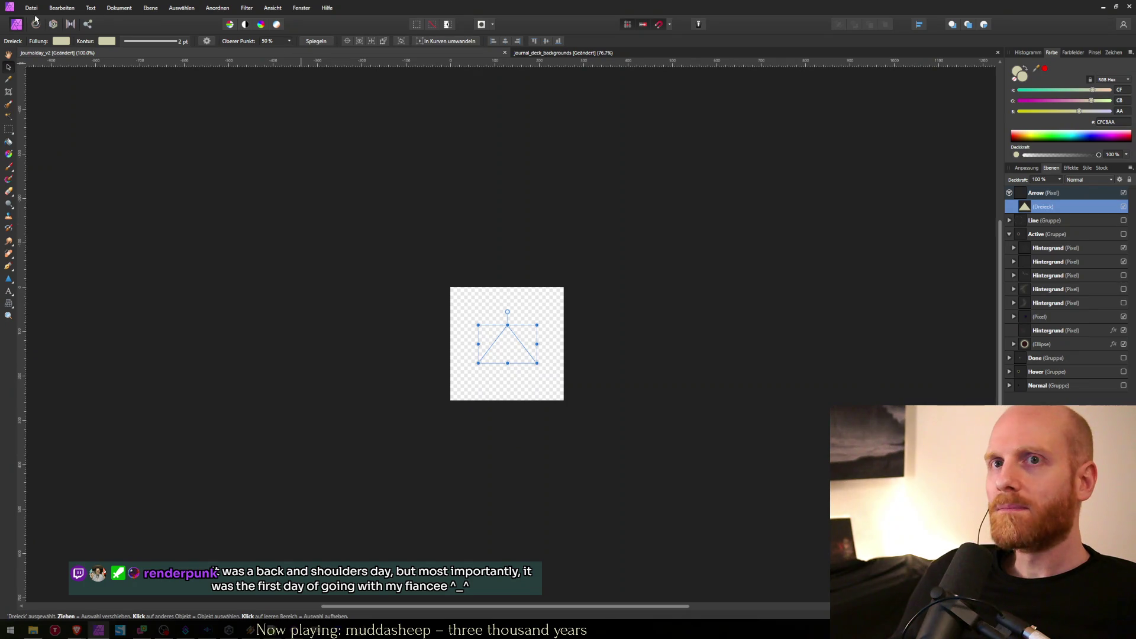
Move the triangle out of the Arrow pixel layer and delete that old layer.
left_click(62, 41)
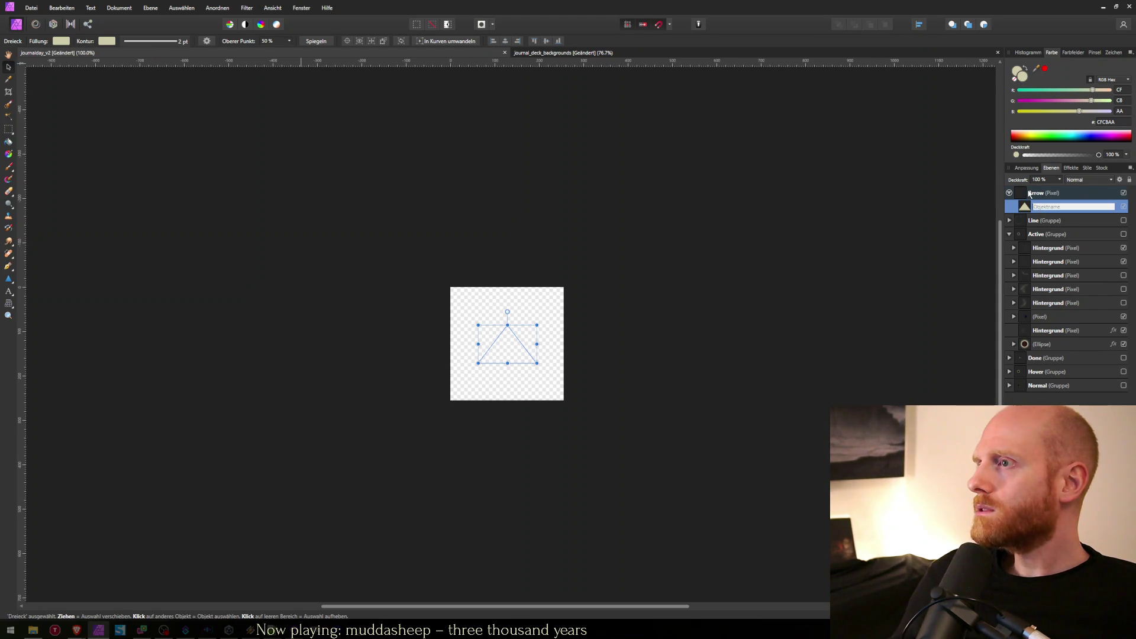
left_click(1024, 193)
left_click_drag(1025, 204, 1023, 190)
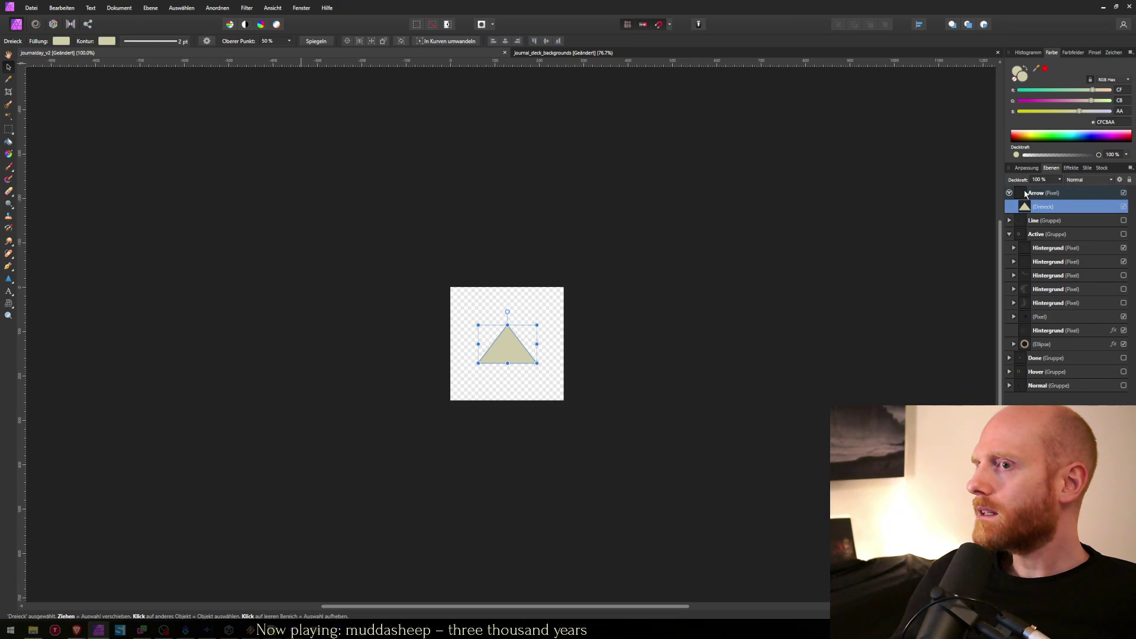
left_click(1025, 207)
left_click(1021, 195)
left_click(1073, 204)
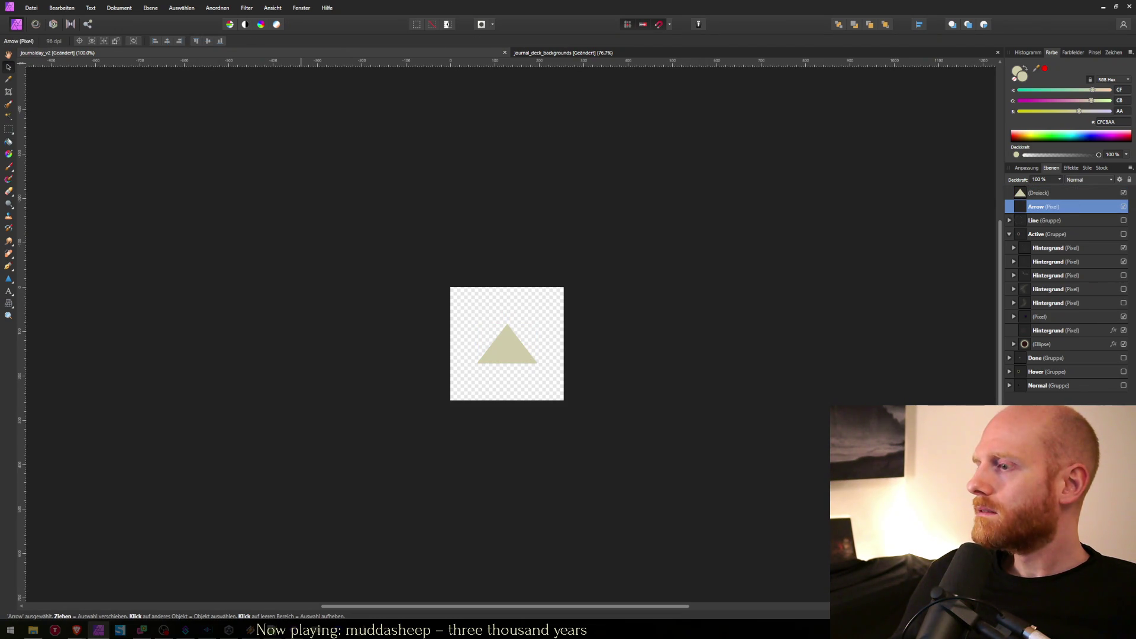
key("Delete")
Group the triangle and name the new group 'Arrow'.
left_click(1038, 193)
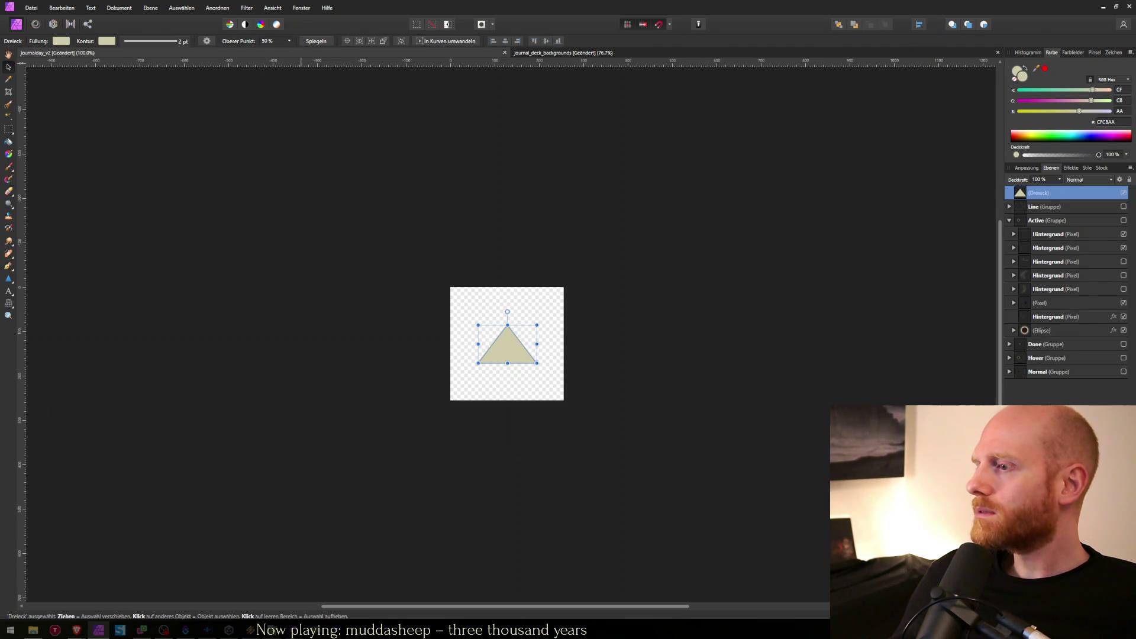
key("ctrl+g")
double_click(1038, 193)
type("Arrow")
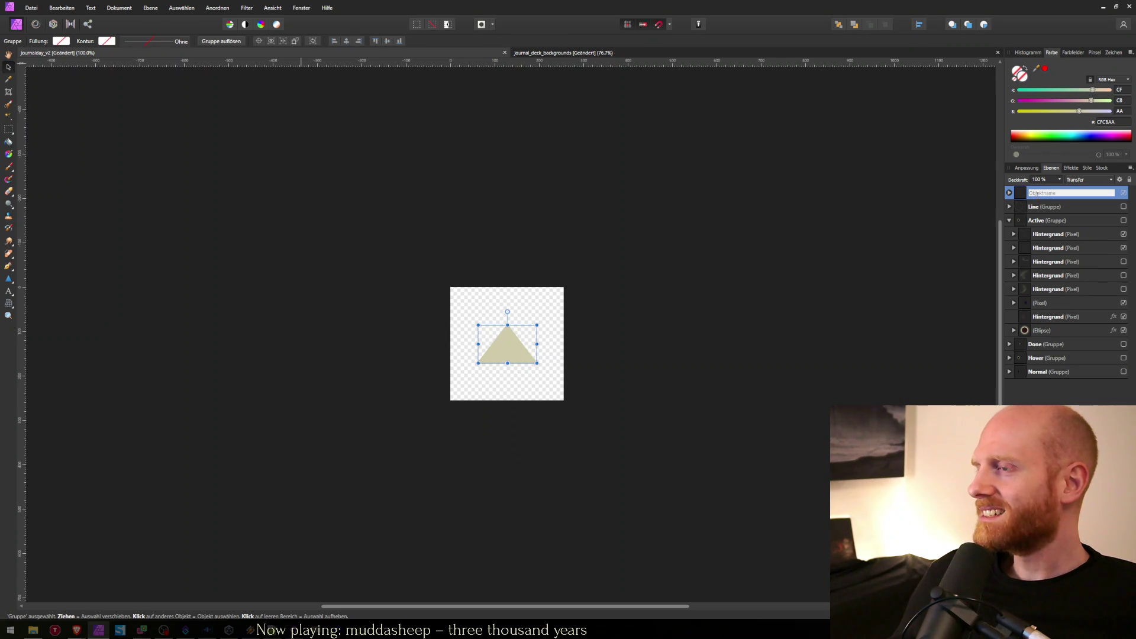
key("Return")
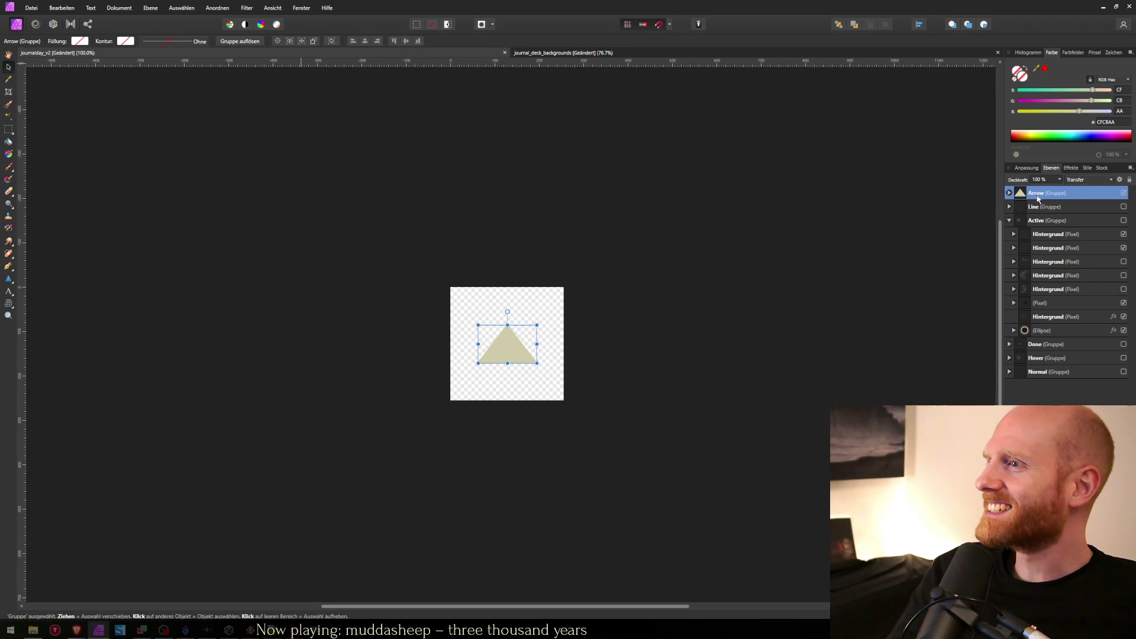
Rotate the Arrow group's triangle 180° to point down and shrink it to about 72×54 px.
left_click(1009, 194)
left_click(1042, 206)
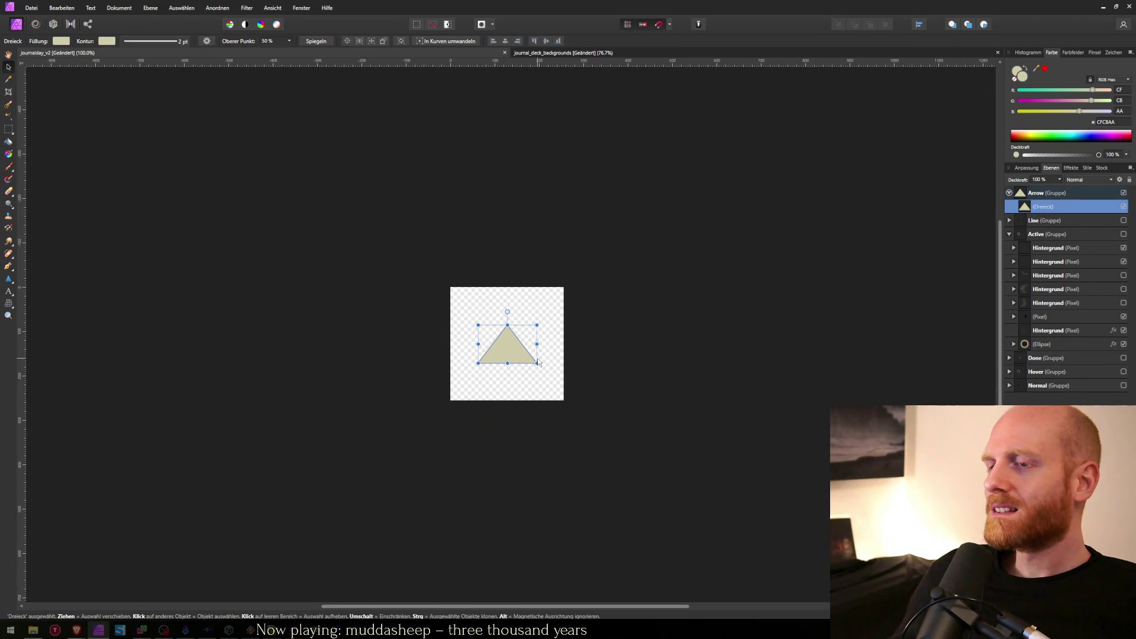
scroll(538, 362, "up", 3)
scroll(538, 362, "down", 3)
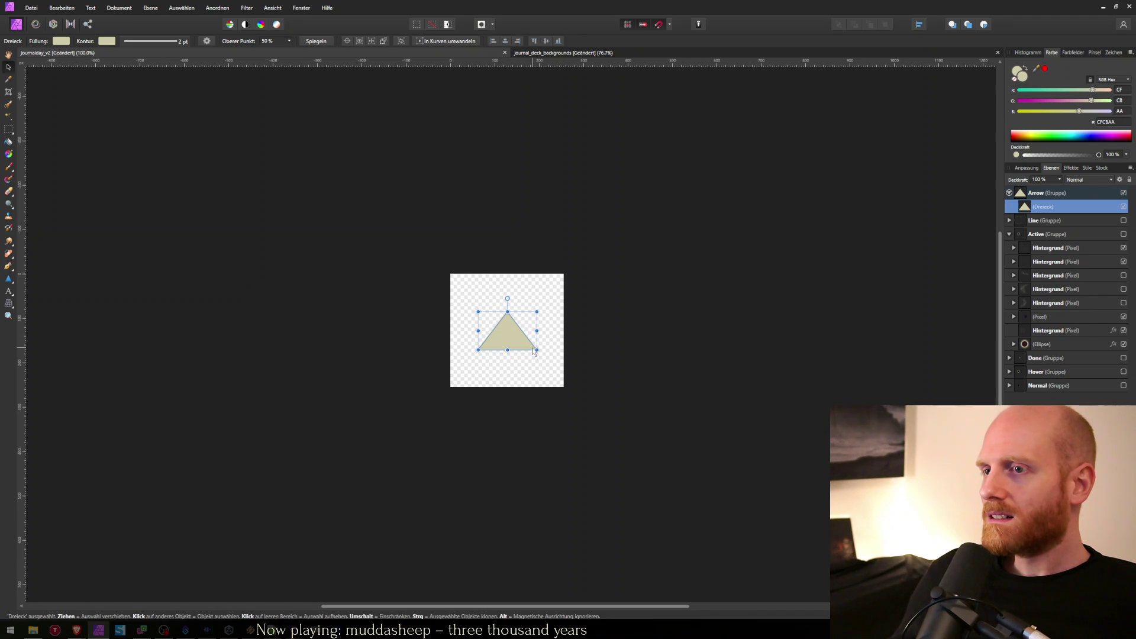
left_click_drag(538, 352, 422, 388)
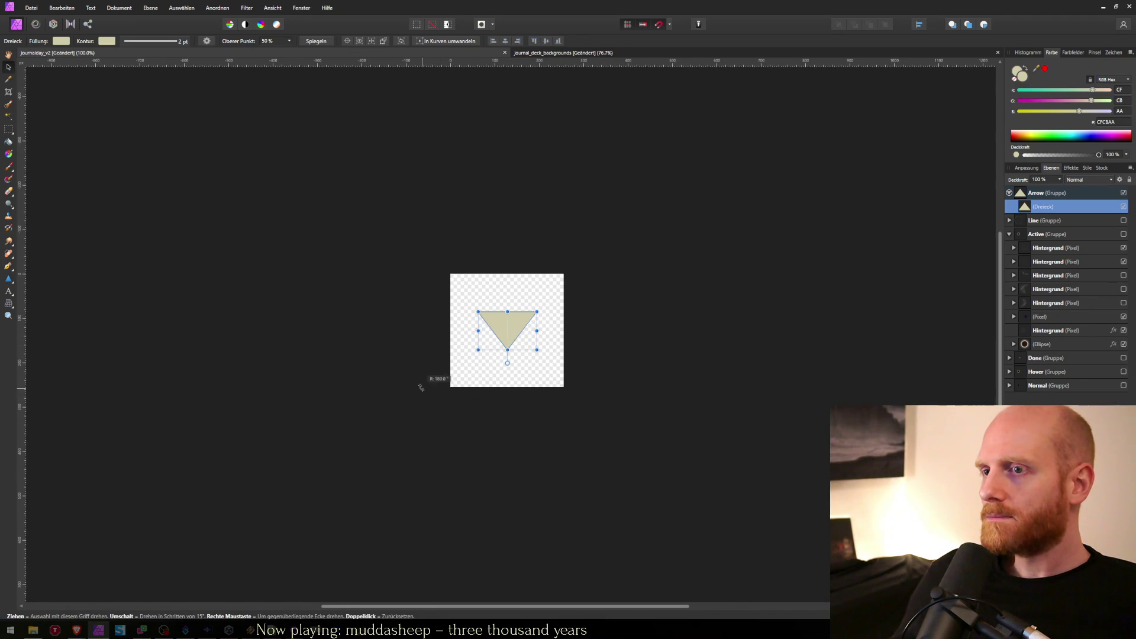
left_click_drag(478, 311, 489, 320)
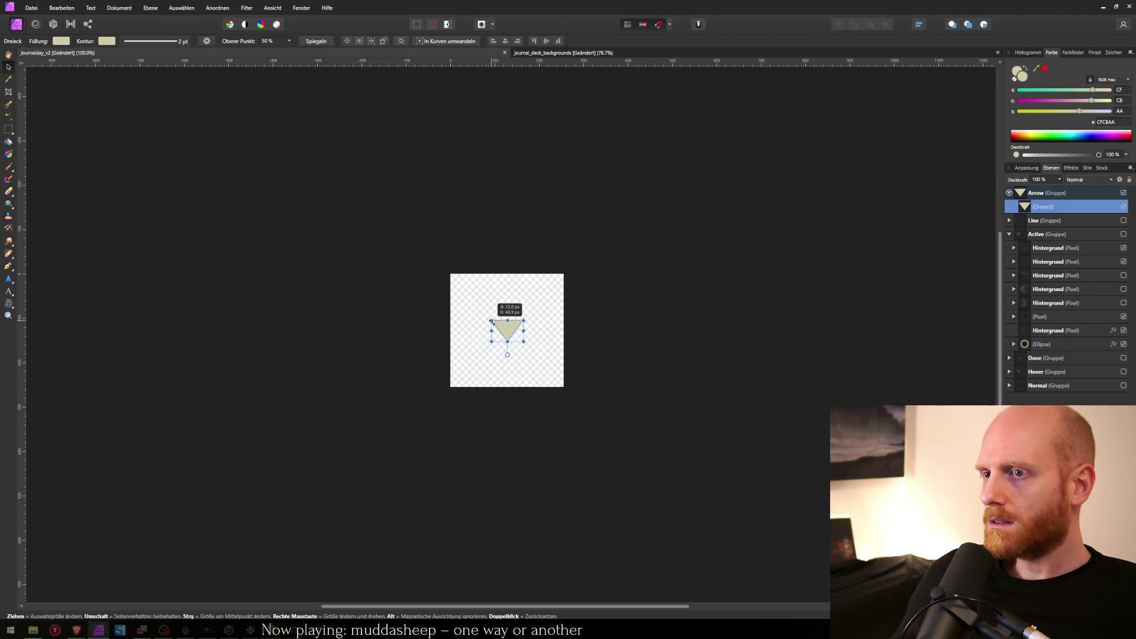
left_click(432, 251)
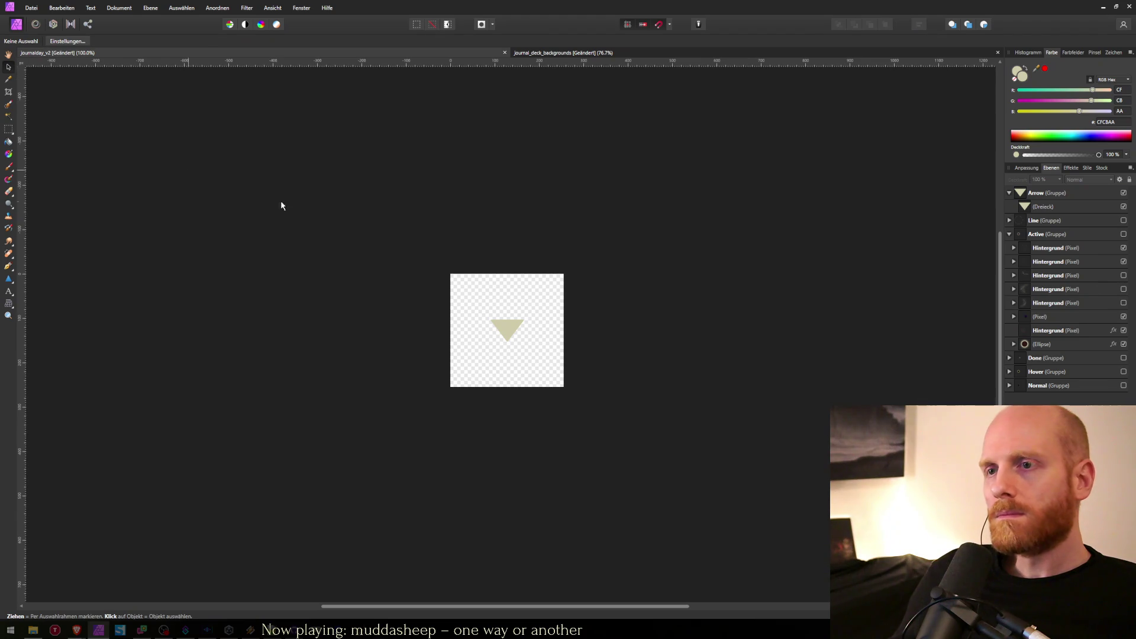
Paste the Ellipse's black-fill-and-glow style onto the triangle, then remove the Ellipse from the Arrow group.
left_click(513, 330)
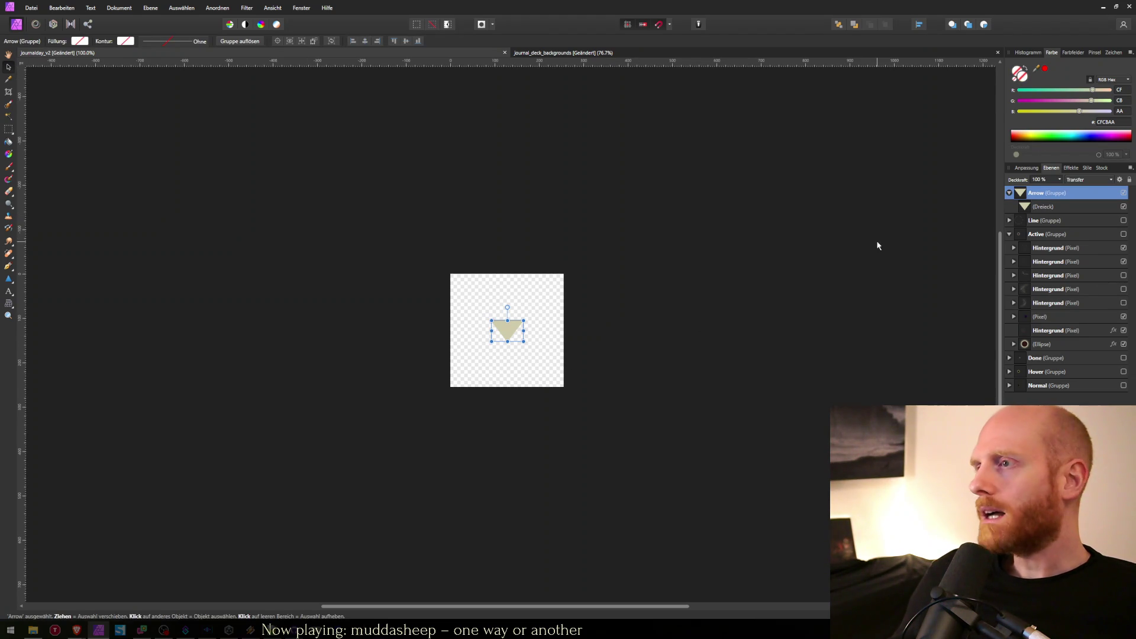
left_click(1027, 347)
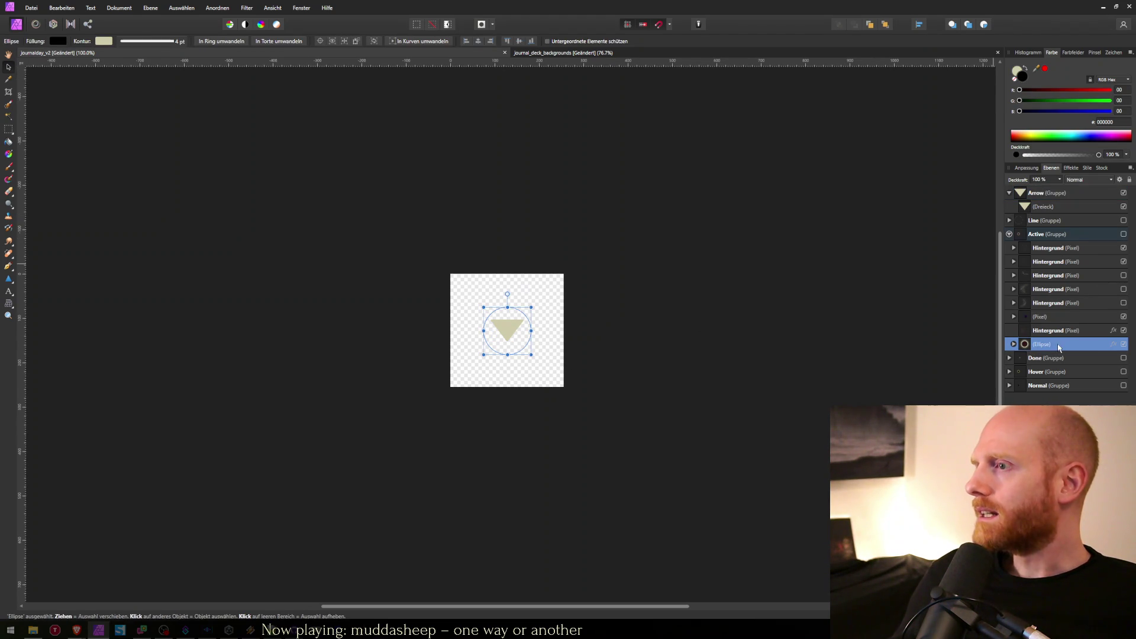
double_click(1036, 345)
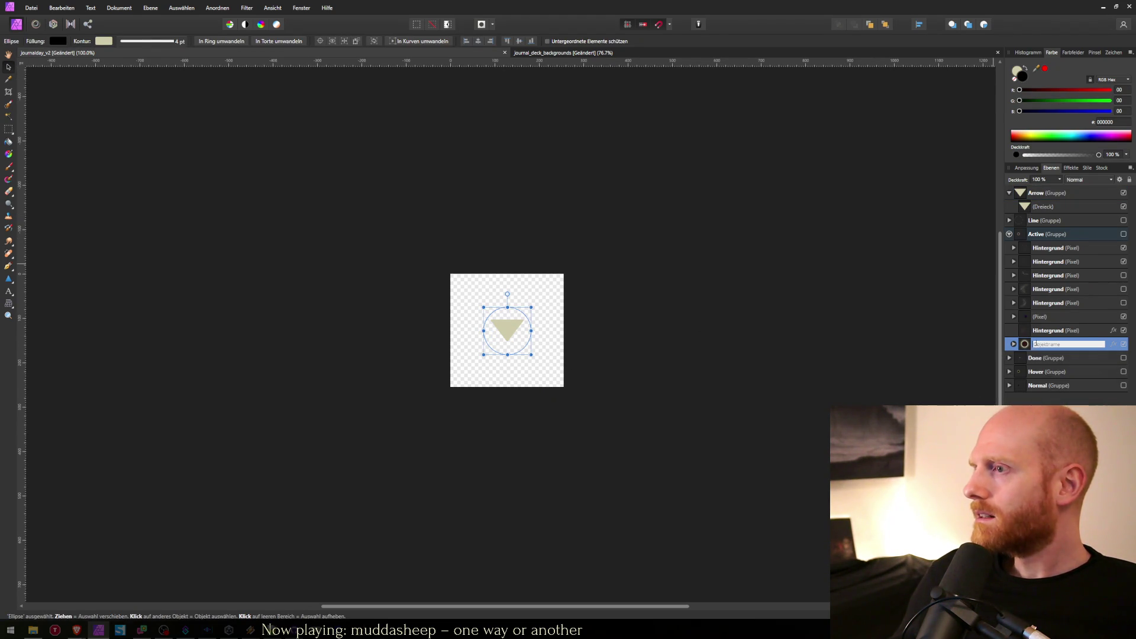
left_click_drag(1042, 211, 1043, 211)
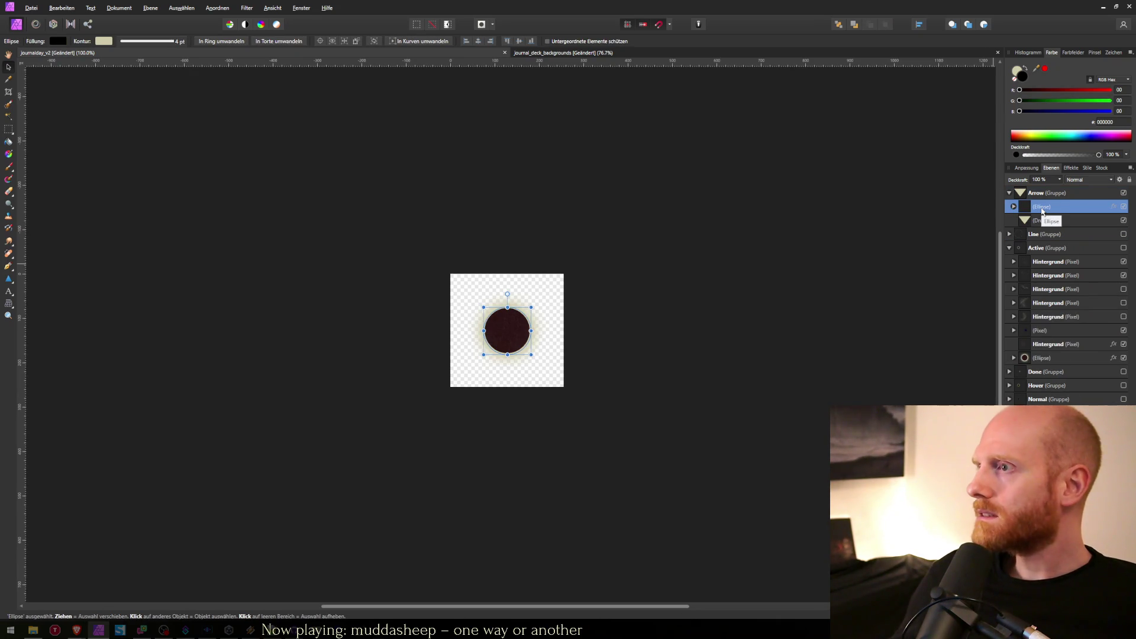
left_click(1035, 221)
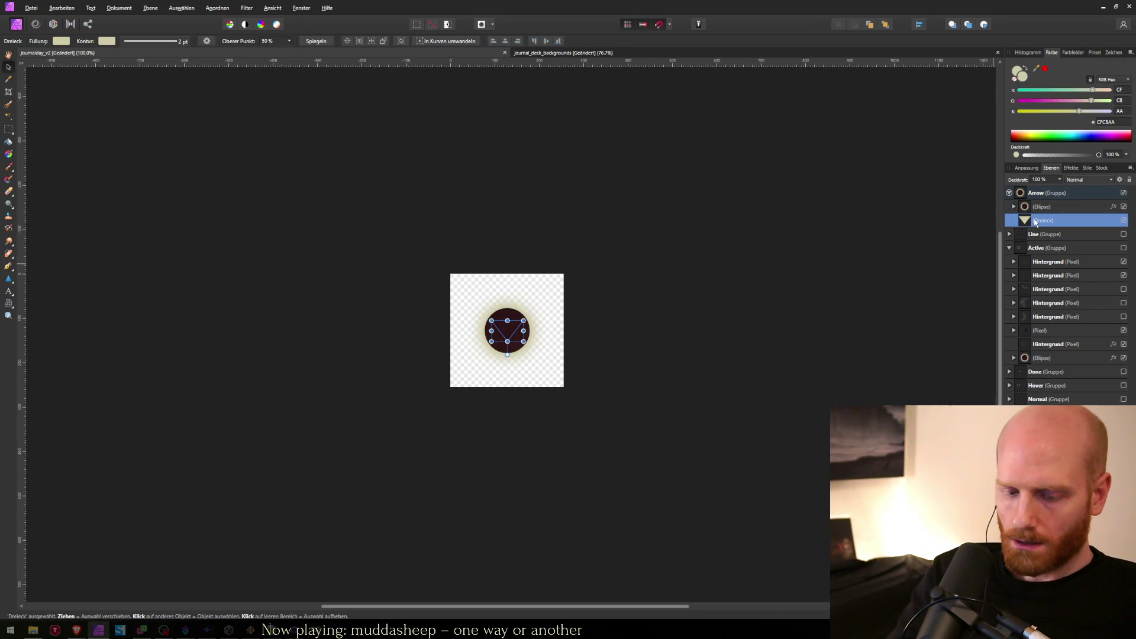
key("ctrl+shift+v")
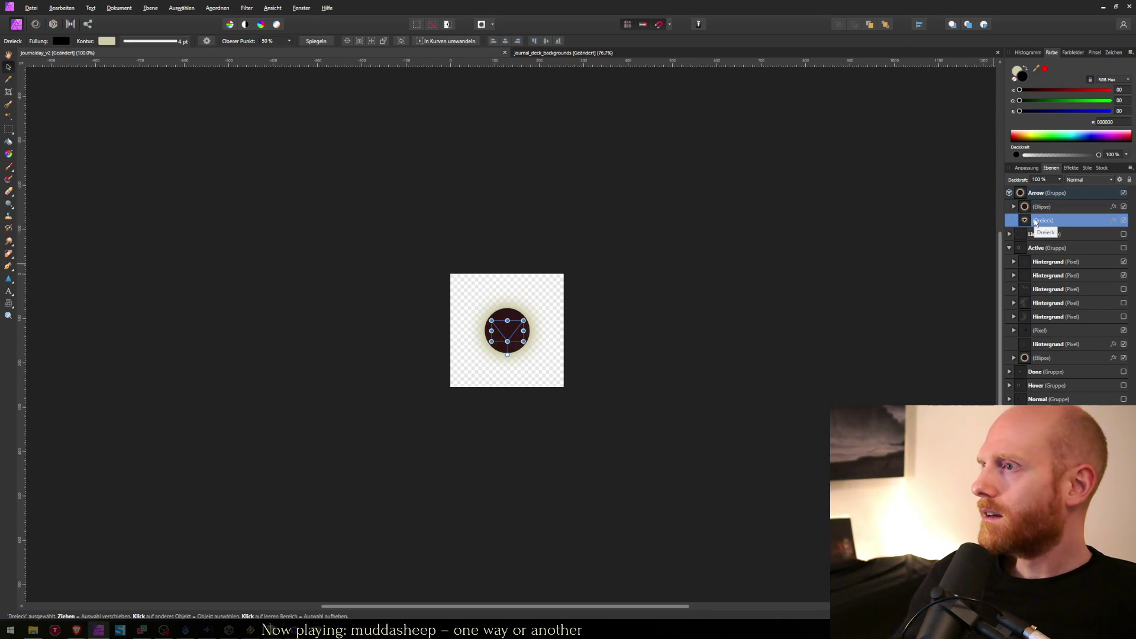
left_click(1035, 206)
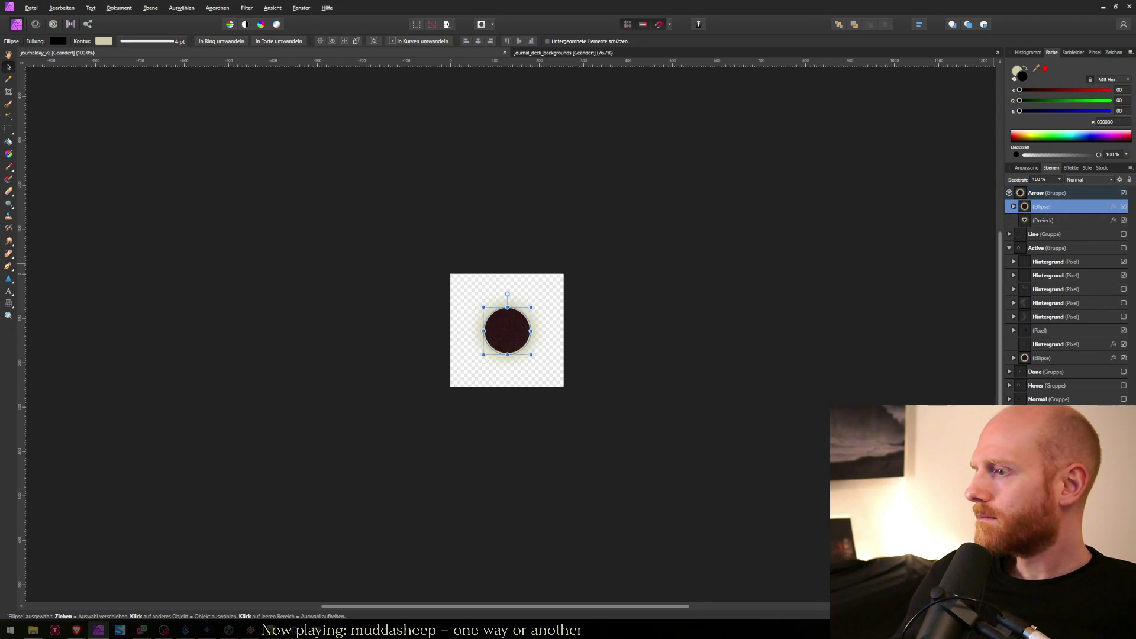
key("Delete")
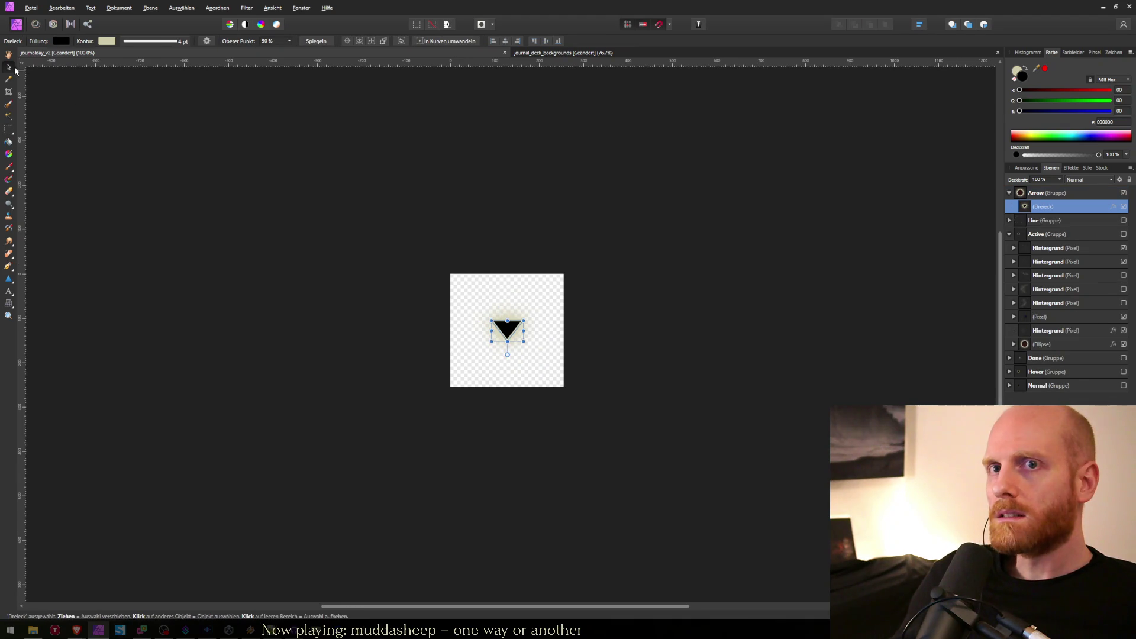
left_click(232, 156)
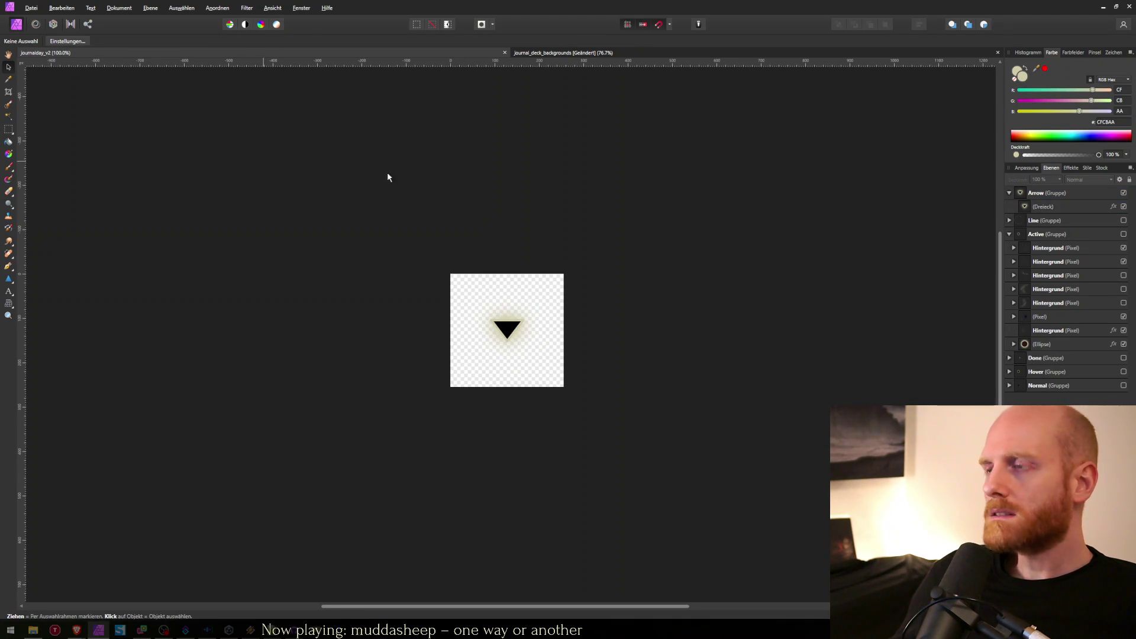
Expand the Active group's Ellipse and look through its Hintergrund texture layers.
left_click(1009, 345)
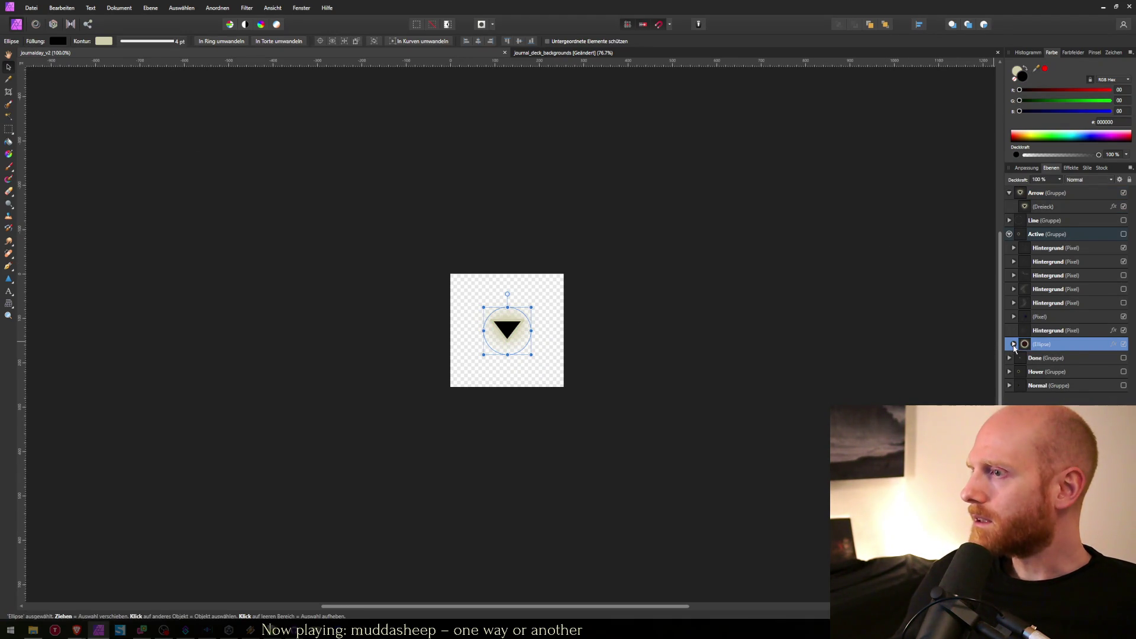
left_click(1013, 343)
left_click(1044, 400)
left_click(1054, 386)
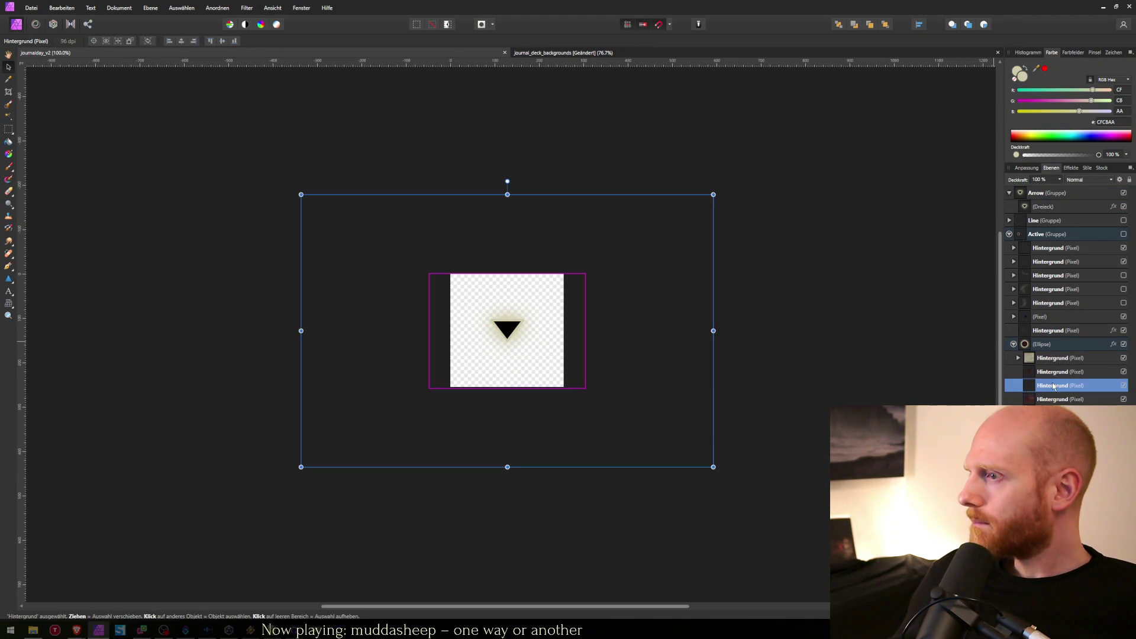
left_click(1054, 373)
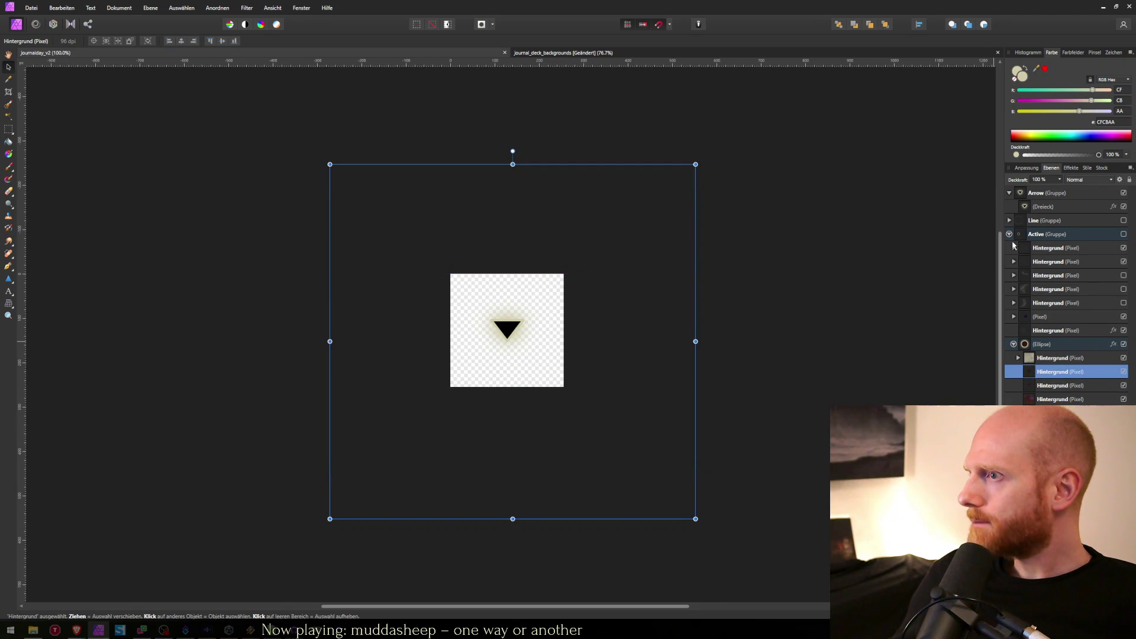
Copy the Normal group's Ellipse Hintergrund texture and paste it into the Arrow group.
left_click(1009, 234)
left_click(1034, 248)
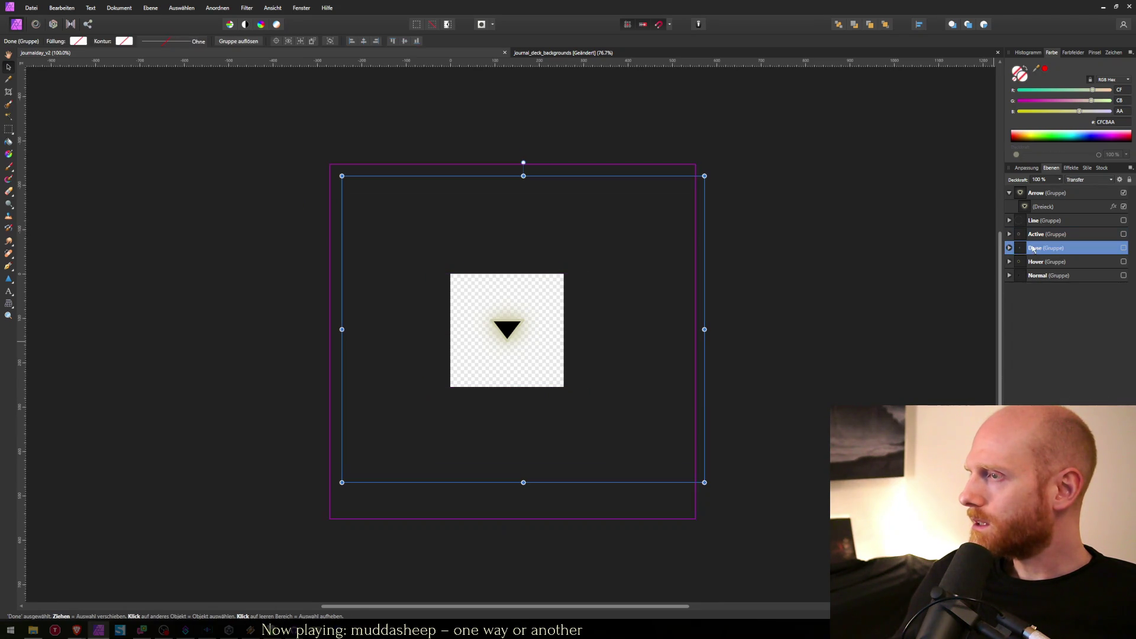
left_click(1051, 262)
left_click(1044, 276)
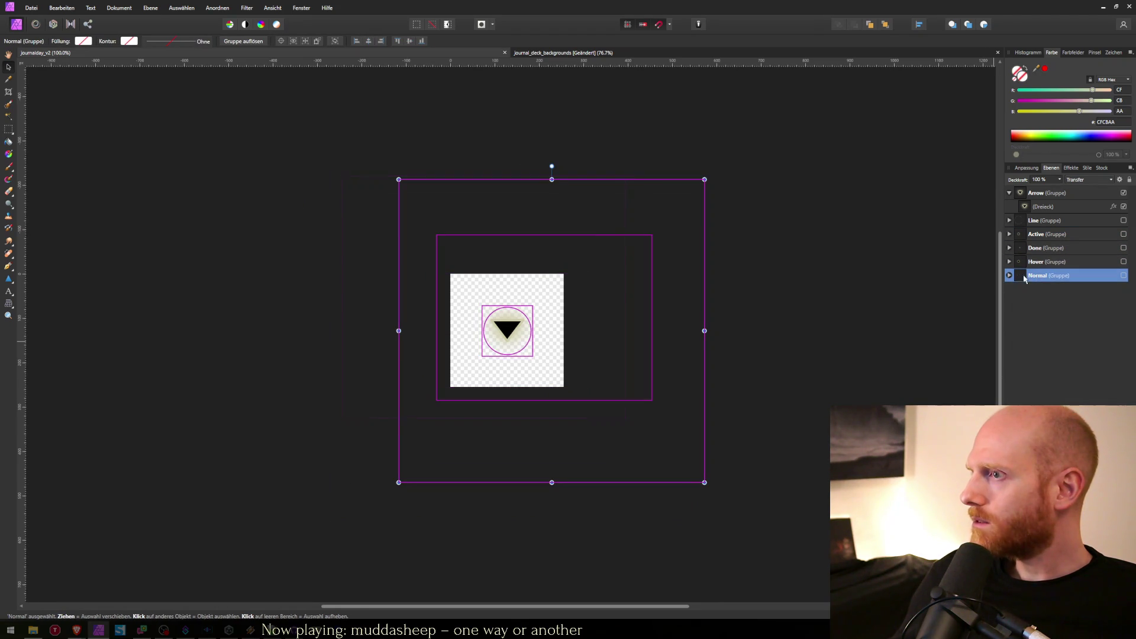
left_click(1009, 276)
left_click(1013, 302)
left_click(1044, 318)
key("ctrl+c")
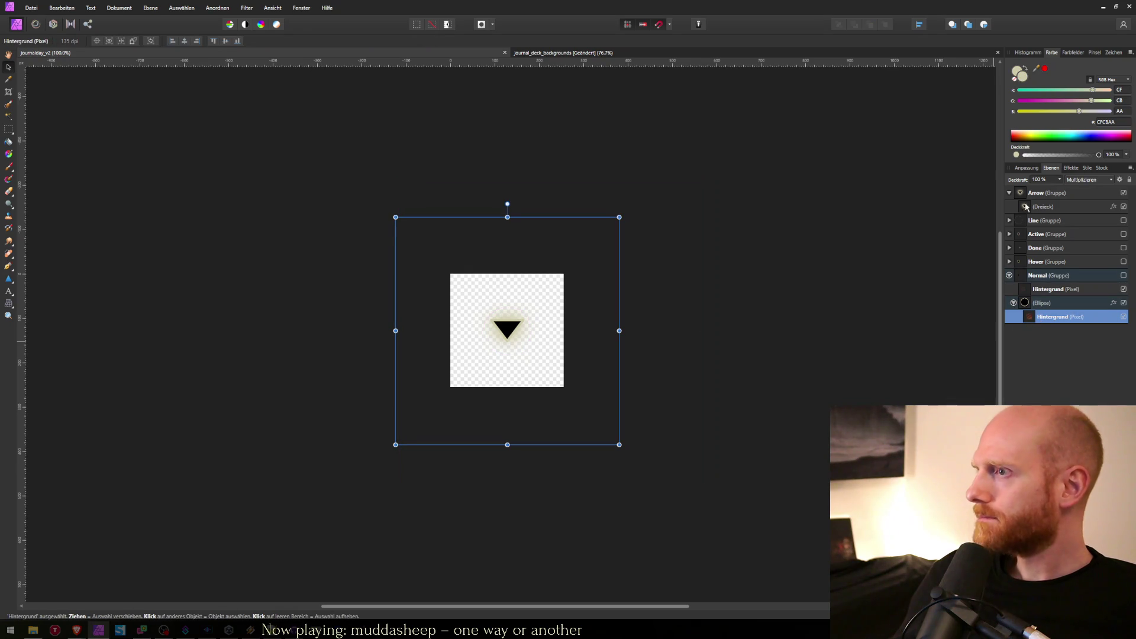
left_click(1033, 207)
key("ctrl+v")
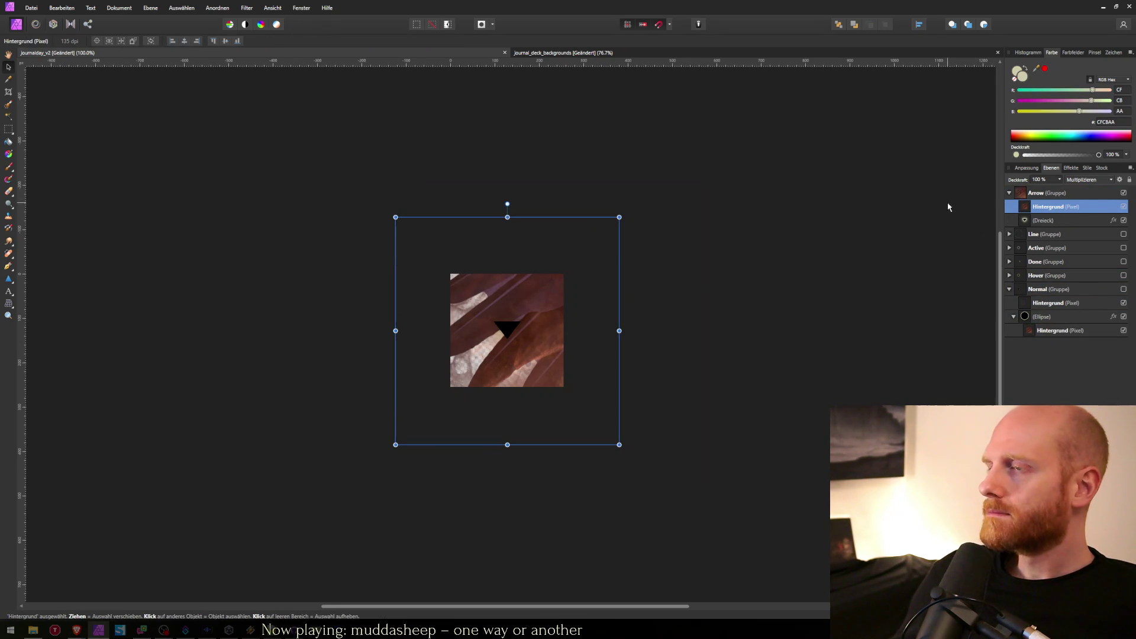
Place the texture above the triangle and try the Negativ multiplizieren and Farben abwedeln blends.
left_click_drag(1044, 207, 1037, 222)
left_click(1013, 207)
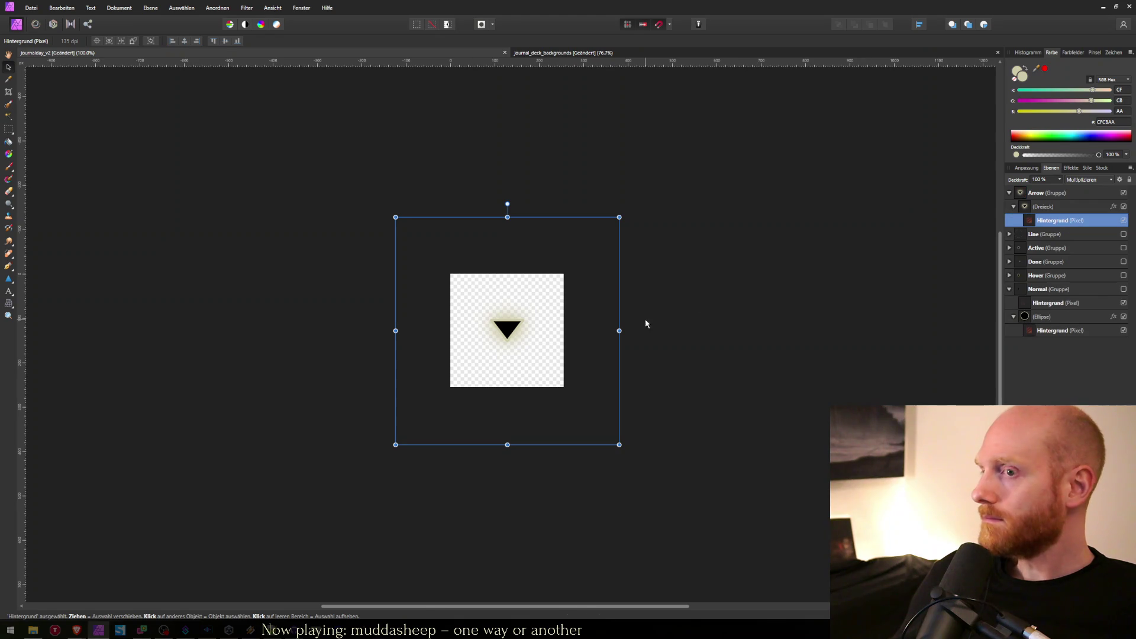
scroll(534, 359, "up", 3)
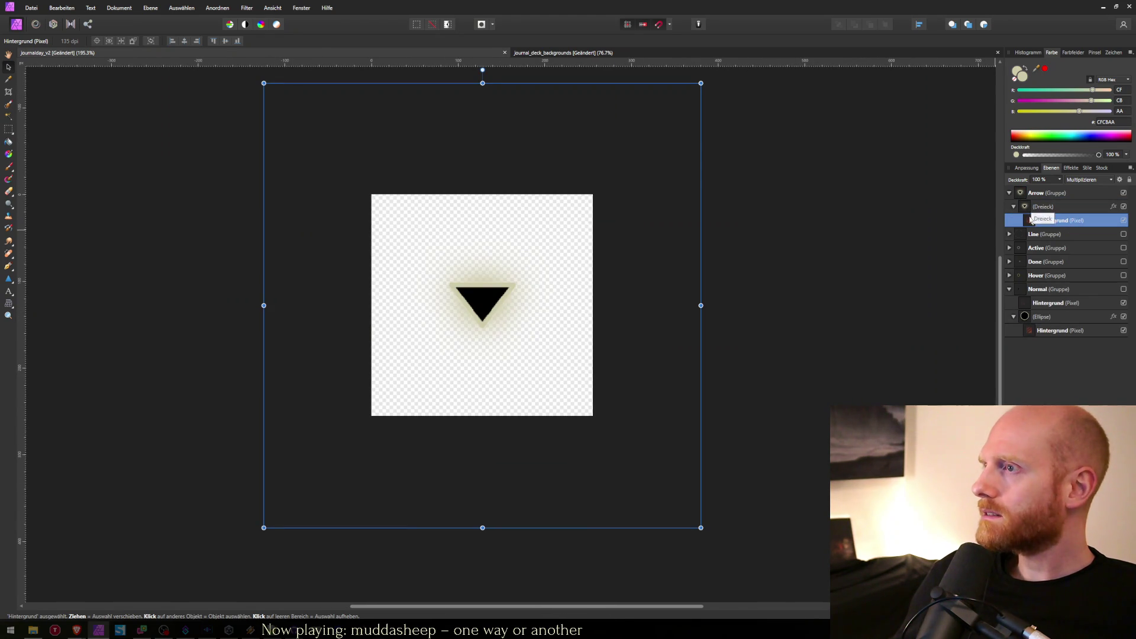
left_click_drag(1032, 223, 1065, 199)
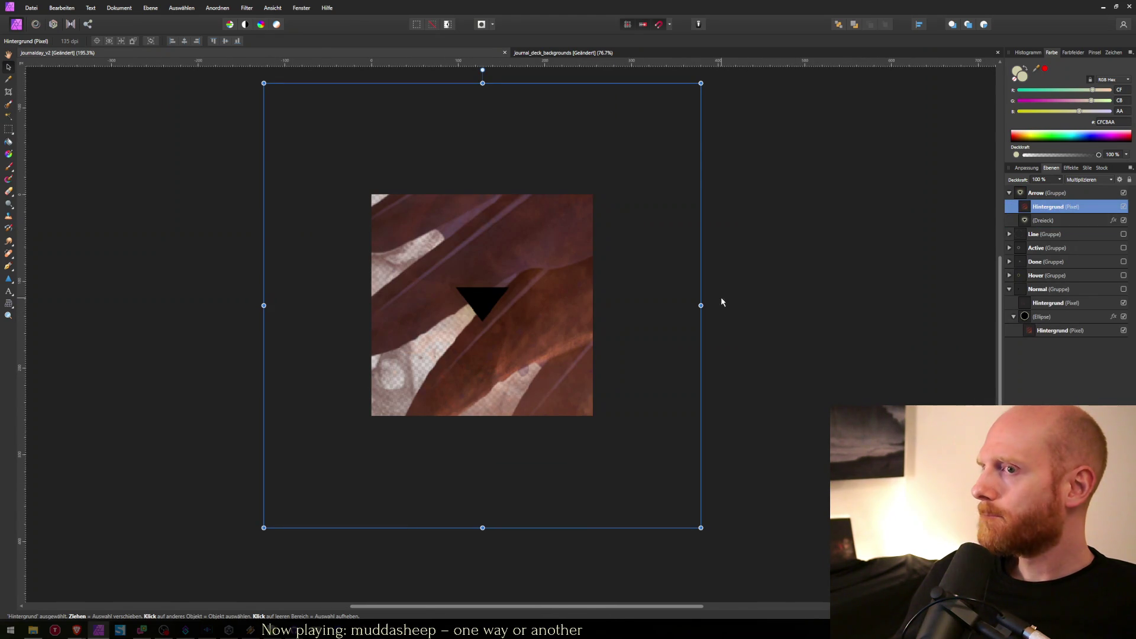
left_click(1075, 180)
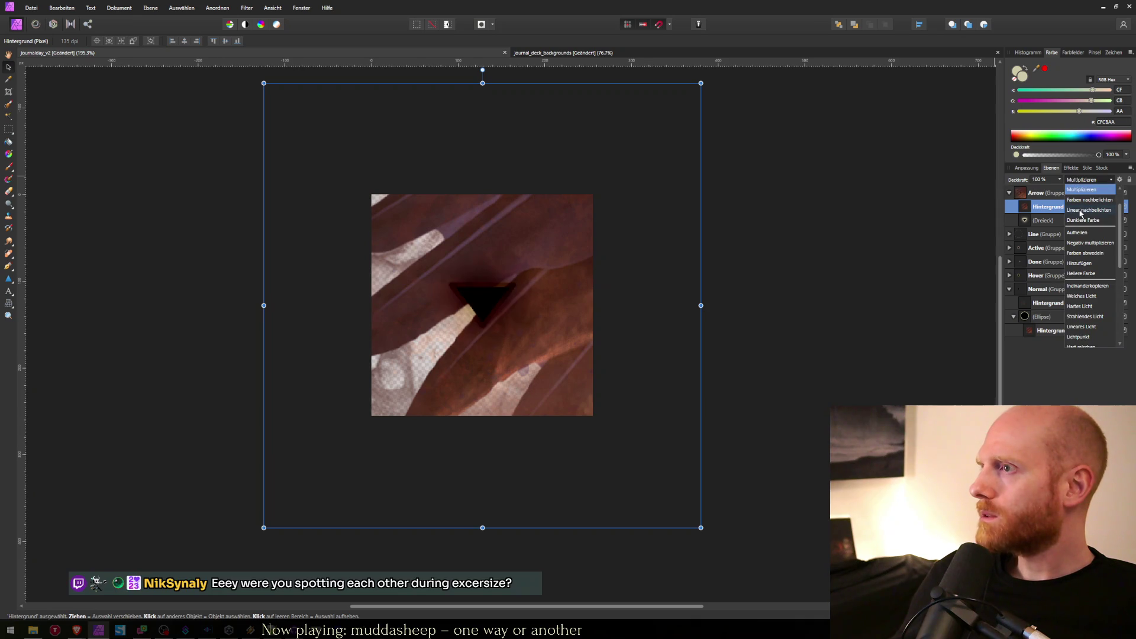
left_click(1086, 244)
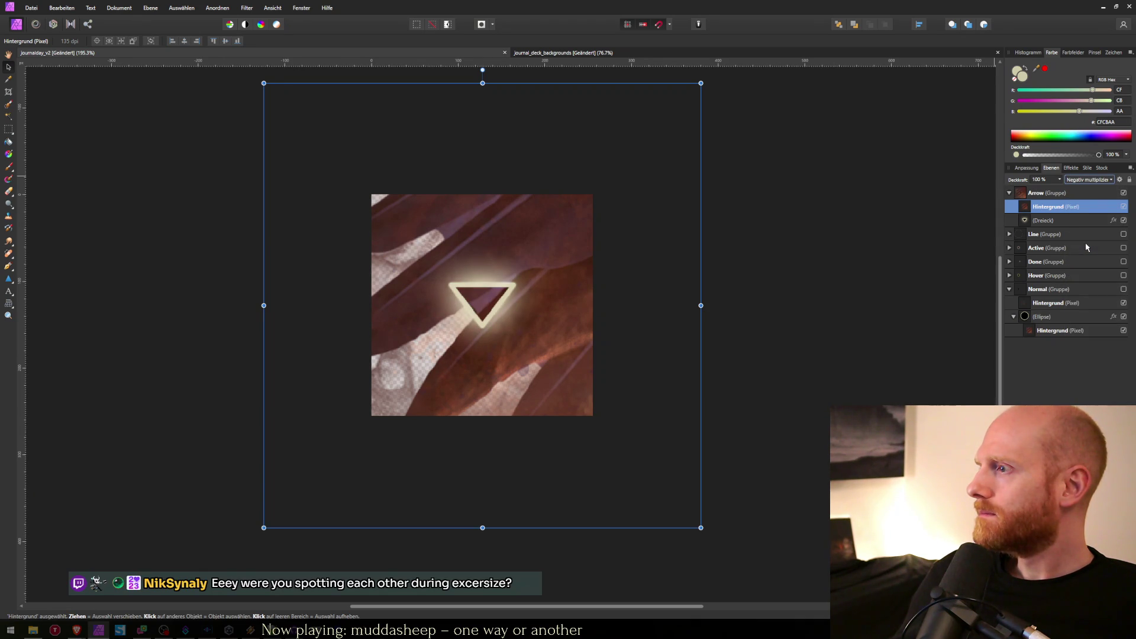
key("Down")
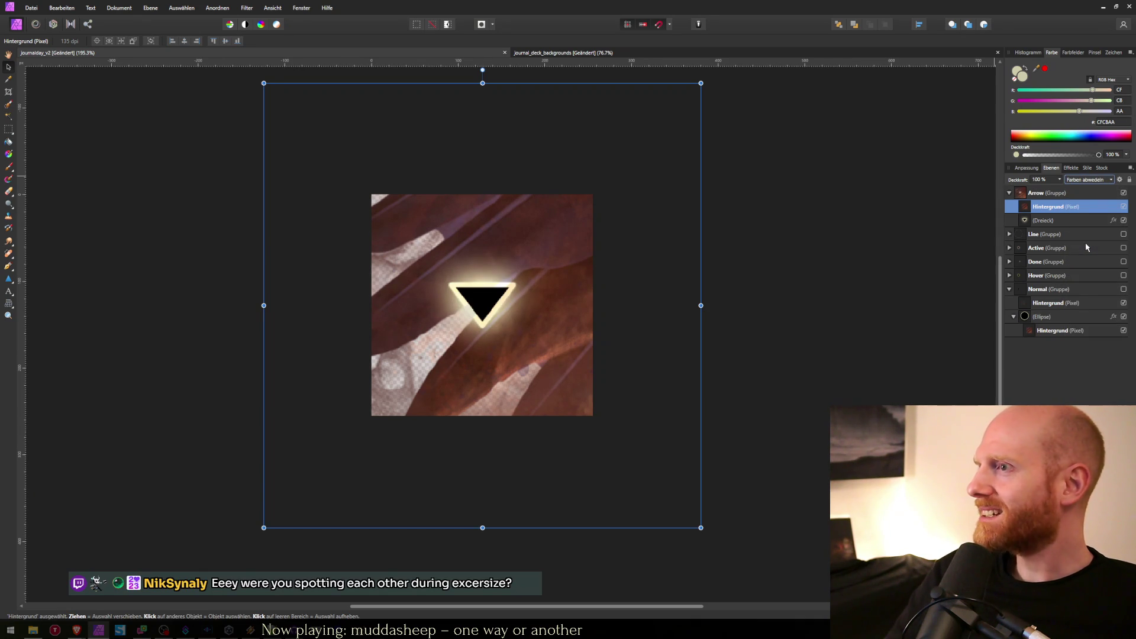
key("Down")
key("Up")
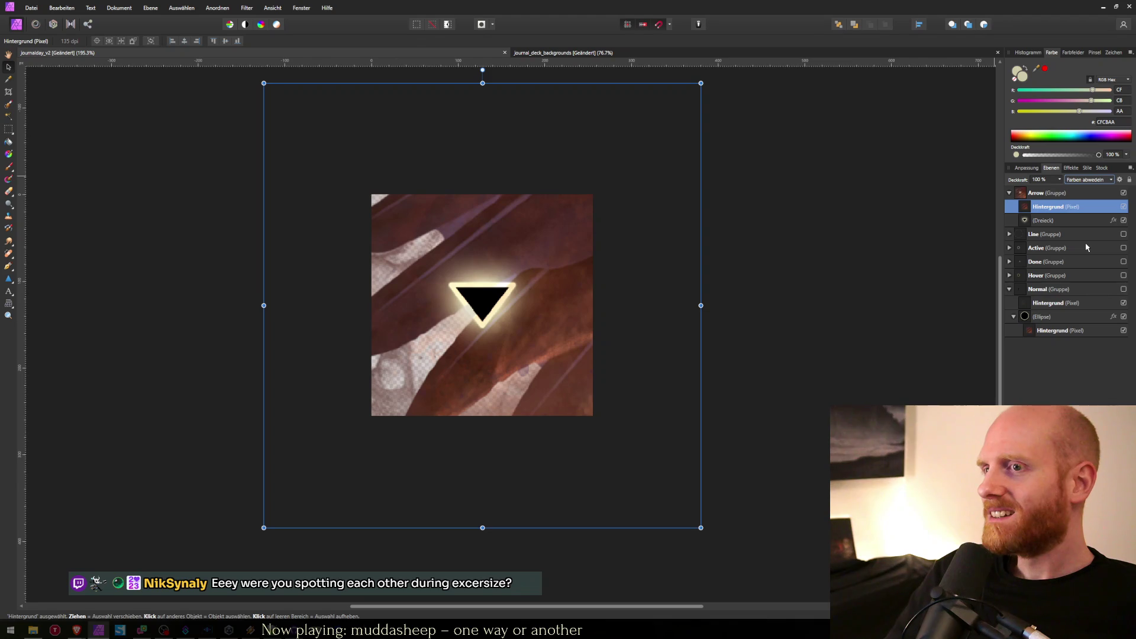
Set the texture layer's blend mode back to Normal.
left_click(1029, 220)
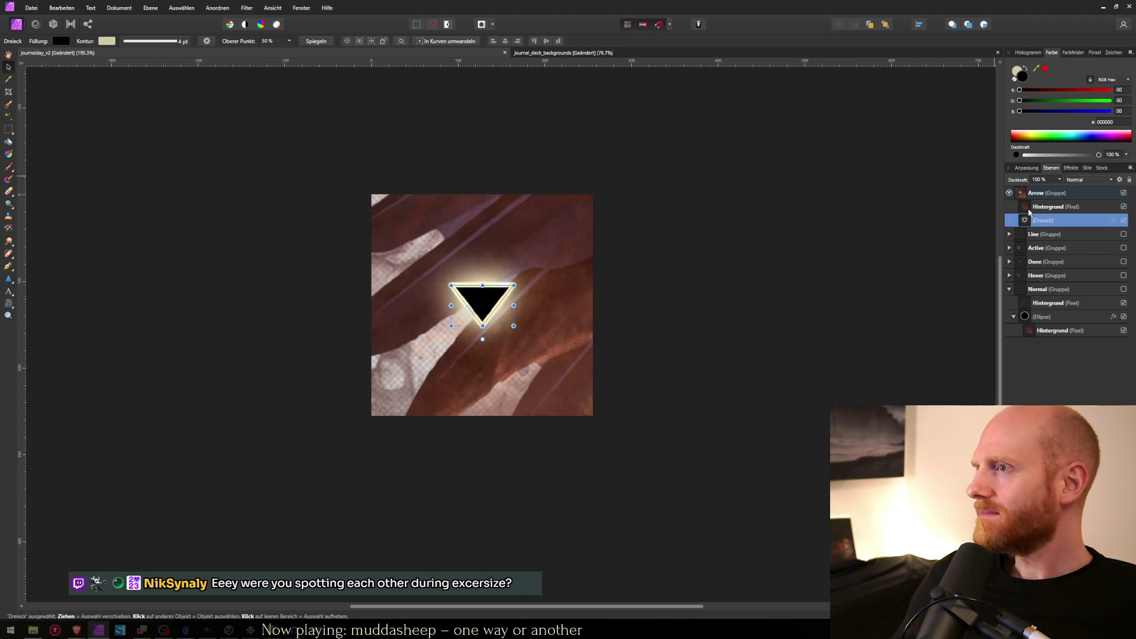
left_click(1046, 205)
left_click(1087, 180)
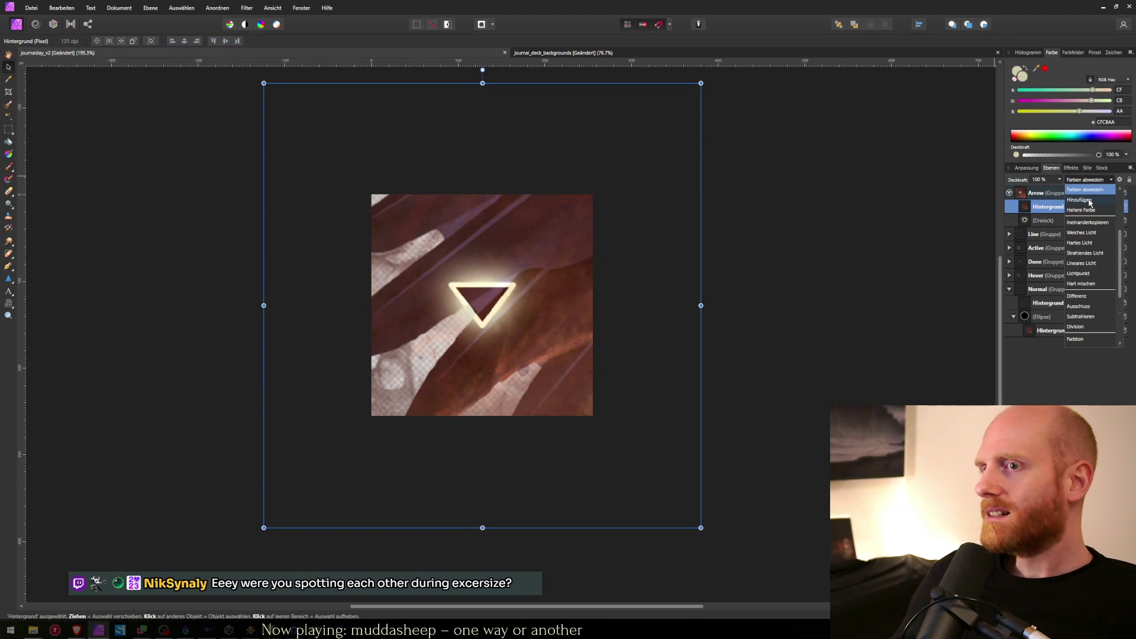
scroll(1082, 219, "up", 5)
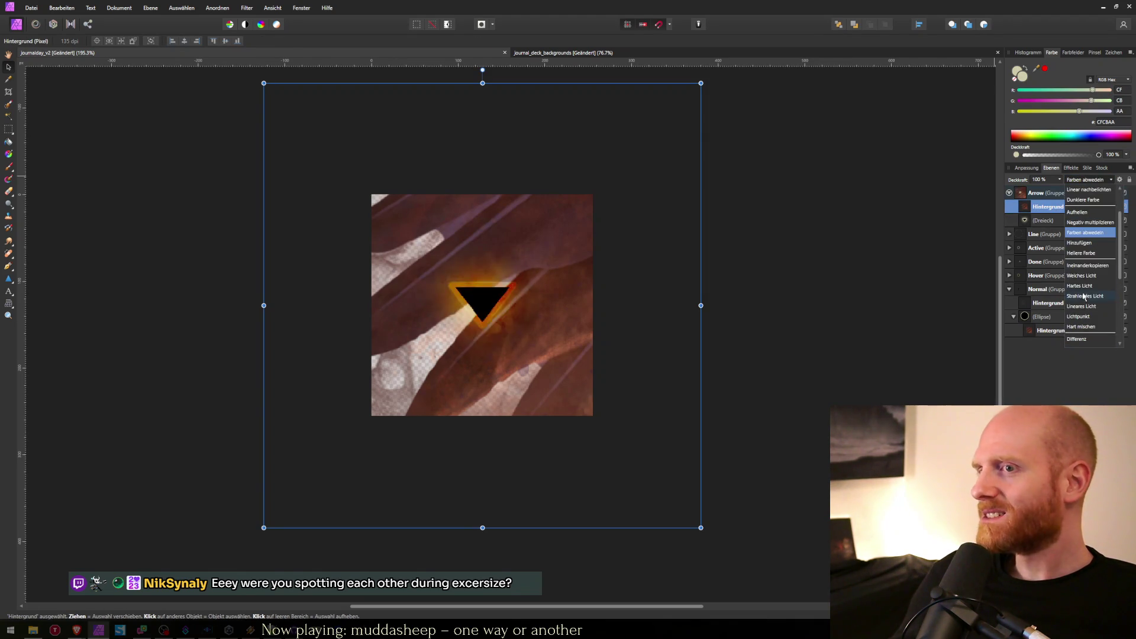
left_click(1077, 189)
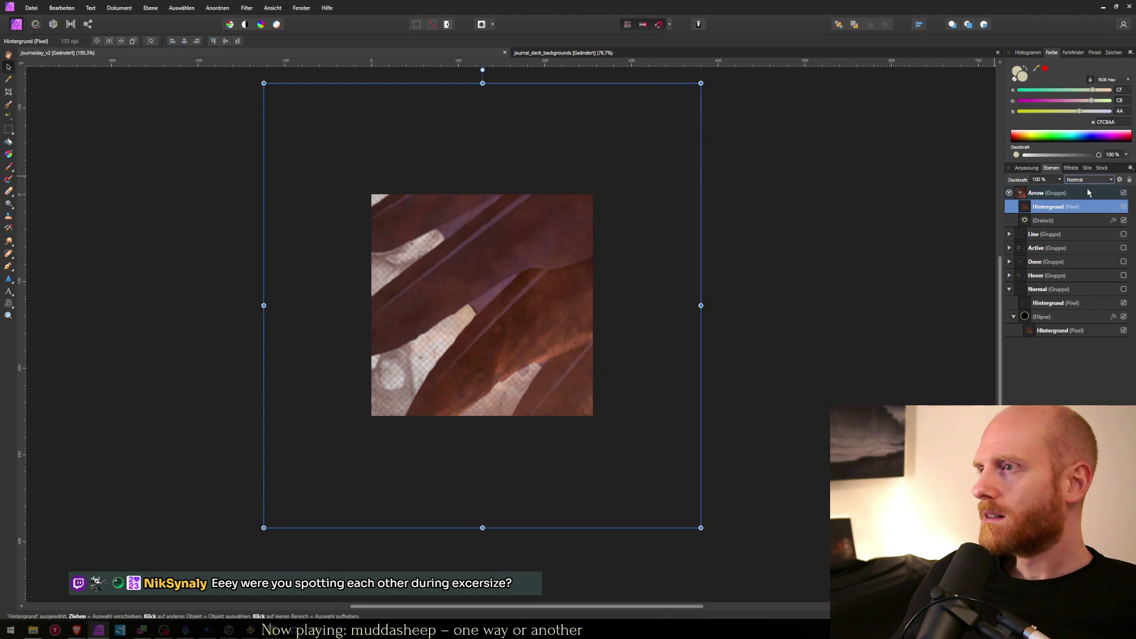
left_click(1089, 181)
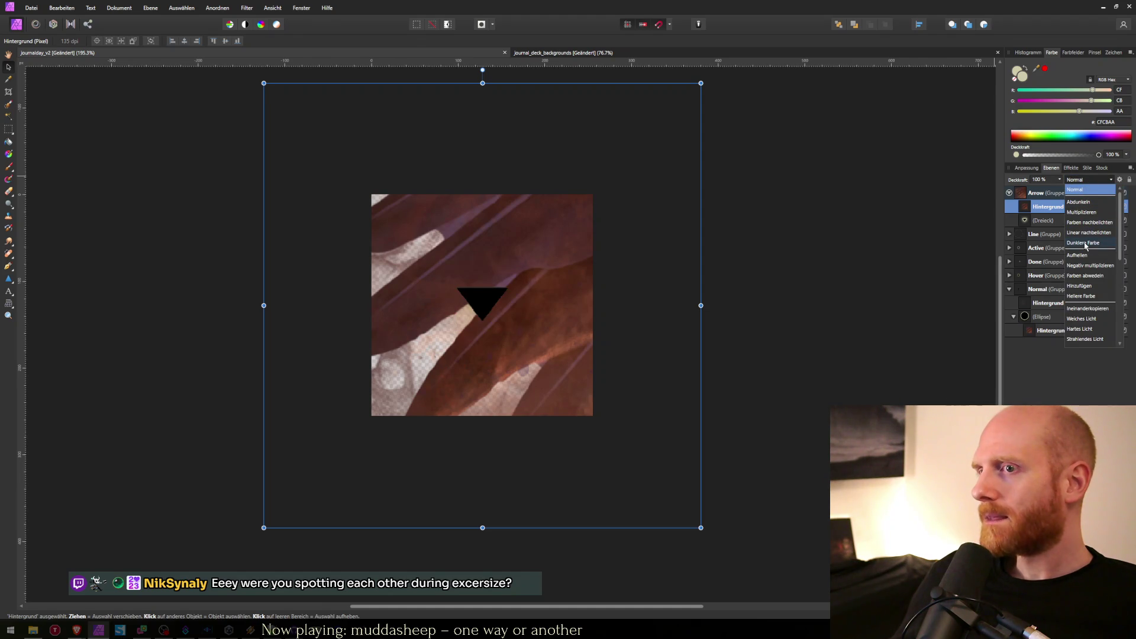
scroll(1089, 296, "down", 5)
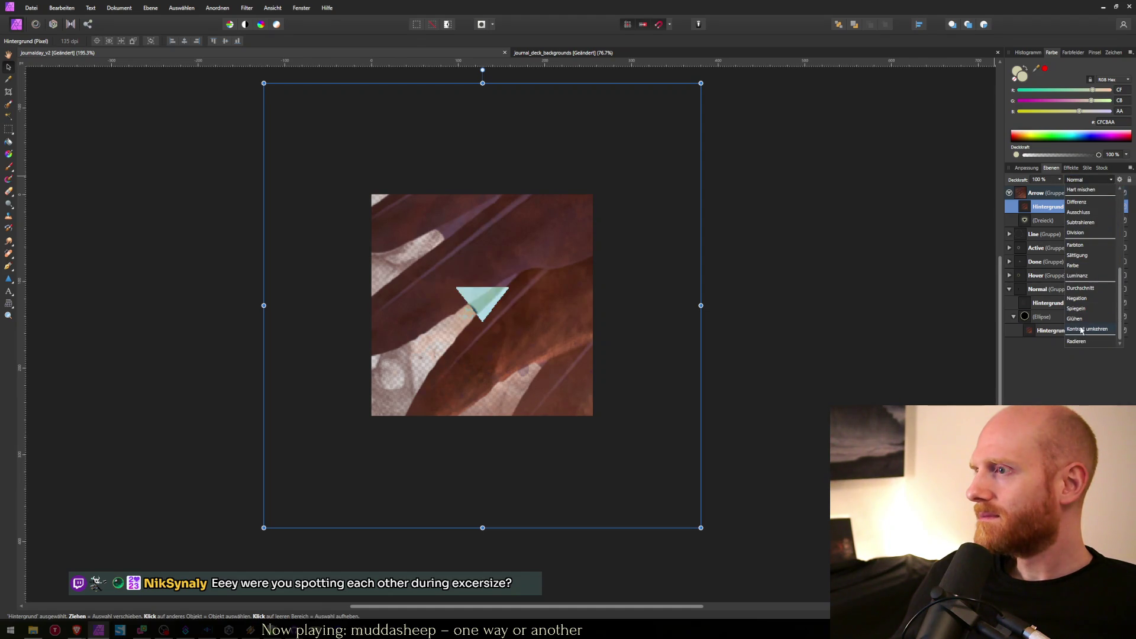
scroll(1091, 195, "up", 5)
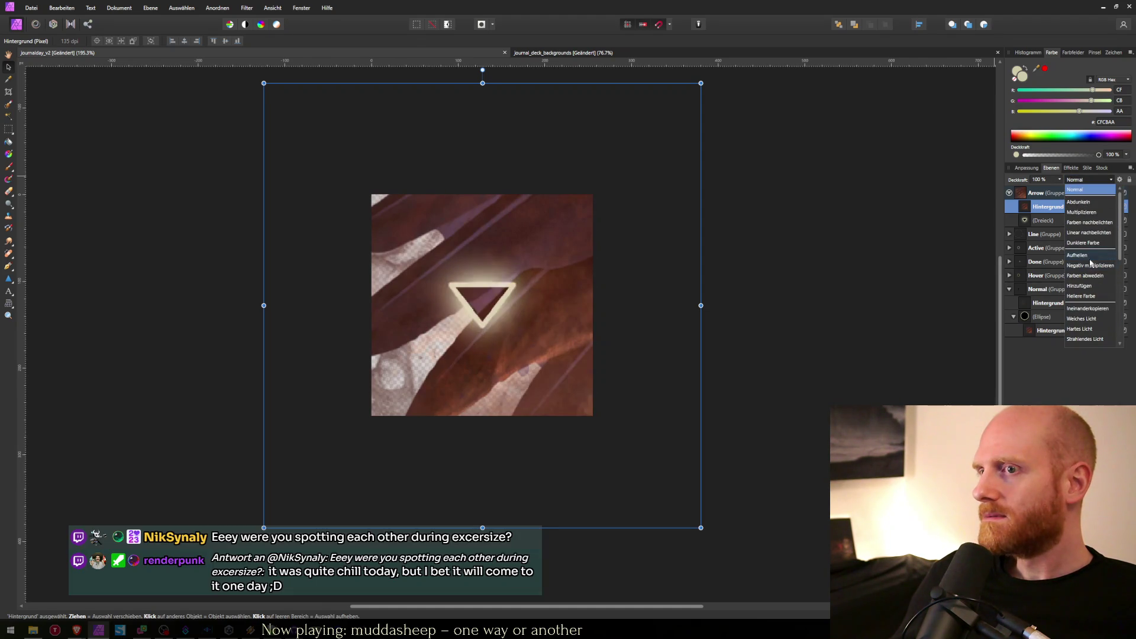
left_click(1091, 182)
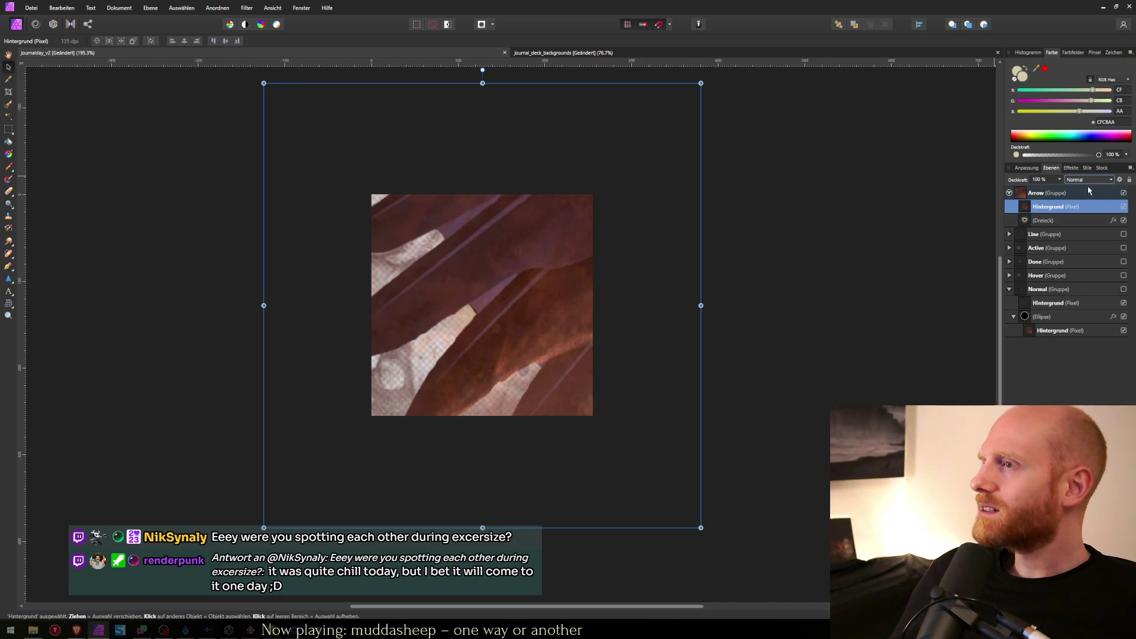
Compare the triangle and texture layers, then shrink the texture down around the triangle.
left_click(1047, 220)
left_click(1046, 211)
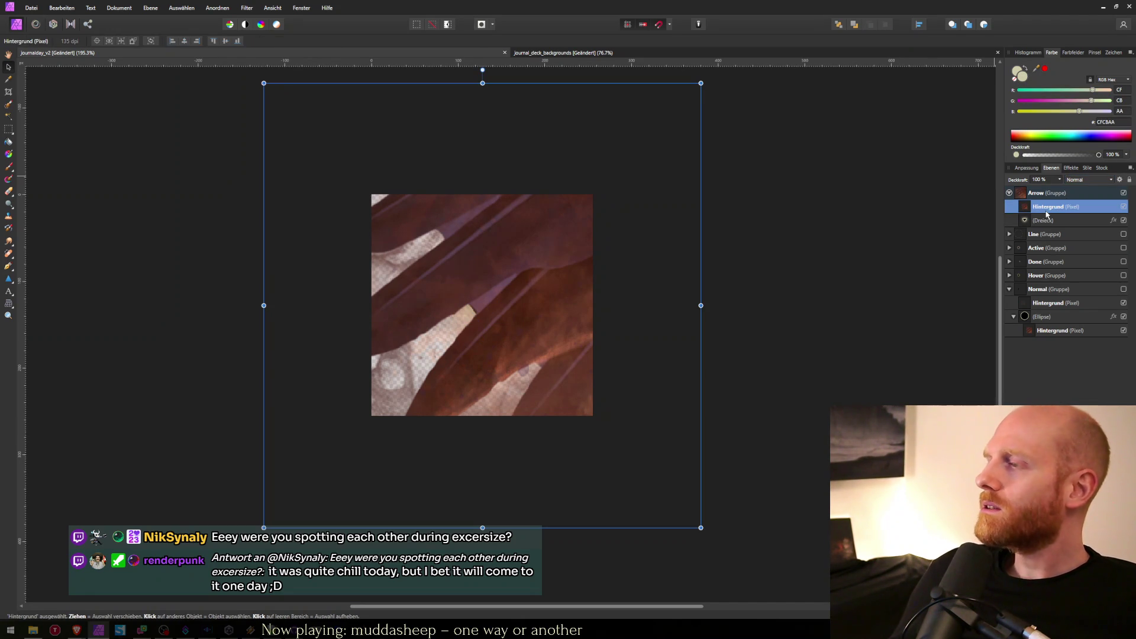
left_click(1031, 222)
left_click(1034, 207)
left_click(1035, 221)
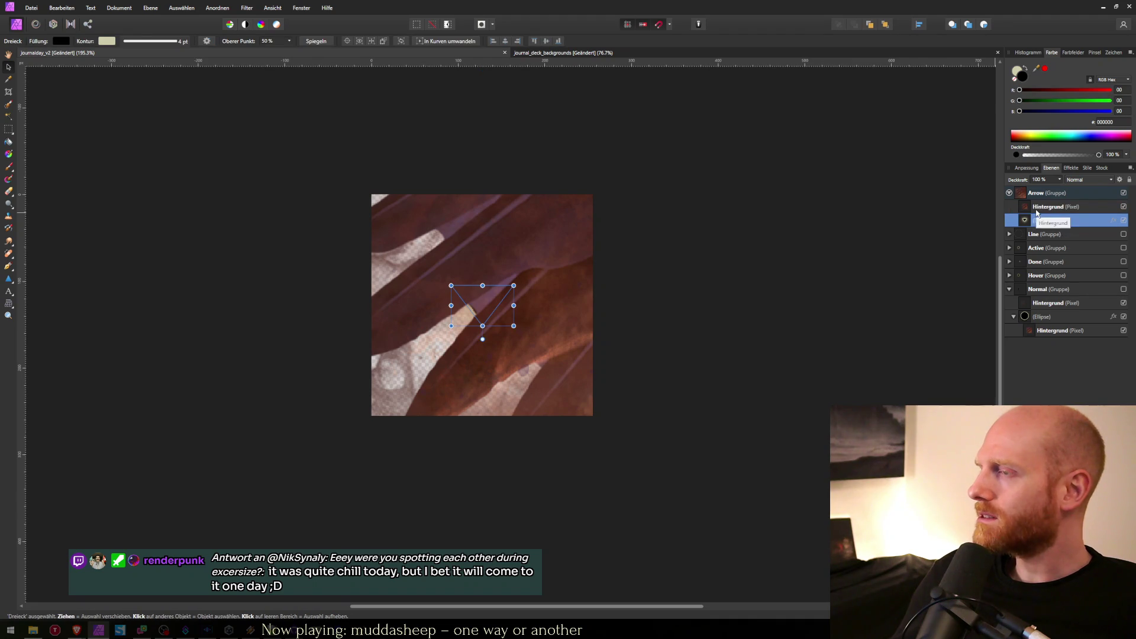
left_click(1038, 194)
left_click(1042, 207)
left_click(1040, 220)
left_click(1040, 207)
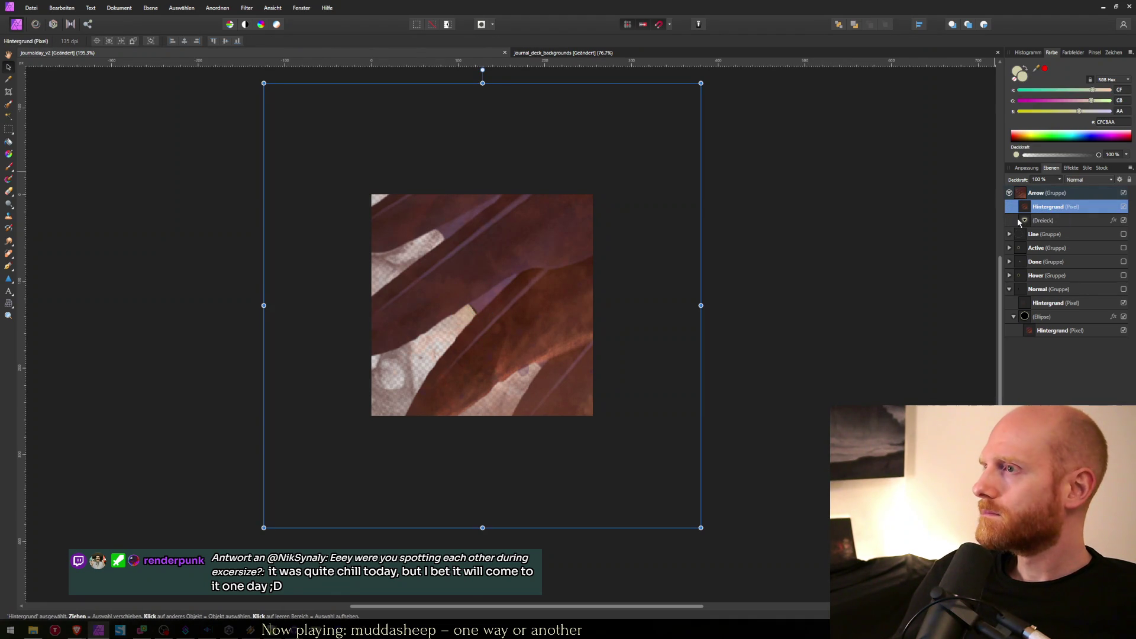
left_click(1025, 221)
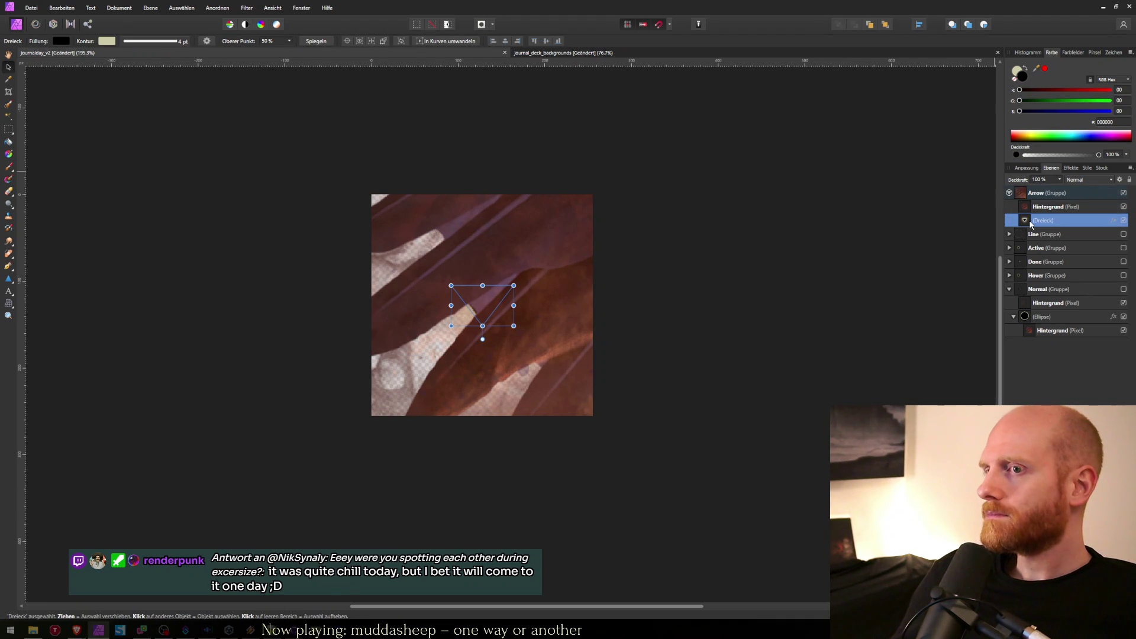
left_click(1024, 209)
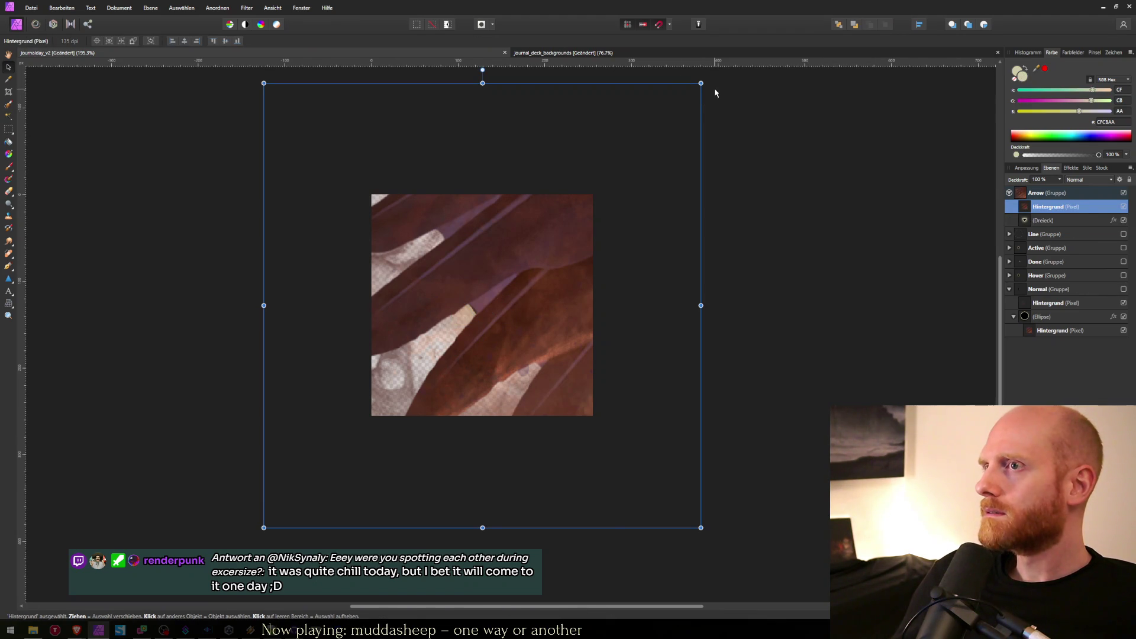
mouse_move(710, 93)
left_mouse_down()
mouse_move(598, 204)
mouse_move(526, 307)
mouse_move(442, 270)
left_mouse_up()
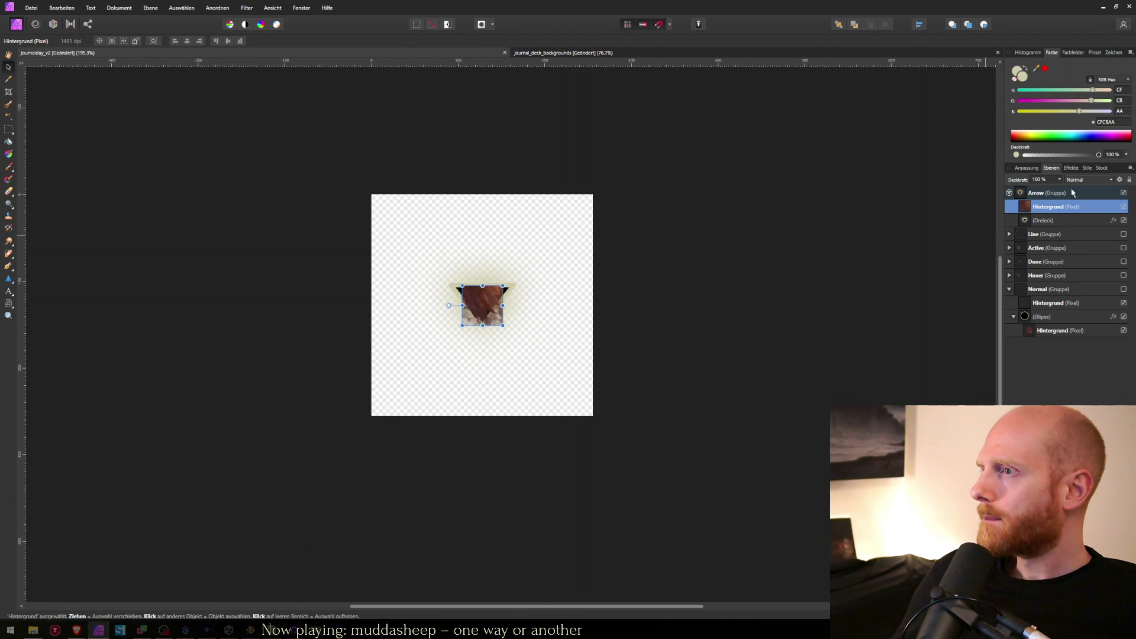
Give the arrow's texture the Linear nachbelichten blend and enlarge it to about 125 px wide.
left_click(1088, 180)
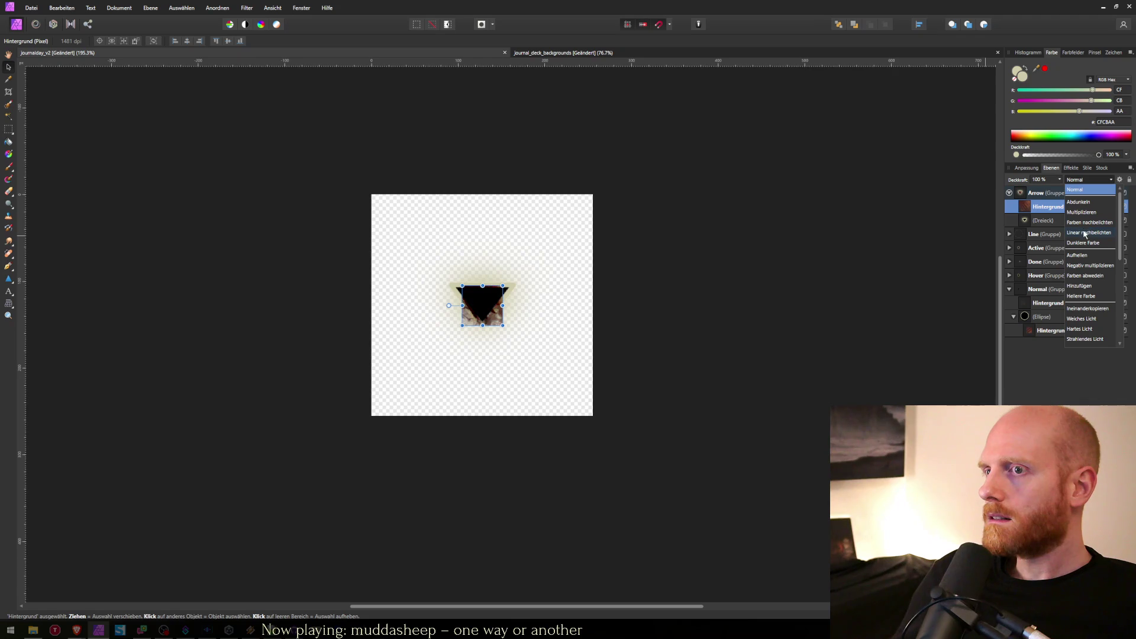
left_click(1084, 233)
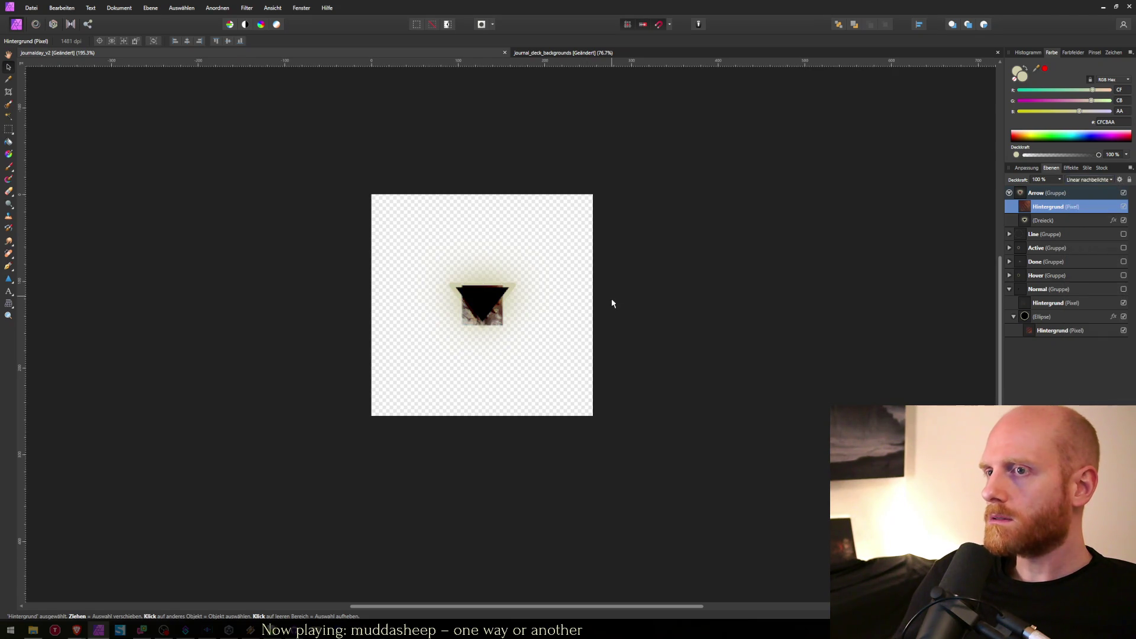
left_click(663, 294)
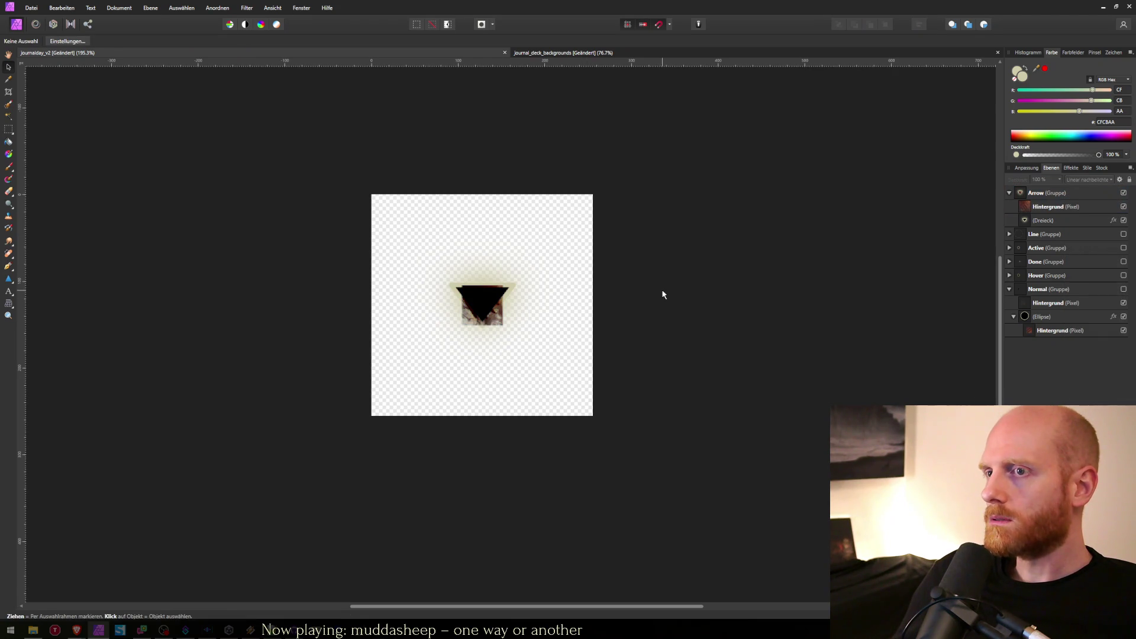
left_click(1032, 206)
left_click_drag(504, 286, 521, 272)
Erase most of the texture with a smaller, harder eraser, leaving a rim around the triangle.
key("e")
left_click_drag(461, 251, 457, 258)
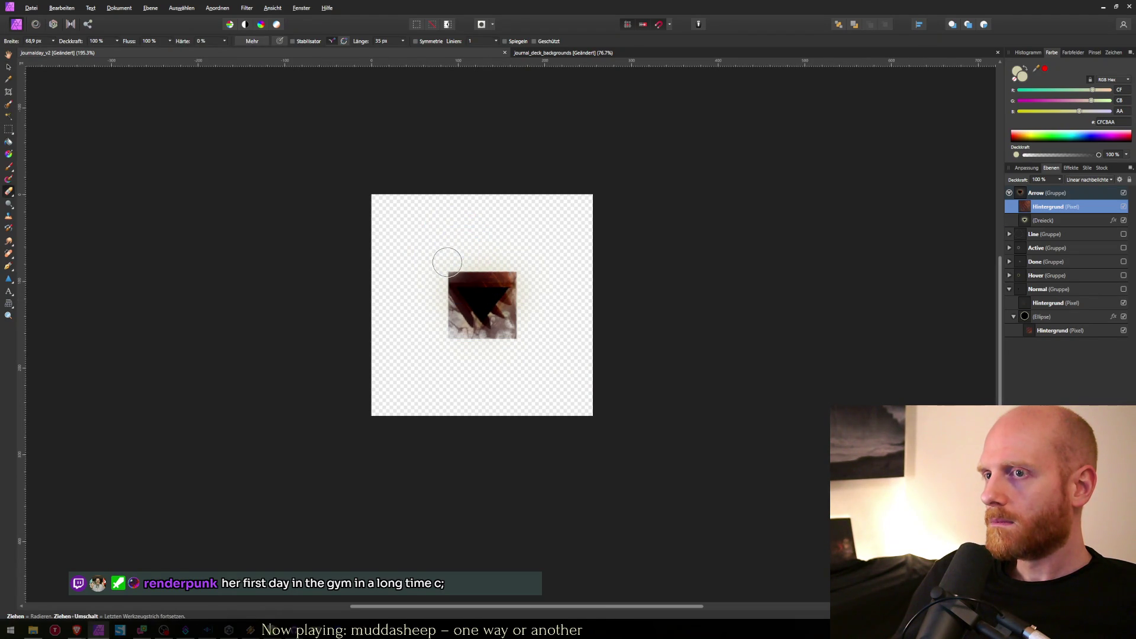
left_click(549, 269, "shift")
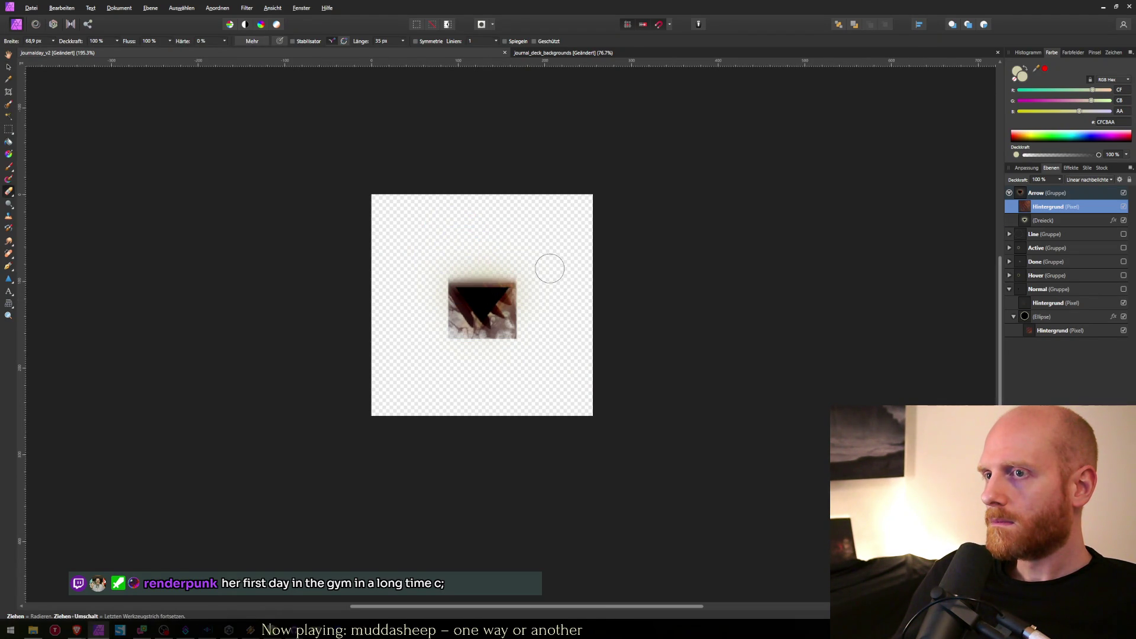
left_click(471, 365, "shift")
left_click_drag(461, 307, 505, 357)
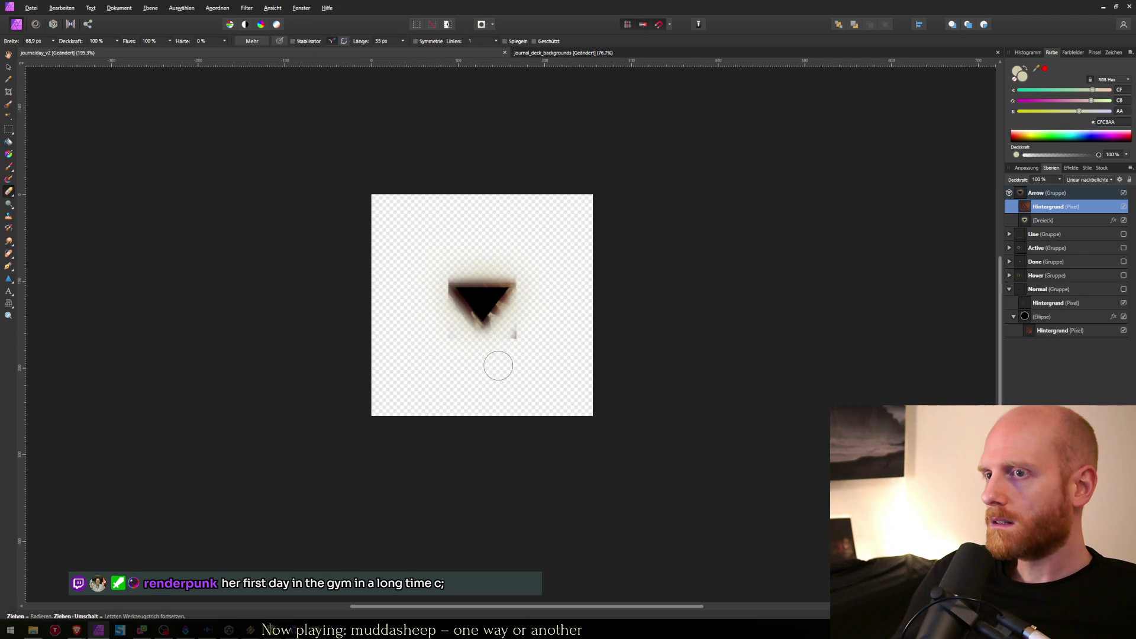
left_click_drag(444, 331, 514, 269)
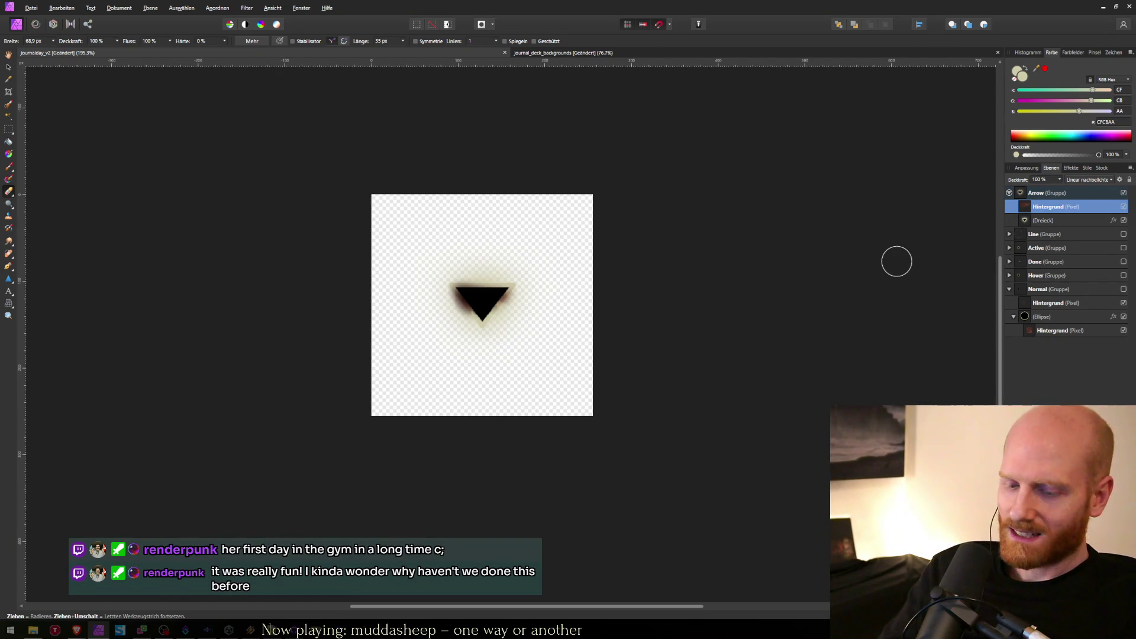
key("ctrl+z")
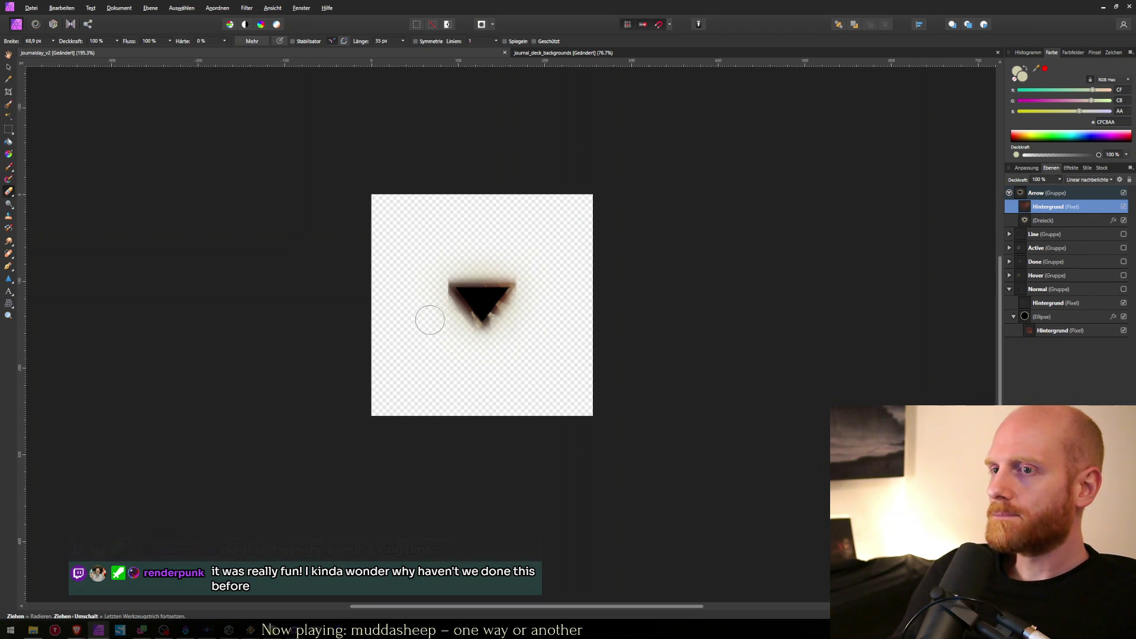
Go through the Arrow group's layers and select the triangle shape layer.
left_click(1060, 223)
left_click(1055, 212)
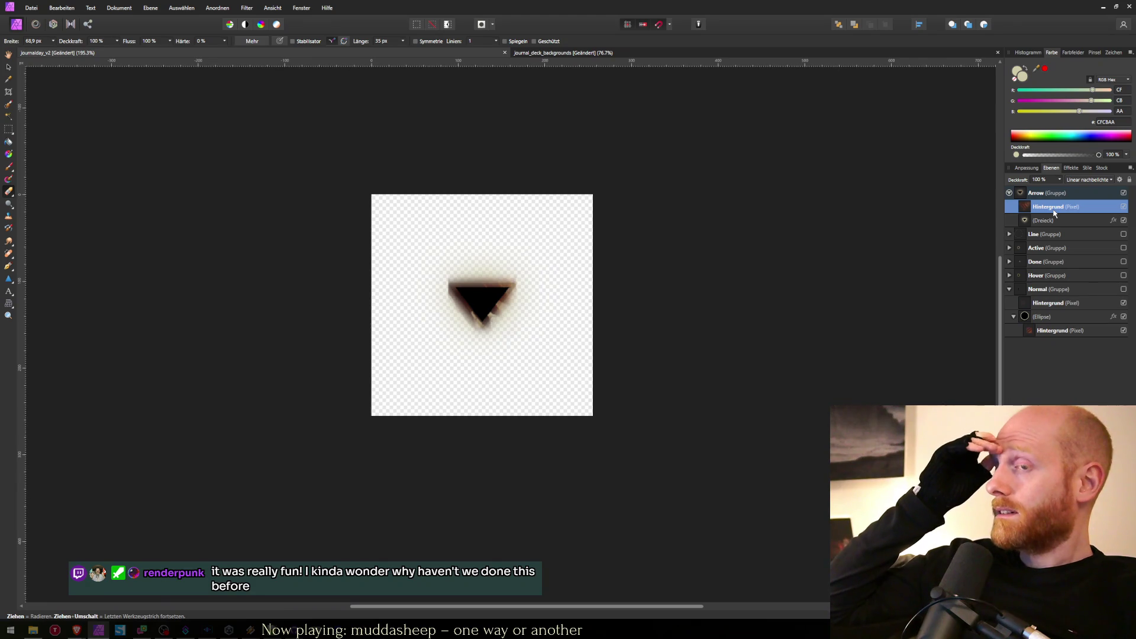
left_click(1053, 223)
left_click(1039, 212)
left_click(1026, 222)
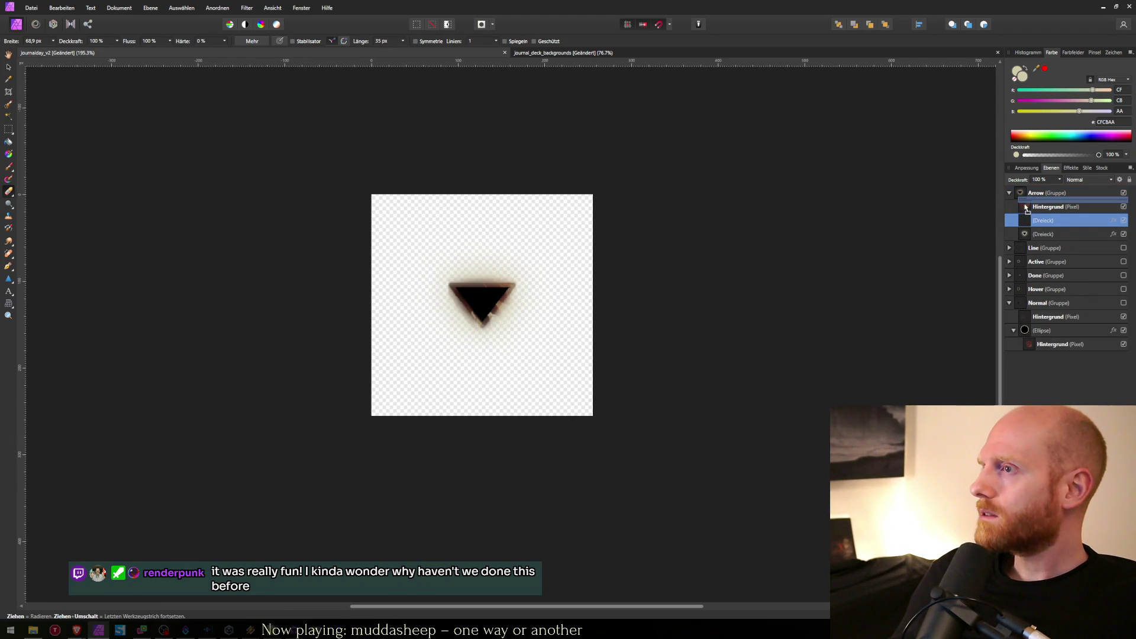
Duplicate the triangle, rasterize the copy, and clip the Hintergrund texture inside the new Pixel layer.
left_click_drag(1026, 223, 1031, 211)
right_click(1030, 211)
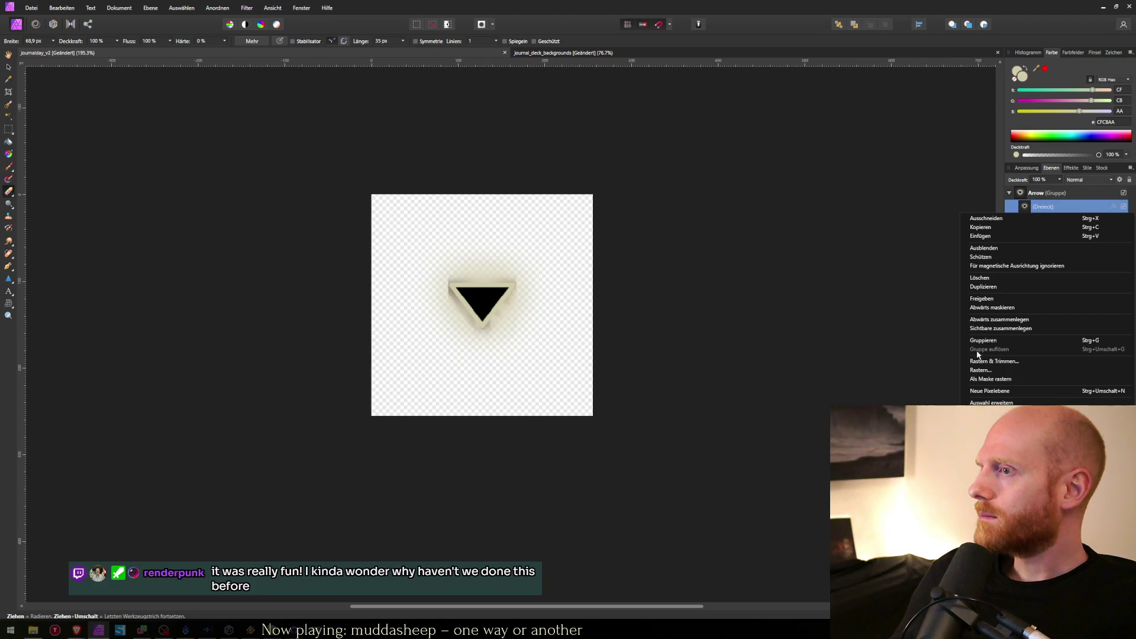
left_click(981, 371)
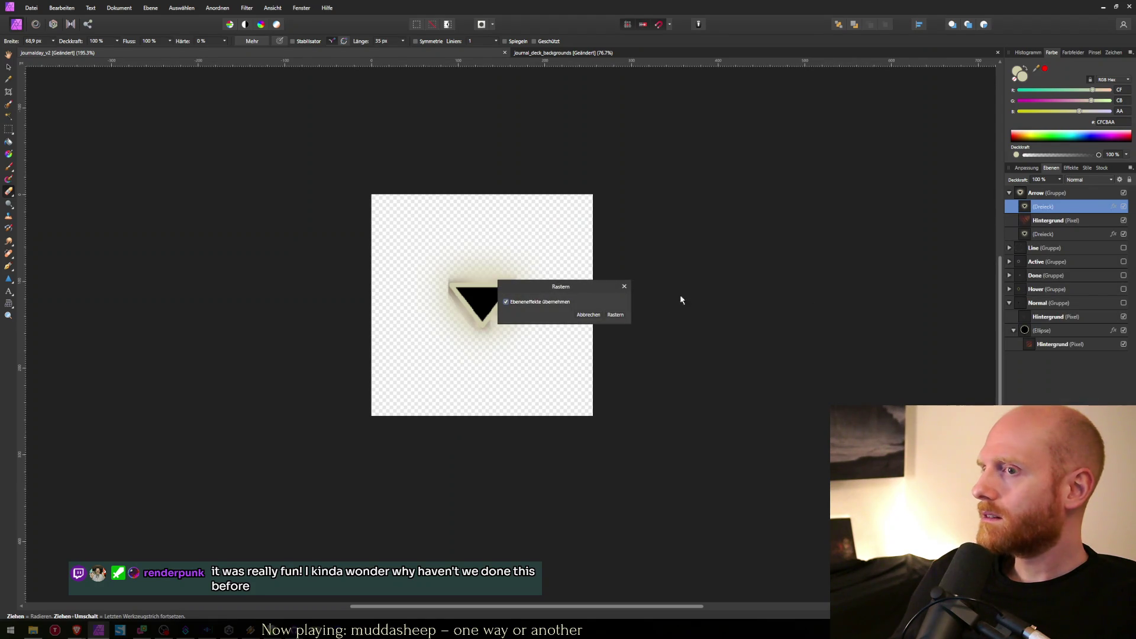
left_click(628, 327)
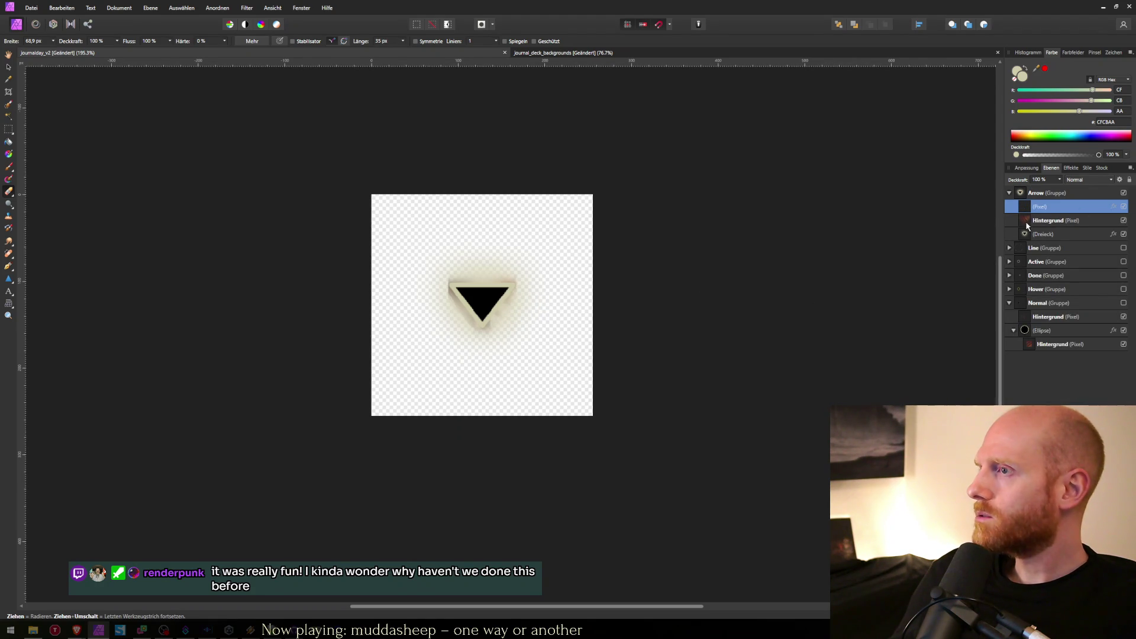
left_click_drag(1025, 224, 1031, 204)
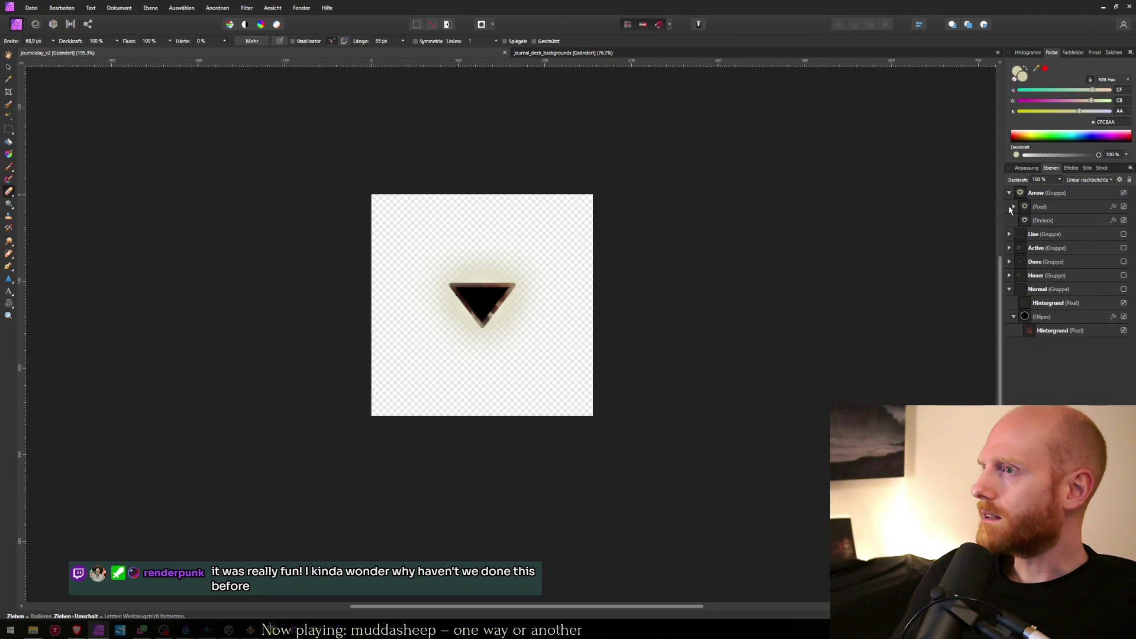
left_click(1013, 206)
Shrink the clipped texture to fit the triangle, then open FID_art_LAYERS_ANGEL.png from recent files.
key("v")
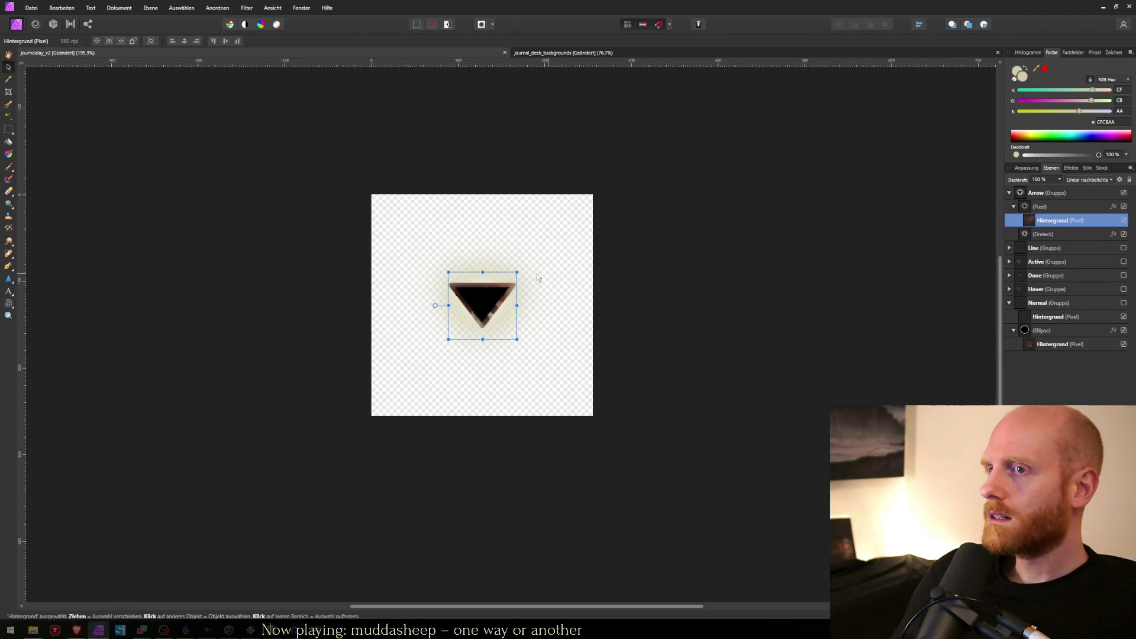
left_click_drag(555, 217, 520, 269)
left_click(556, 53)
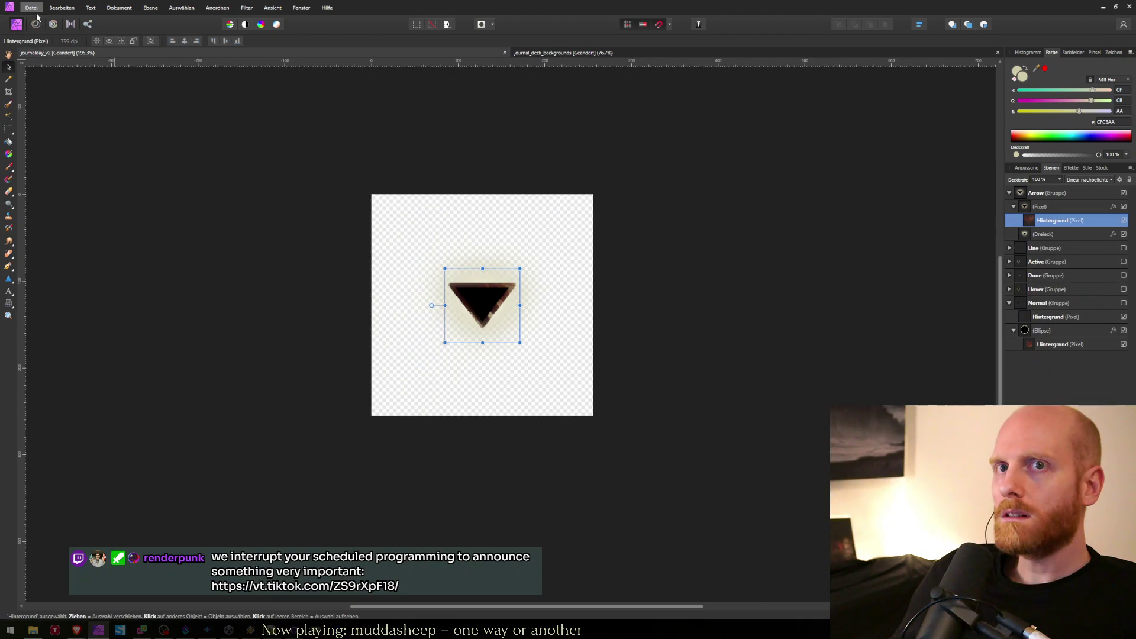
left_click(32, 8)
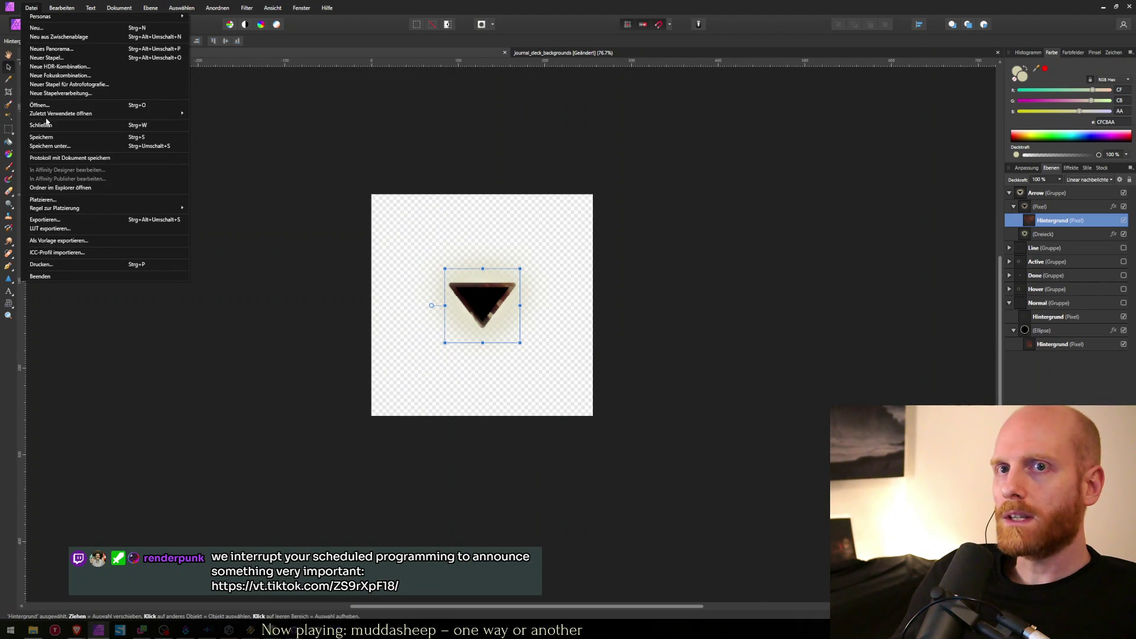
mouse_move(47, 114)
left_click(242, 141)
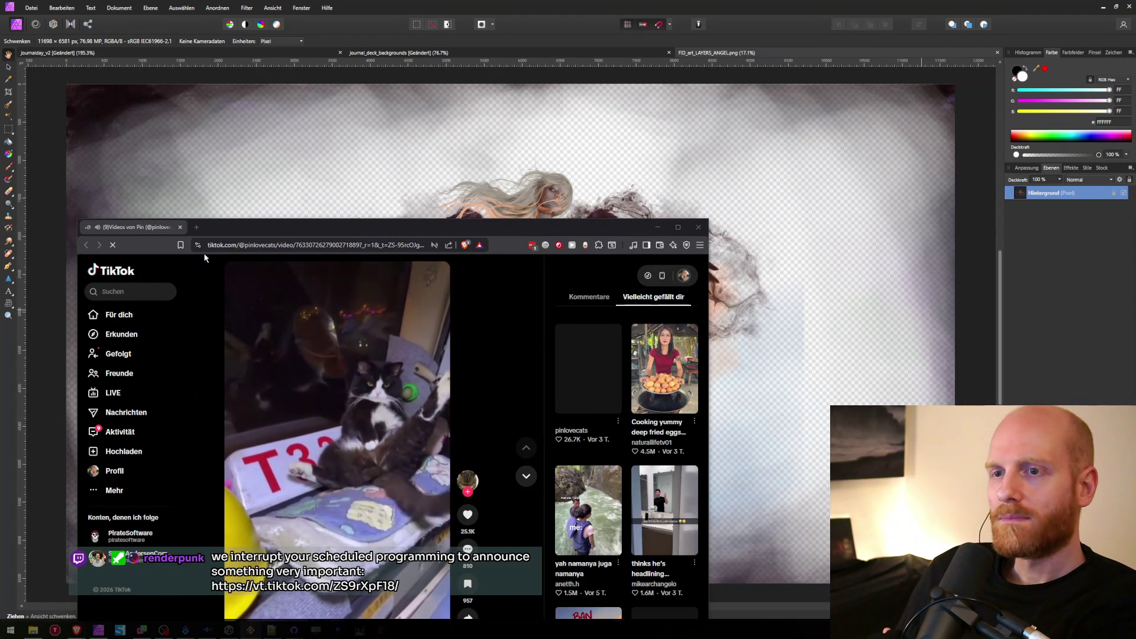
left_click_drag(344, 231, 448, 179)
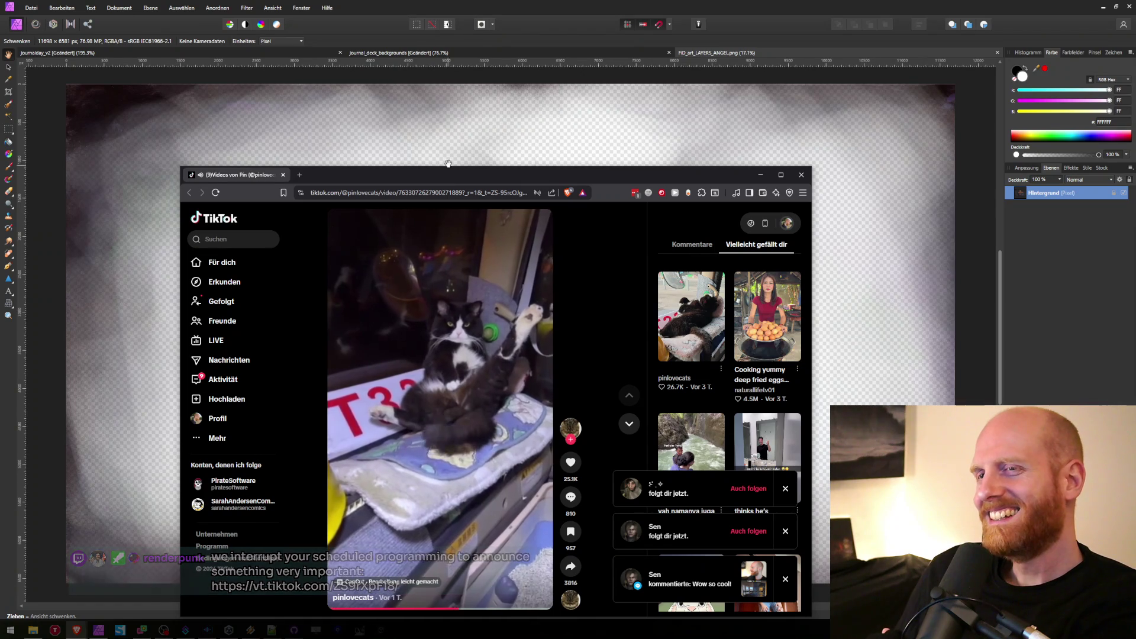
Stretch the cat video's browser window to full height, then hide it and Affinity Photo.
double_click(449, 168)
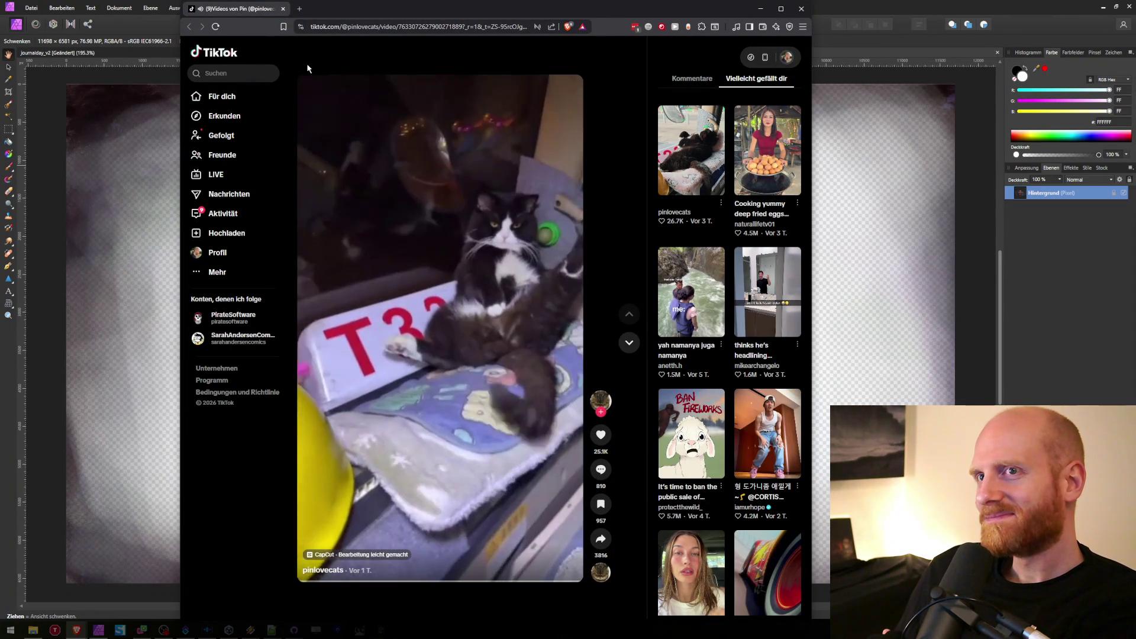
left_click(311, 88)
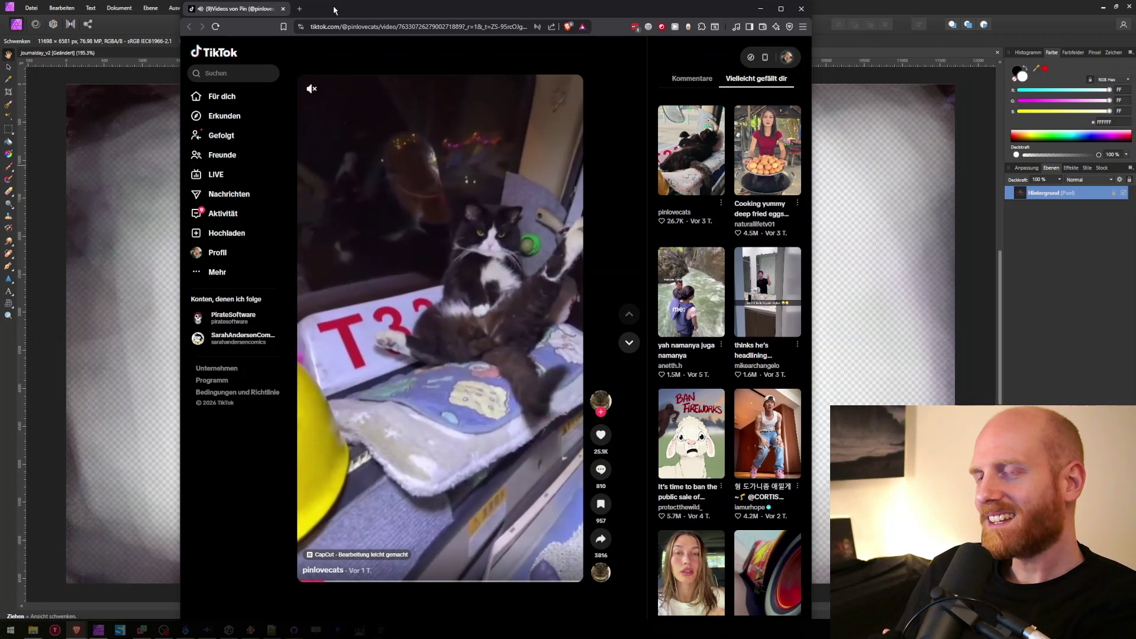
left_click_drag(334, 10, 336, 10)
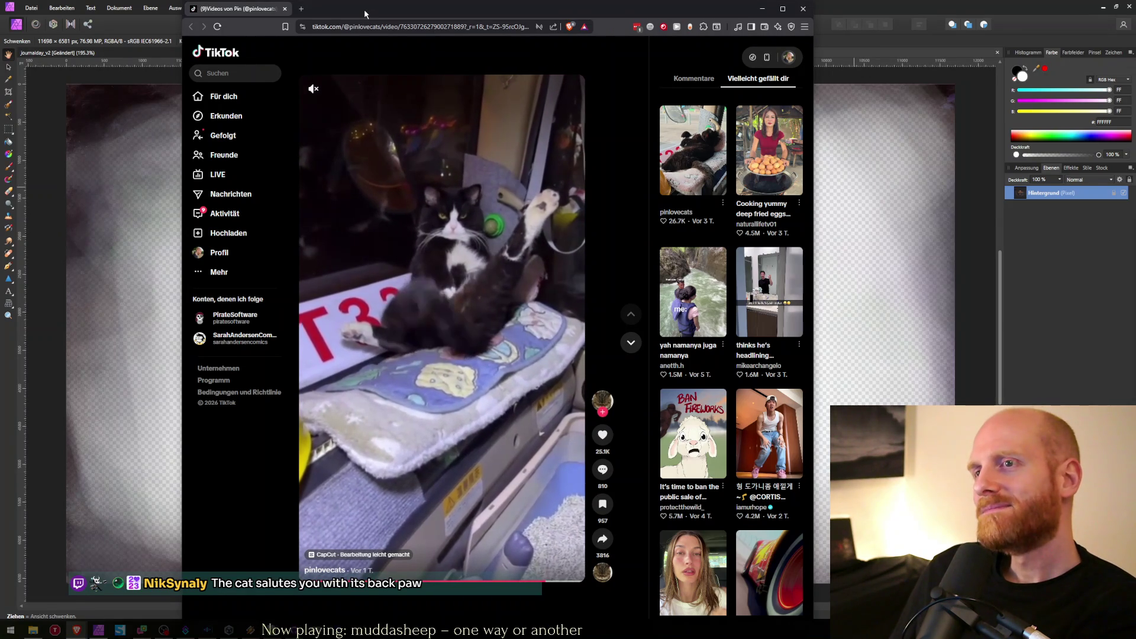
key("alt+Tab")
key("super+d")
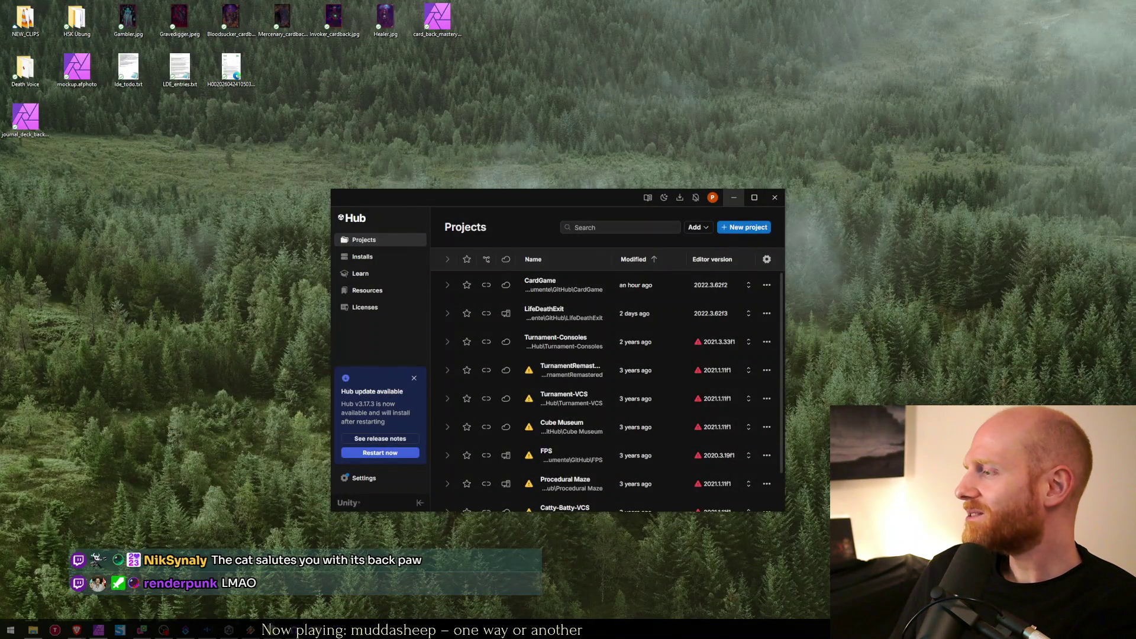
Cycle through the open windows with Alt+Tab and minimize the Steam library window.
key("alt+Tab")
key("alt+Tab")
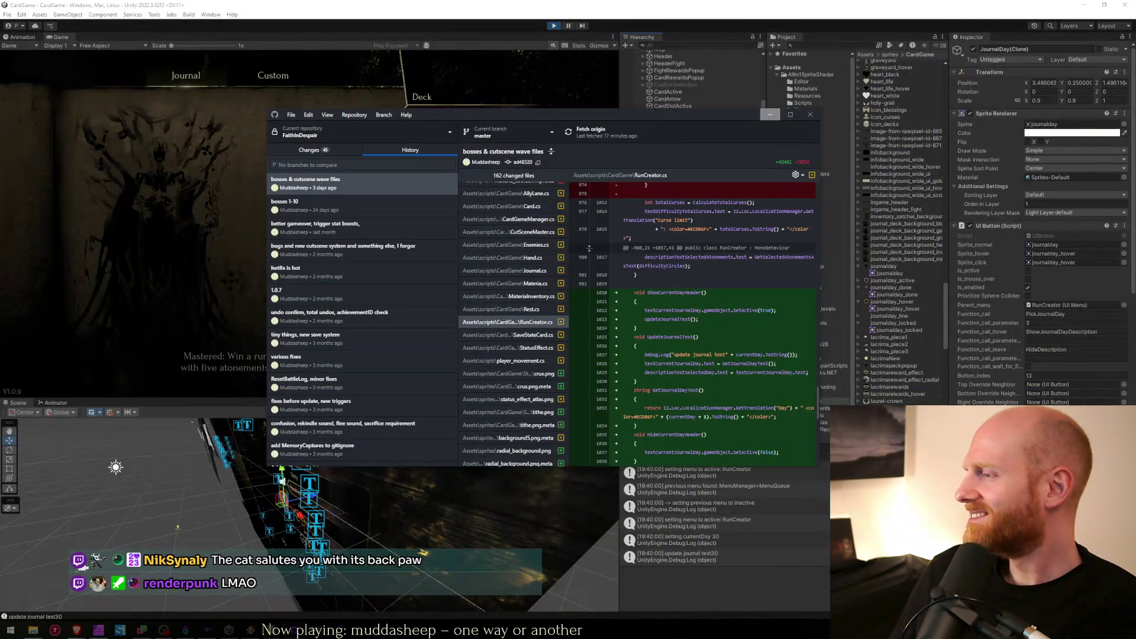
key("alt+Tab")
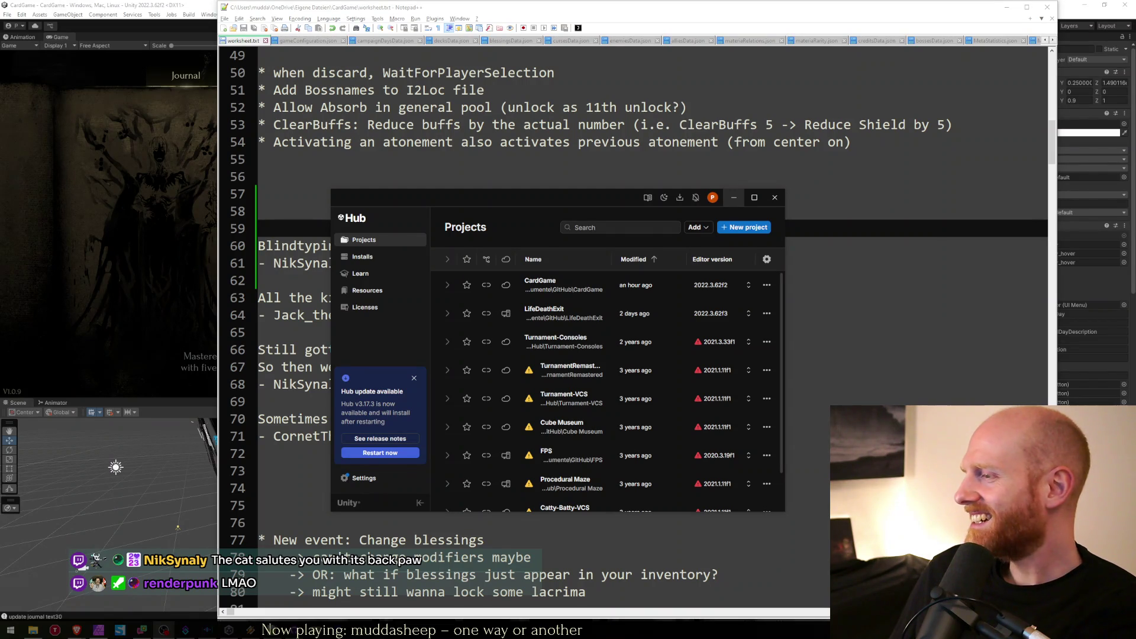
key("alt+Tab")
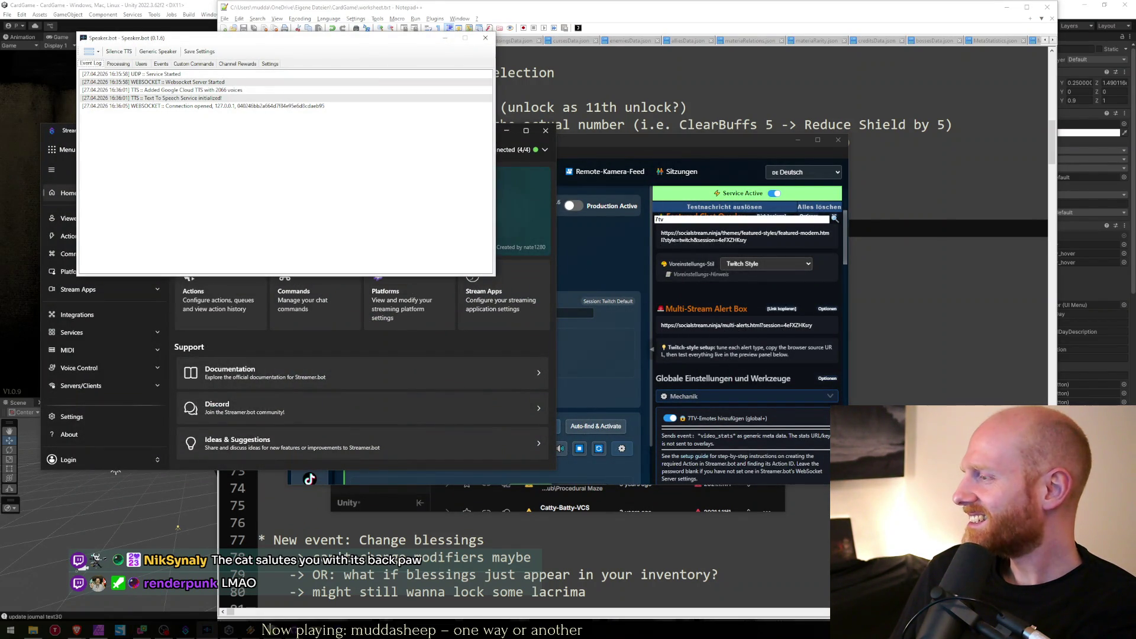
key("alt+Tab")
key("alt+Tab")
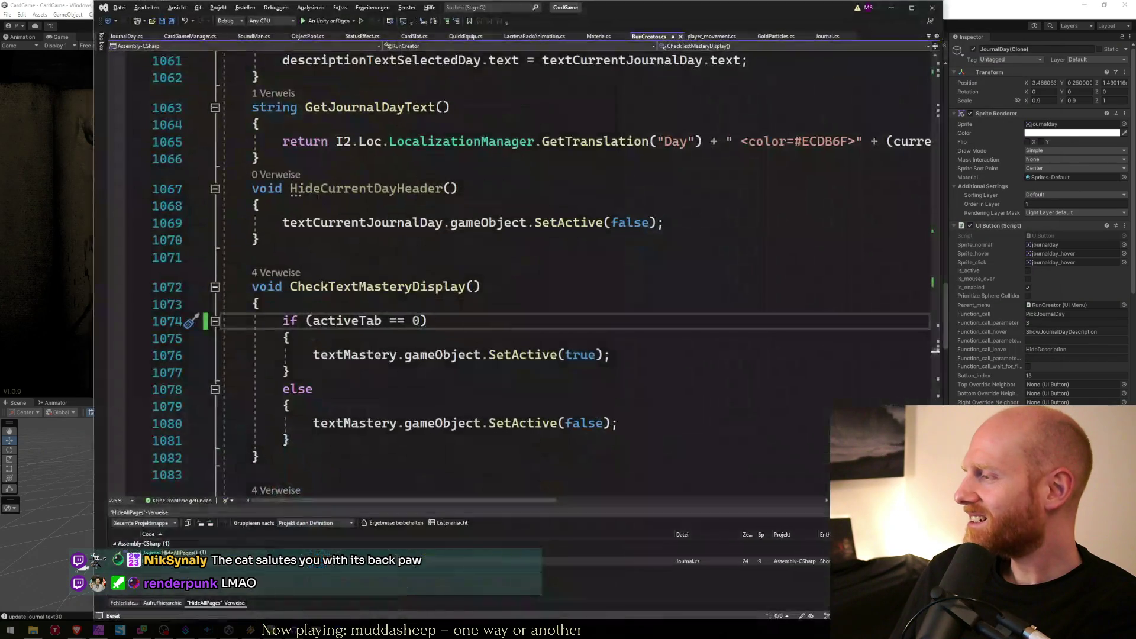
key("alt+Tab")
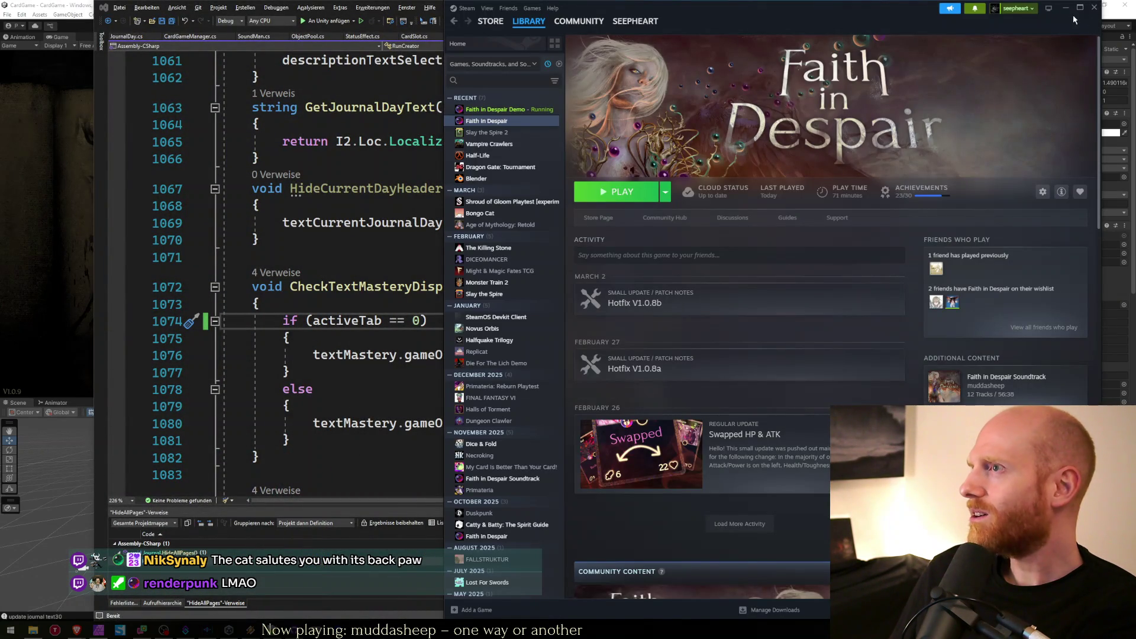
left_click(1065, 7)
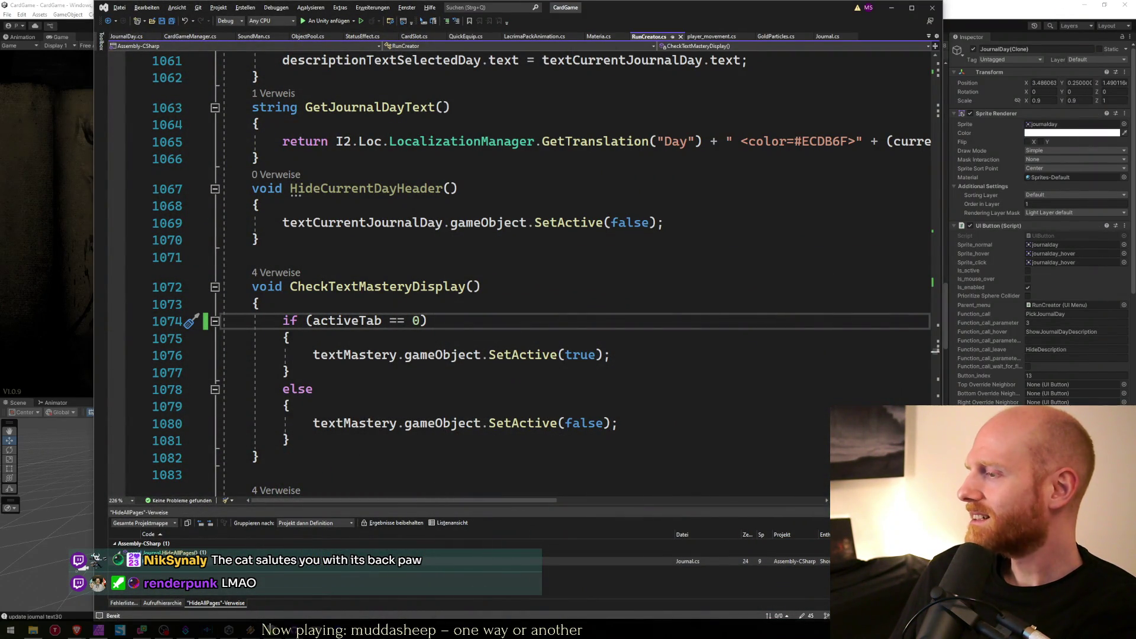
key("alt+Tab")
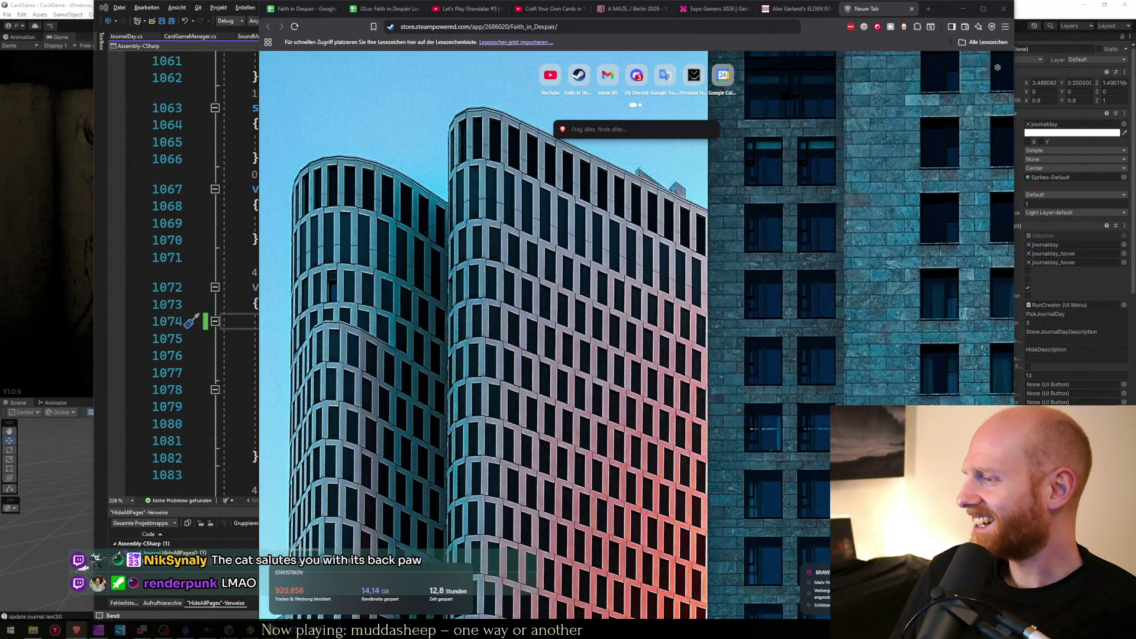
In the browser, switch to the Faith in Despair spreadsheet tab, close the empty new tab, then minimize it.
left_click(404, 28)
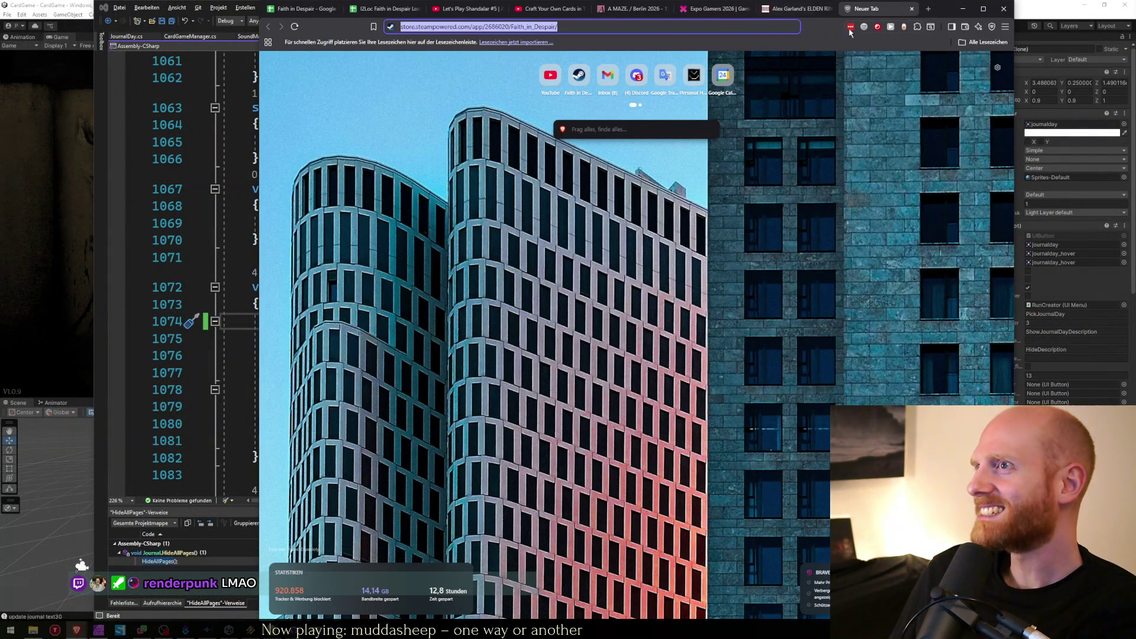
left_click(302, 9)
middle_click(865, 9)
left_click(961, 10)
Review the journal code around lines 1072–1077 in the code editor.
left_click(500, 286)
left_click(39, 4)
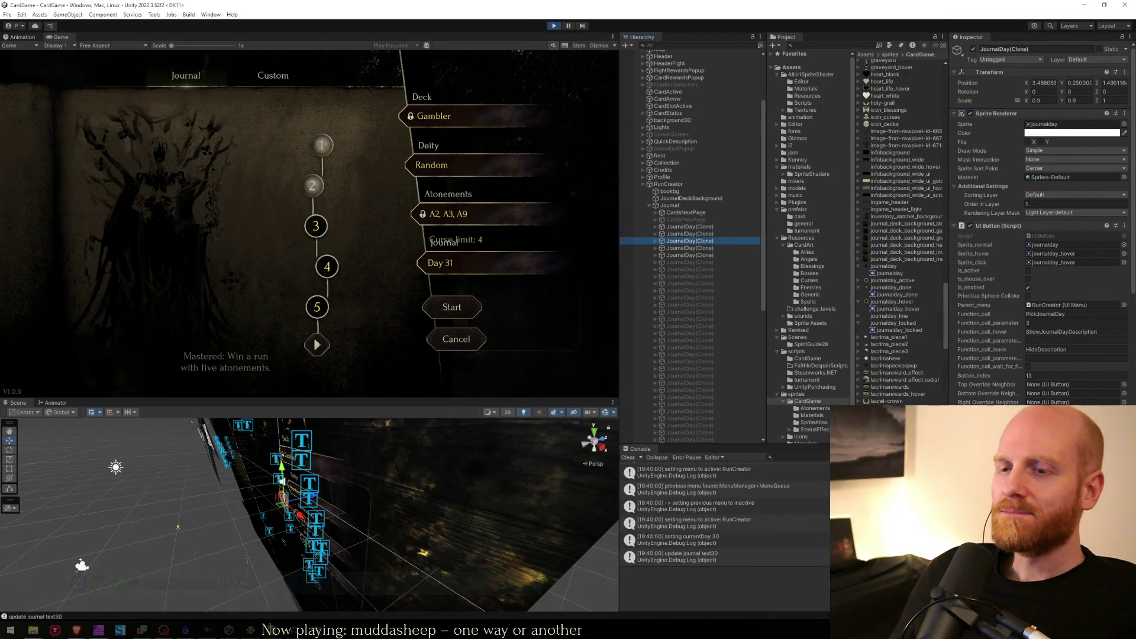
key("alt+Tab")
left_click(436, 354)
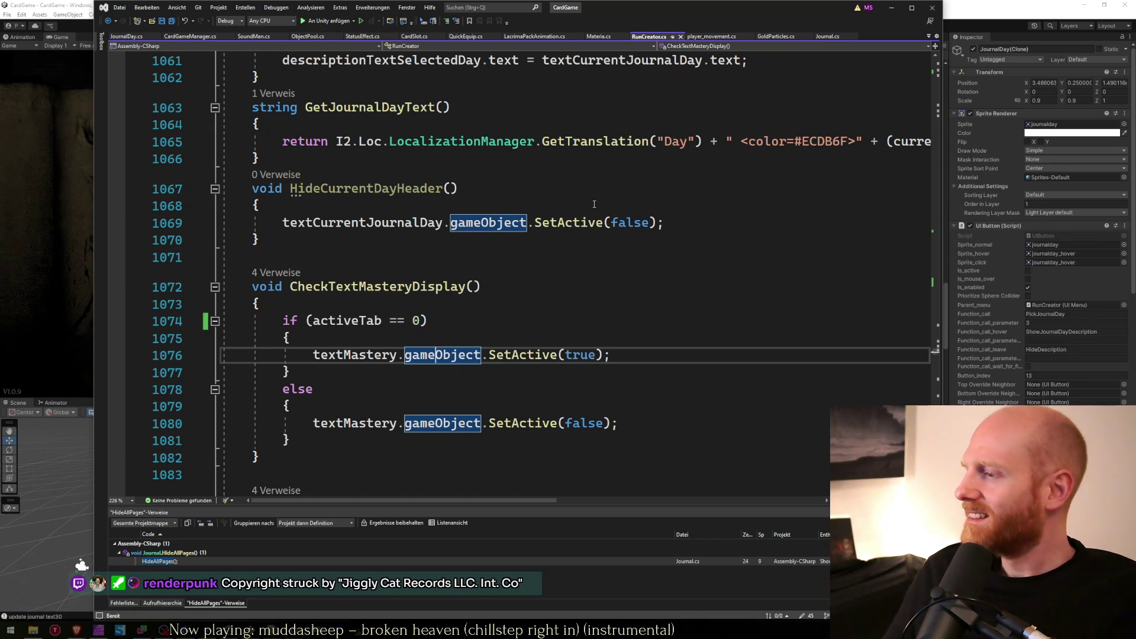
left_click(608, 349)
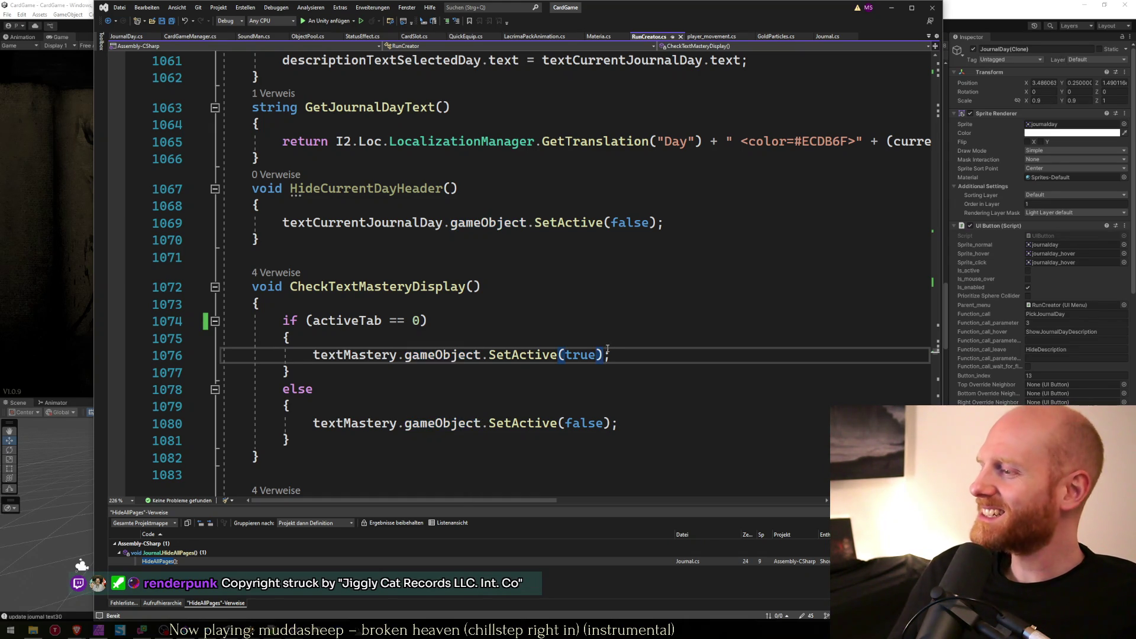
left_click(596, 341)
left_click(445, 371)
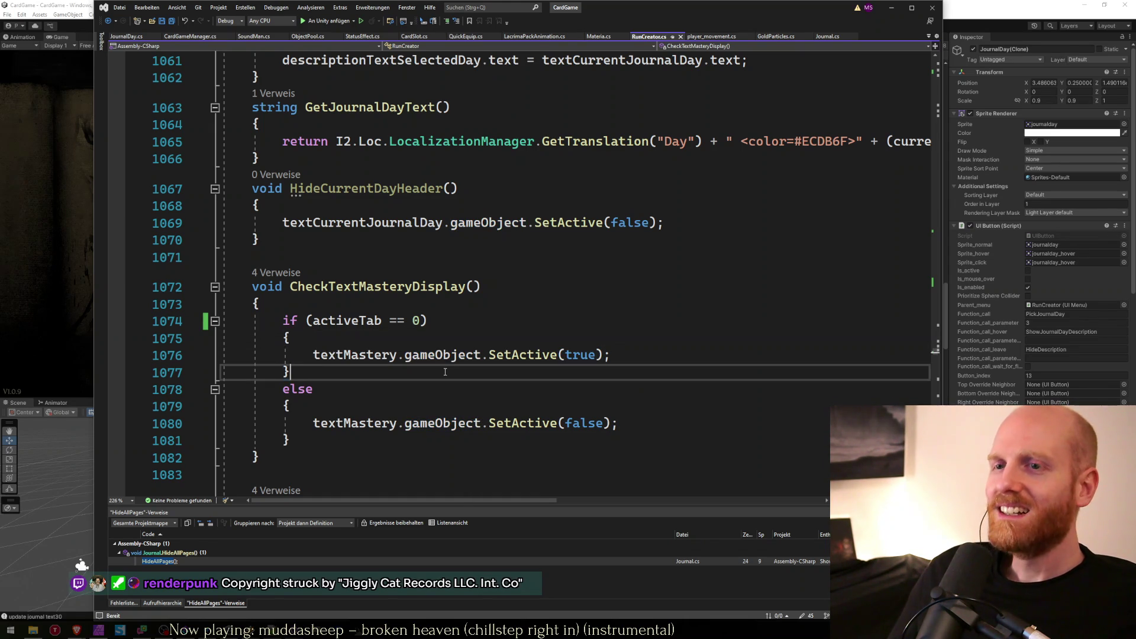
Shift the code editor window right and bring the Unity editor to the front.
left_click_drag(589, 13, 643, 21)
left_click(93, 4)
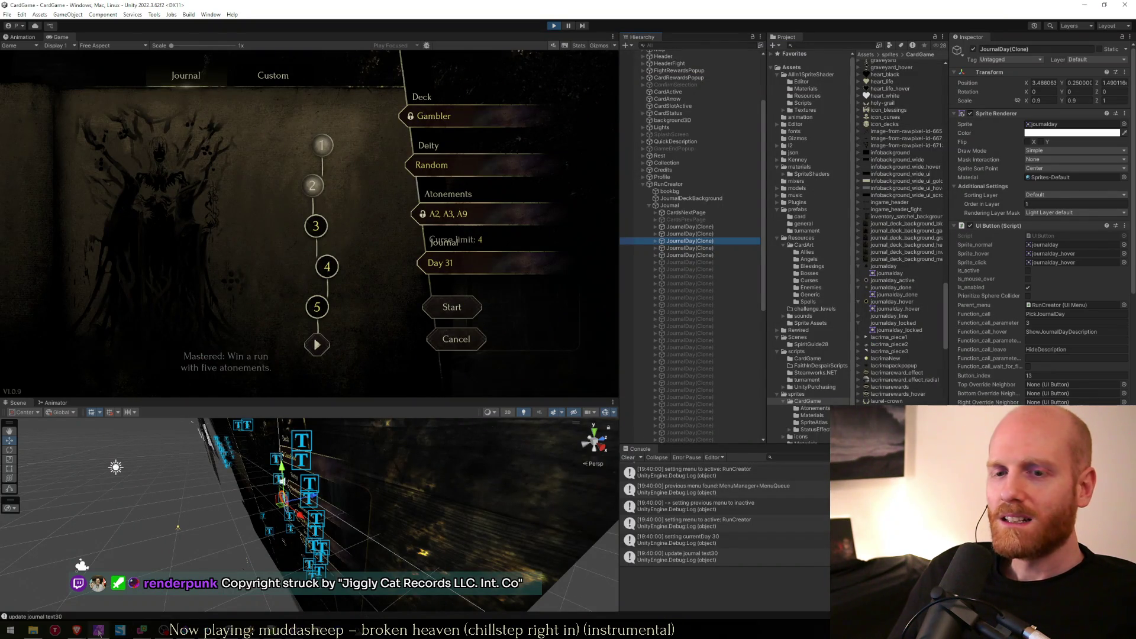
mouse_move(77, 630)
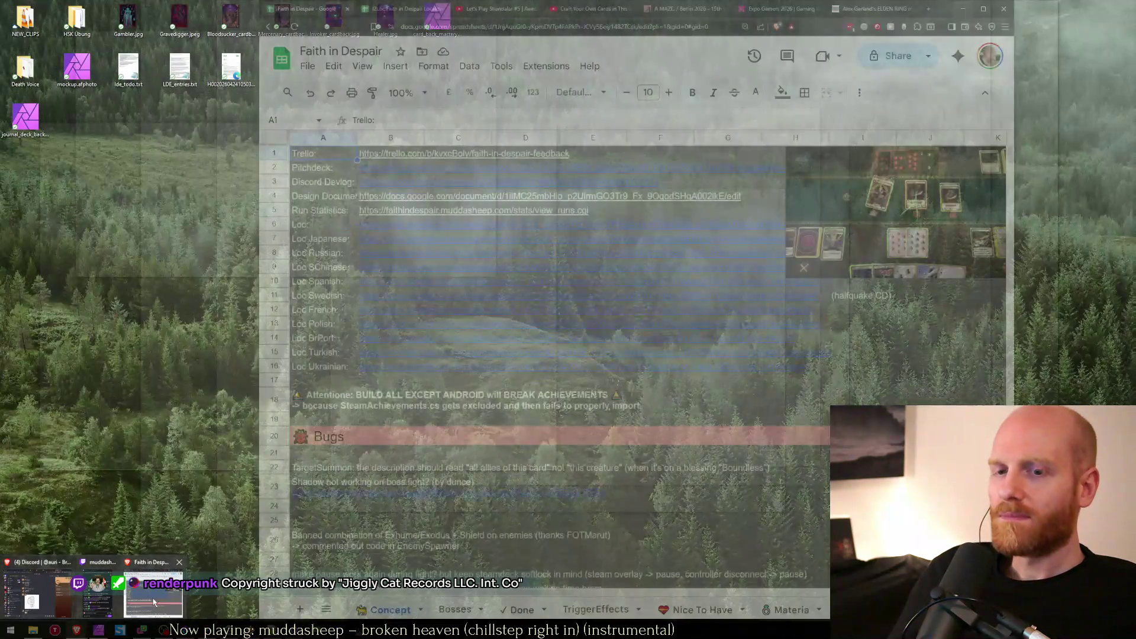
Read through the Elden Ring news article, then return to Unity and select the next journal day node.
left_click(146, 598)
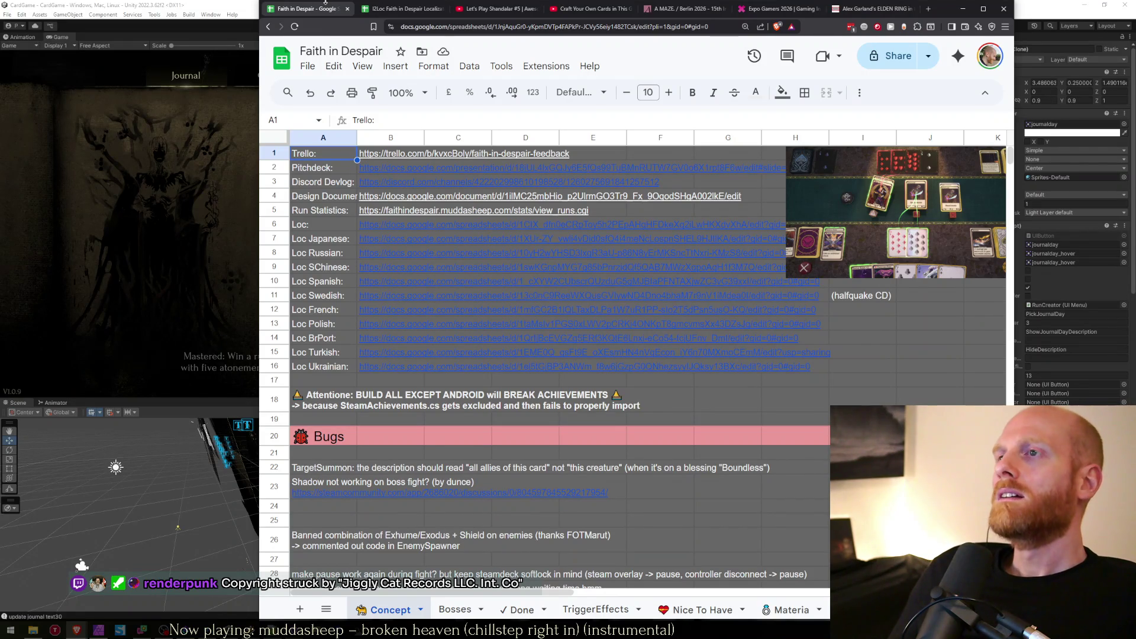
left_click(870, 8)
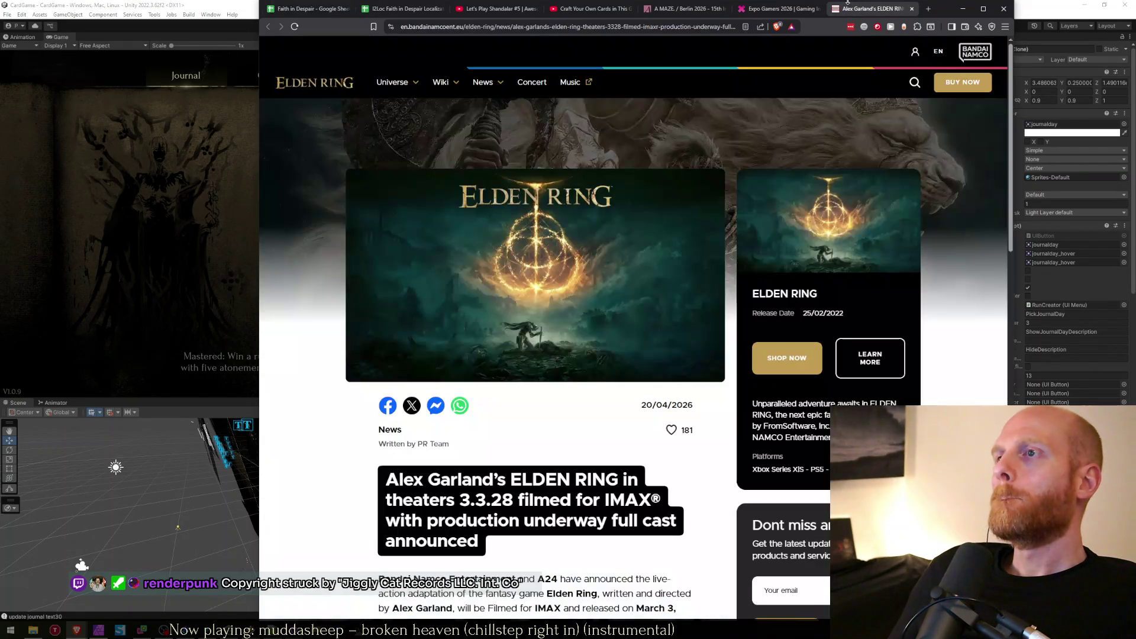
scroll(544, 407, "down", 2)
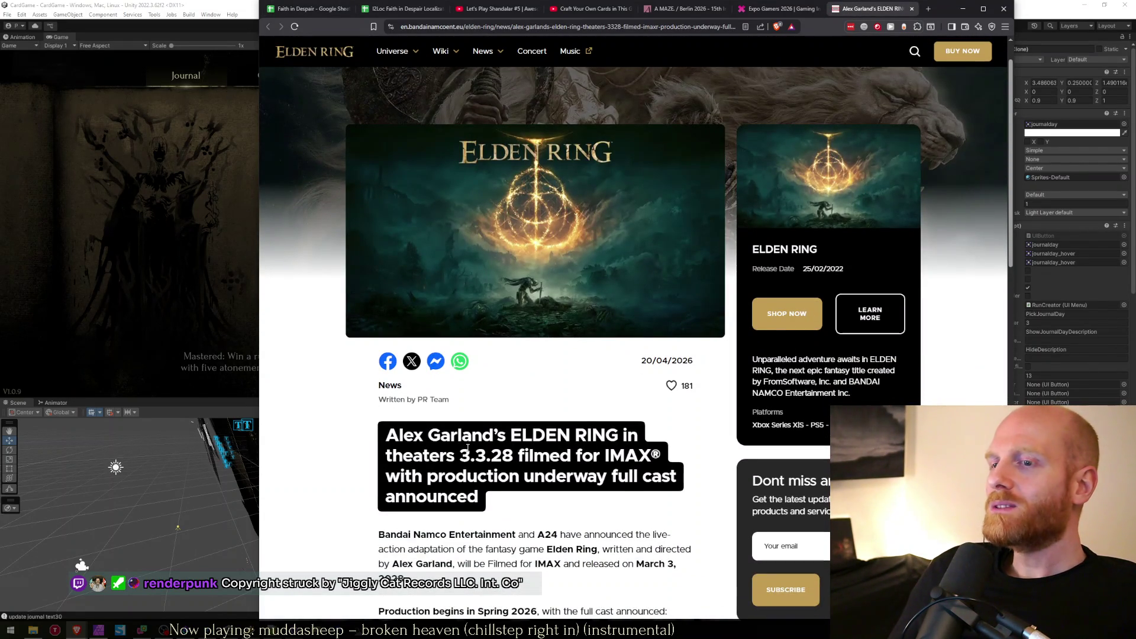
scroll(539, 419, "down", 3)
scroll(592, 423, "down", 1)
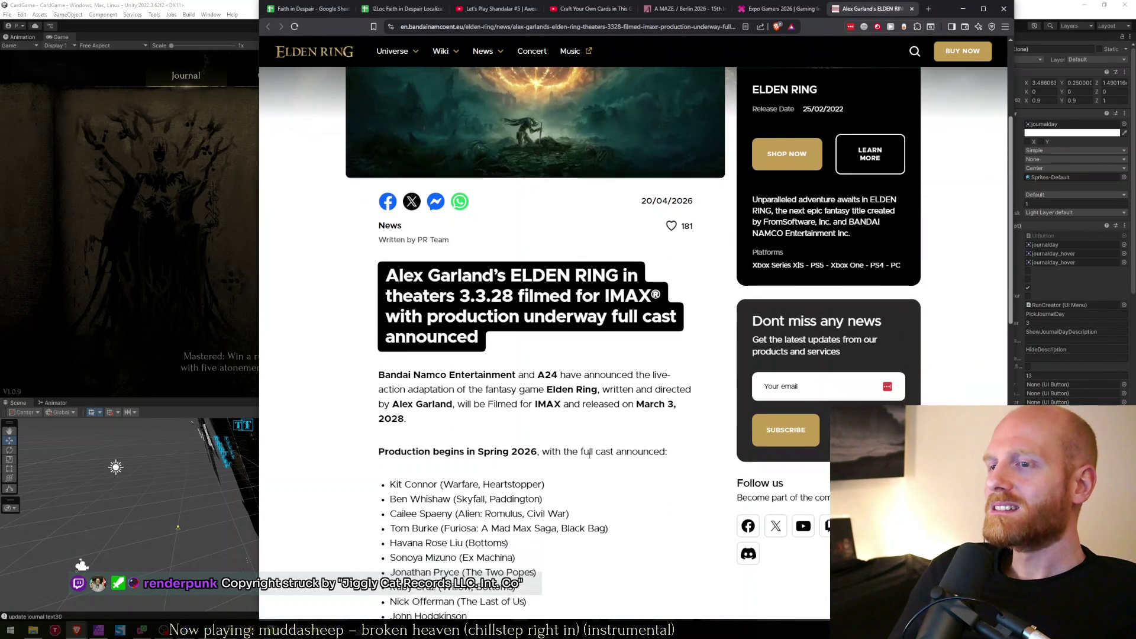
scroll(615, 414, "up", 1)
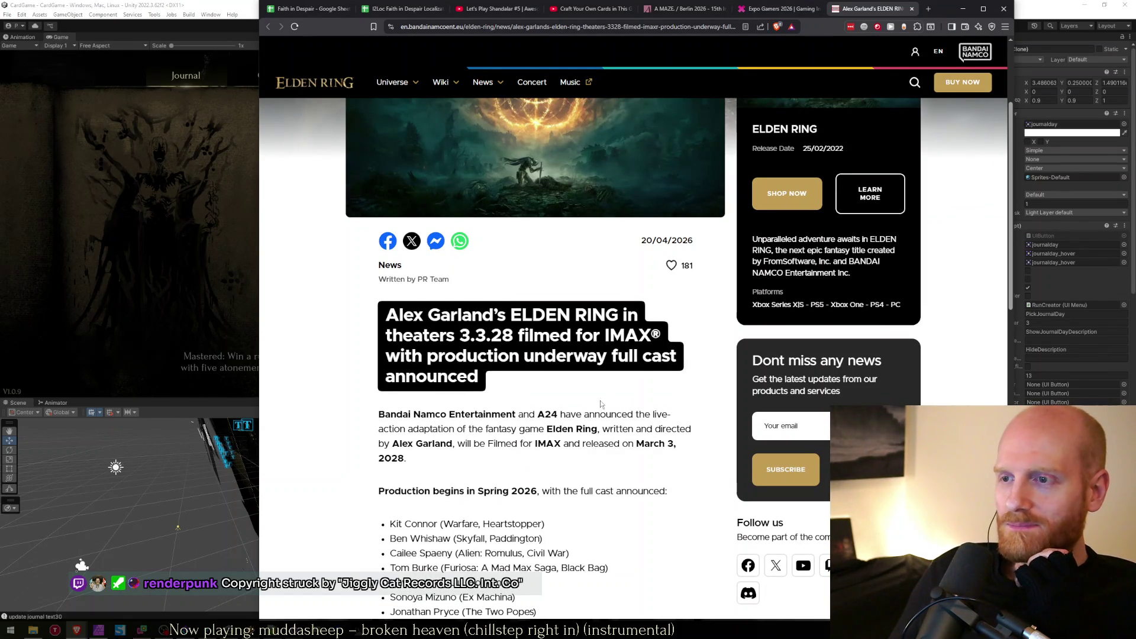
scroll(600, 404, "up", 2)
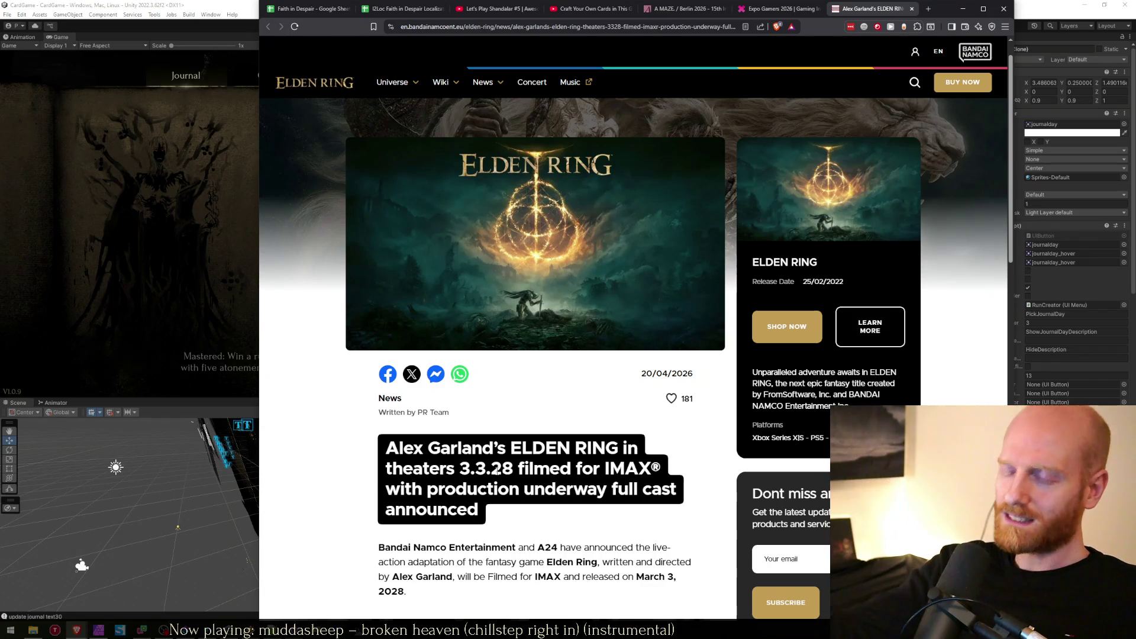
scroll(496, 470, "down", 3)
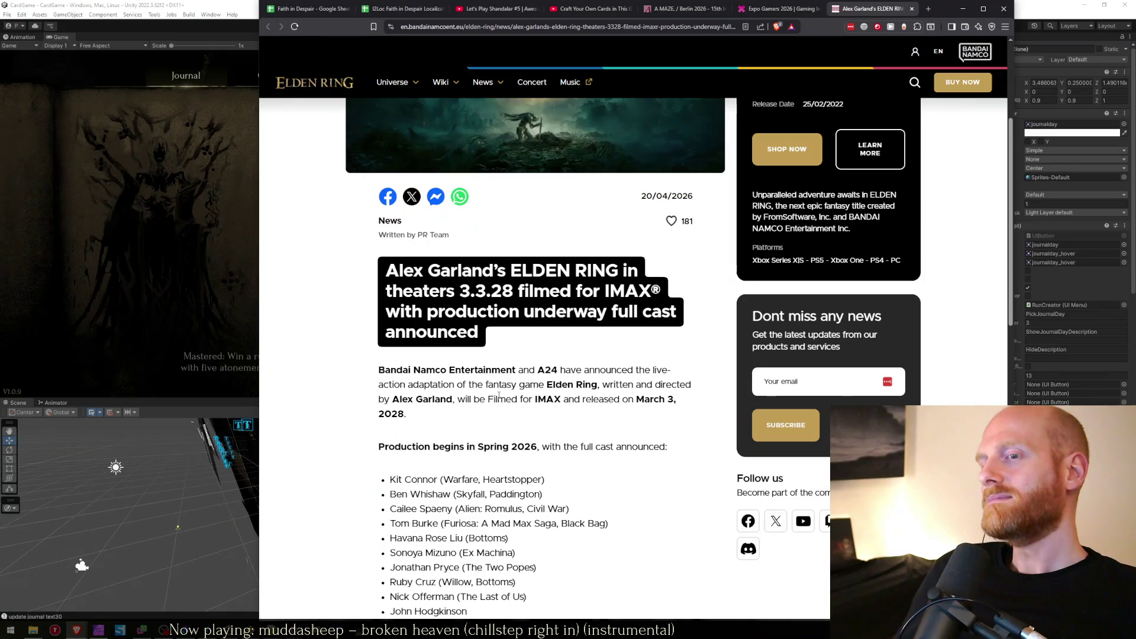
scroll(550, 422, "down", 3)
scroll(562, 425, "down", 2)
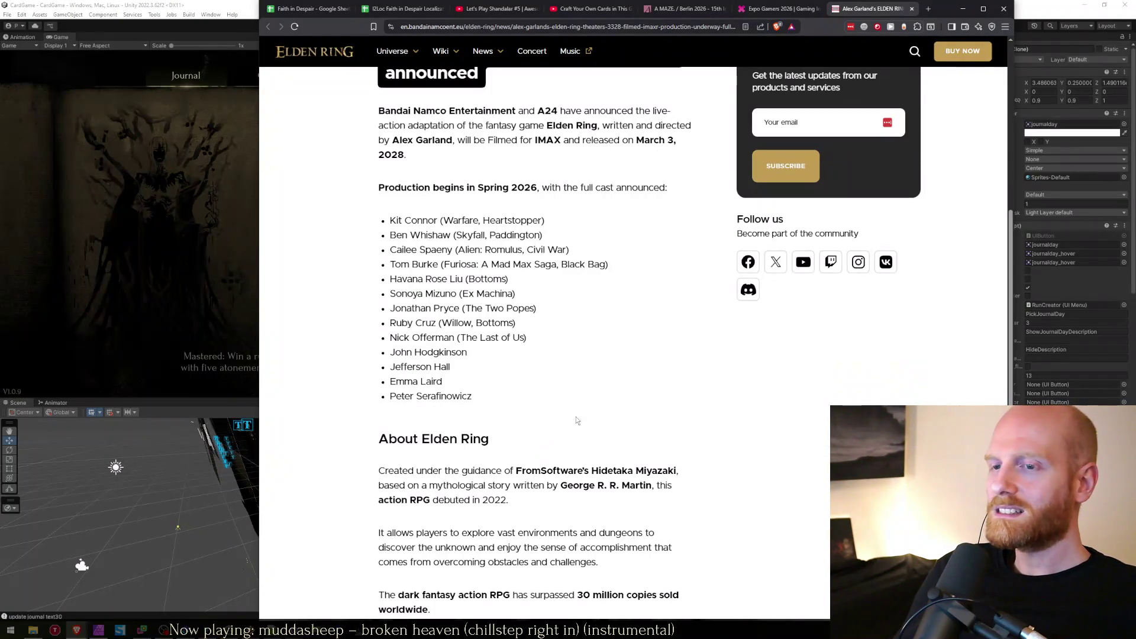
scroll(579, 404, "down", 3)
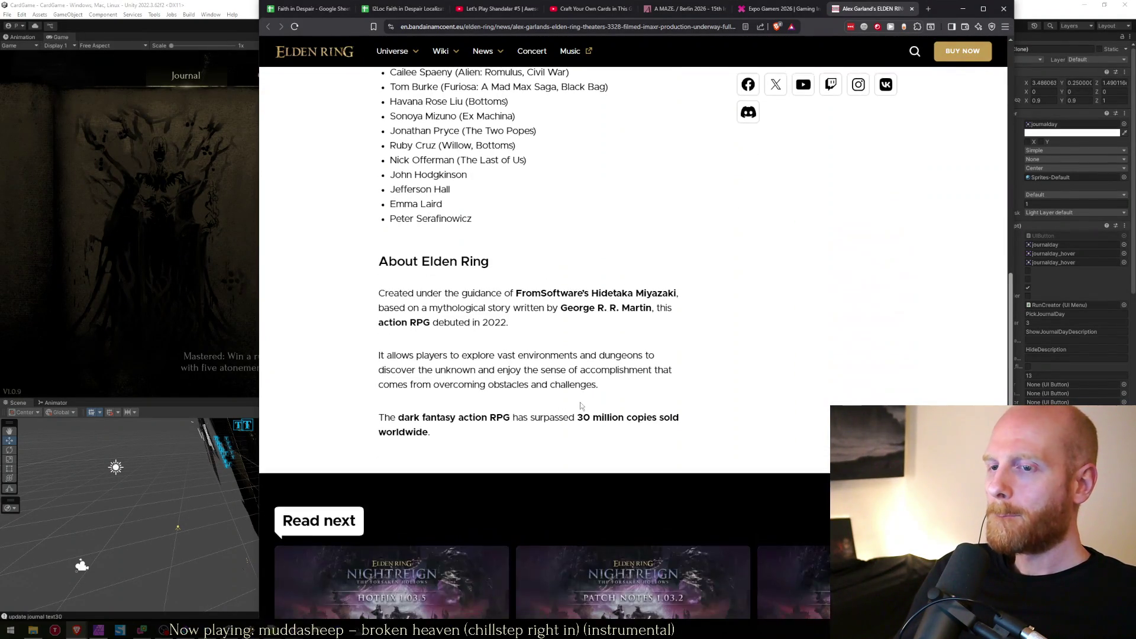
scroll(595, 418, "up", 3)
scroll(591, 414, "up", 5)
scroll(568, 378, "up", 3)
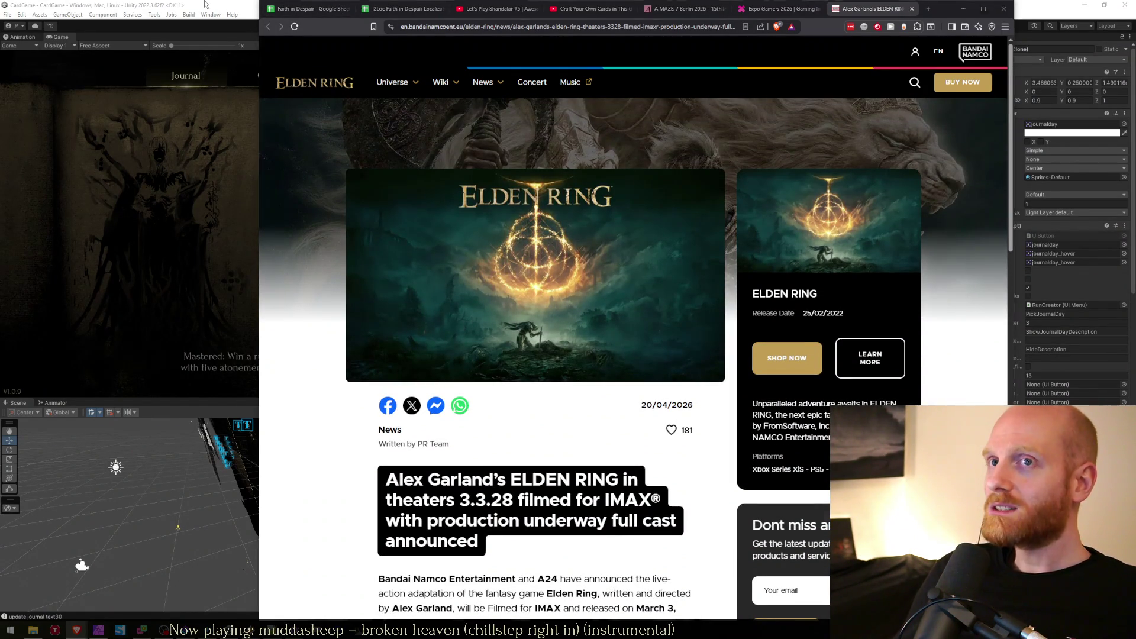
key("alt+Tab")
left_click(677, 248)
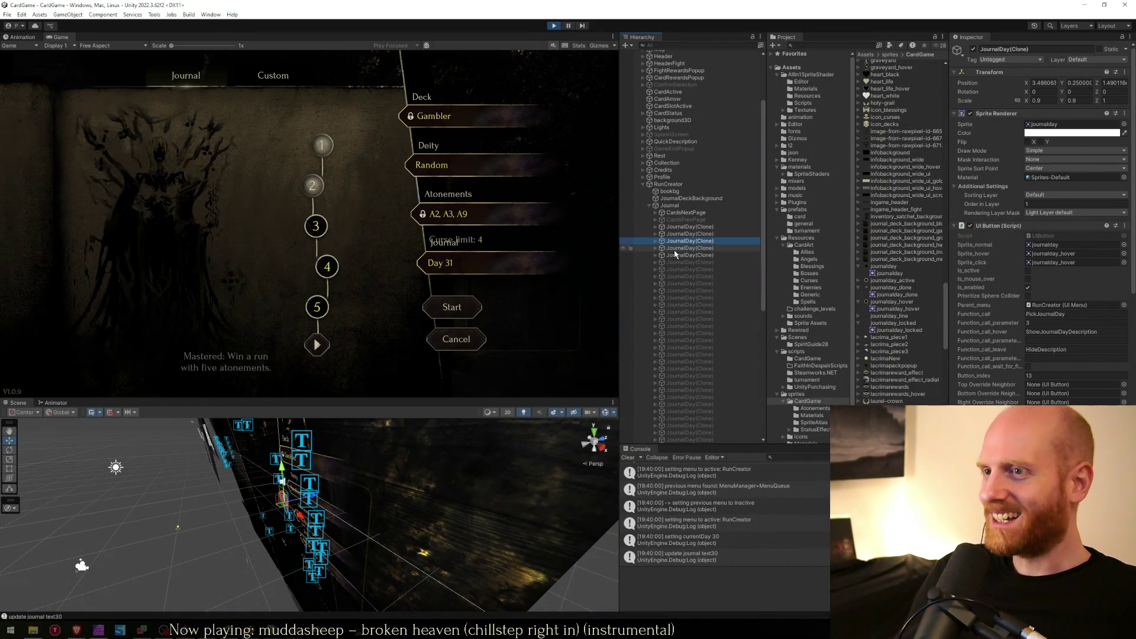
Inspect the JournalDay(Clone) nodes and check the mastery text display code.
left_click(674, 241)
left_click(674, 227)
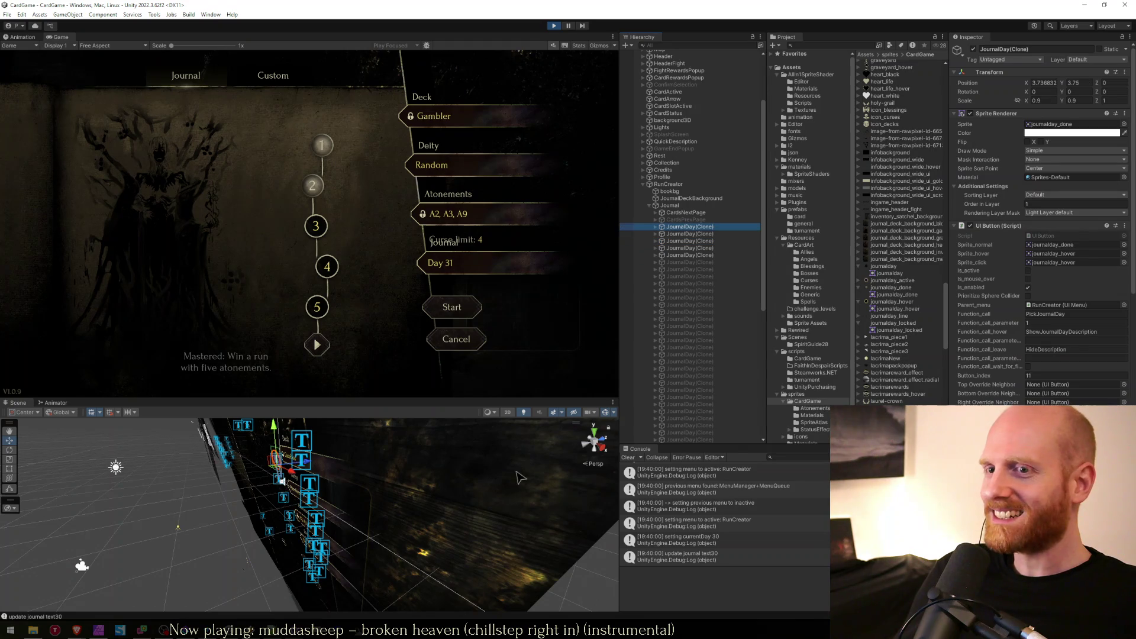
key("alt+Tab")
key("Down")
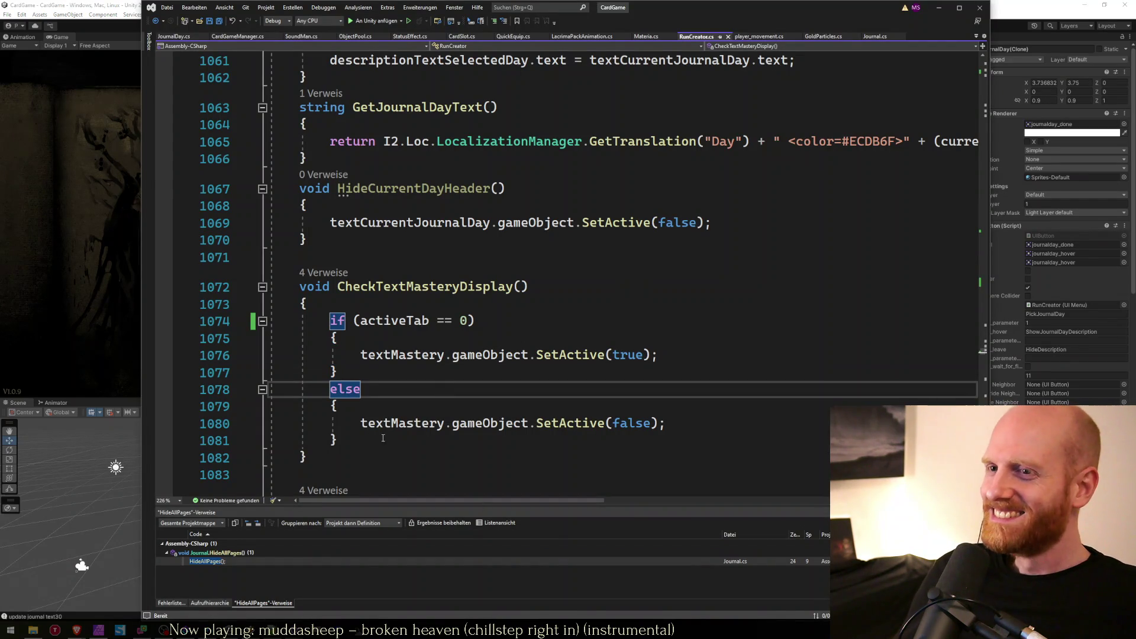
key("alt+Tab")
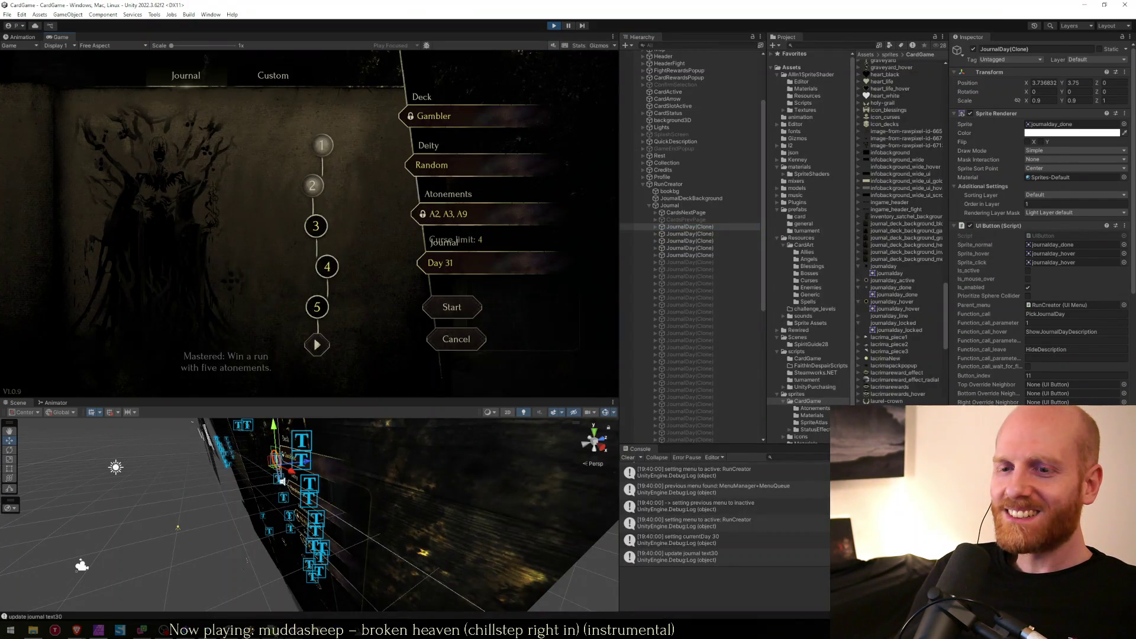
Bring up Affinity Photo on the journalday_v2 triangle arrow document.
key("alt+Tab")
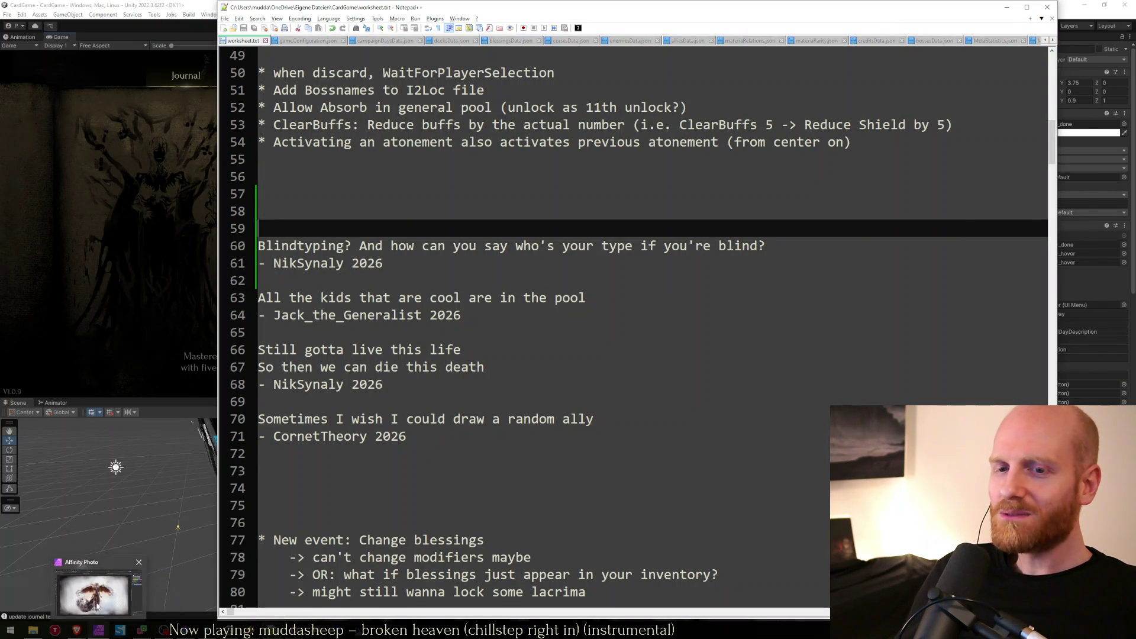
left_click(98, 630)
left_click(455, 52)
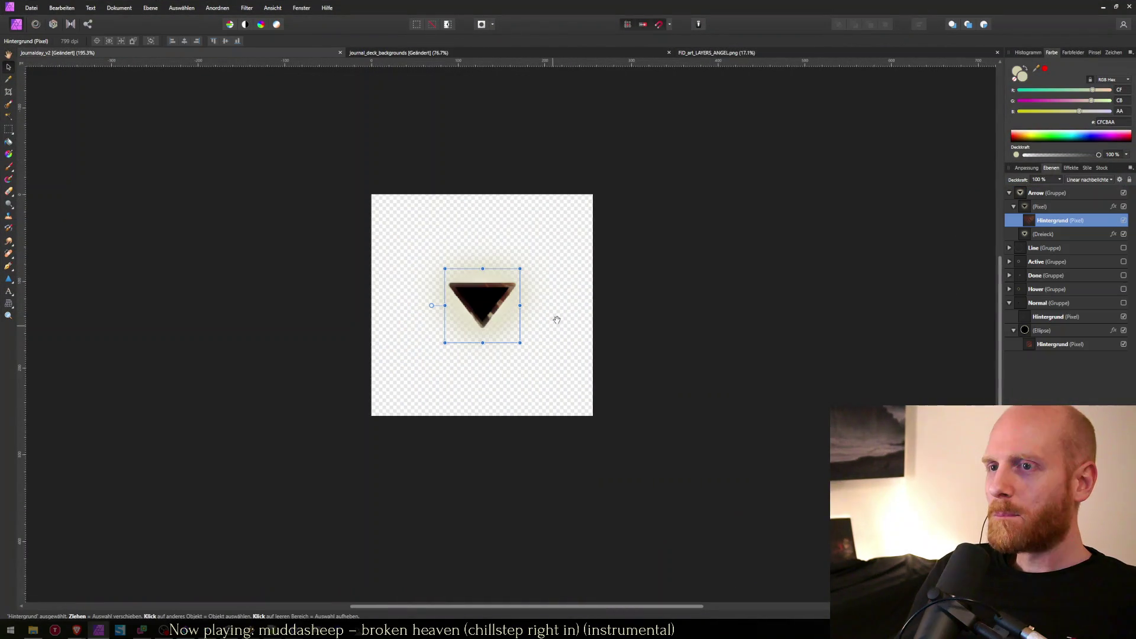
Paste the speckled texture from the angel image into journalday_v2 as a new pixel layer.
key("h")
key("ctrl+Tab")
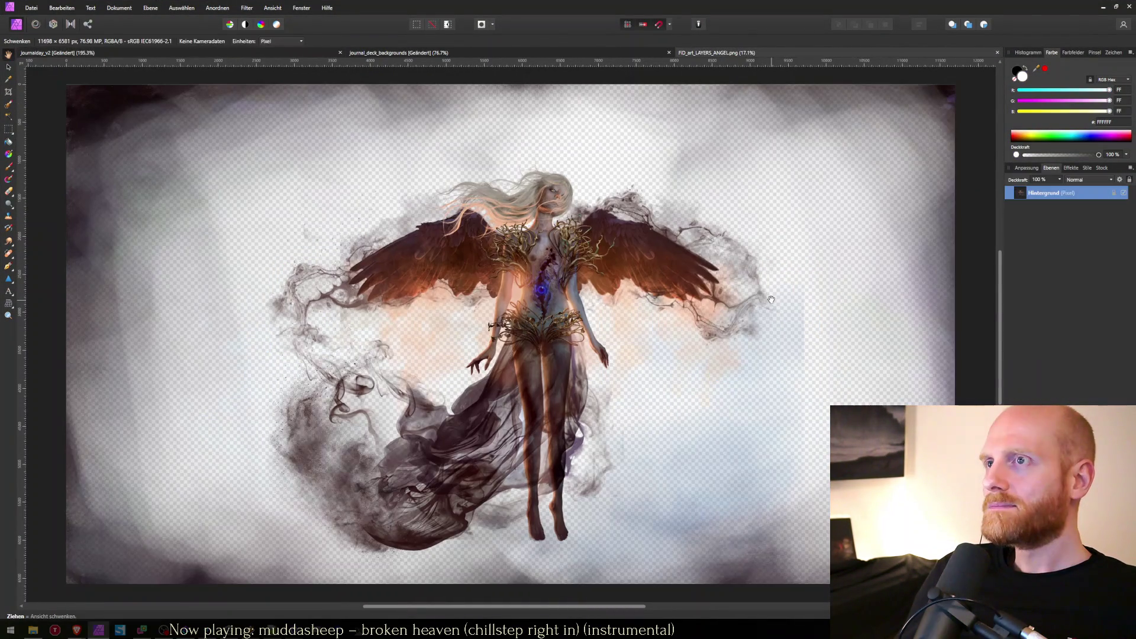
key("alt+Tab")
key("alt+shift+Tab")
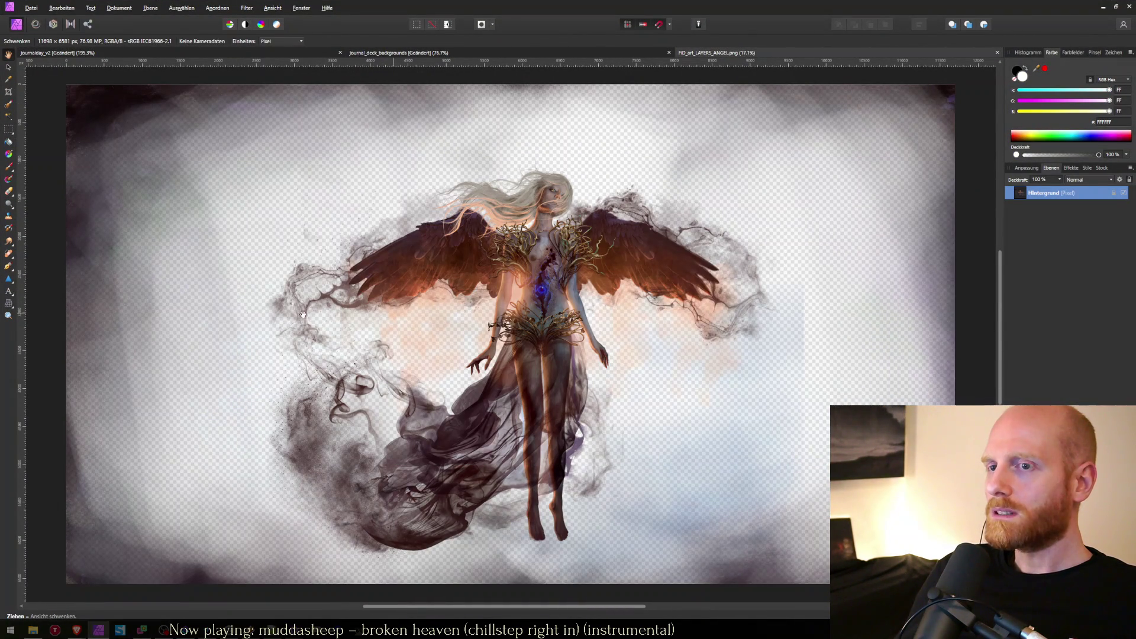
left_click(8, 129)
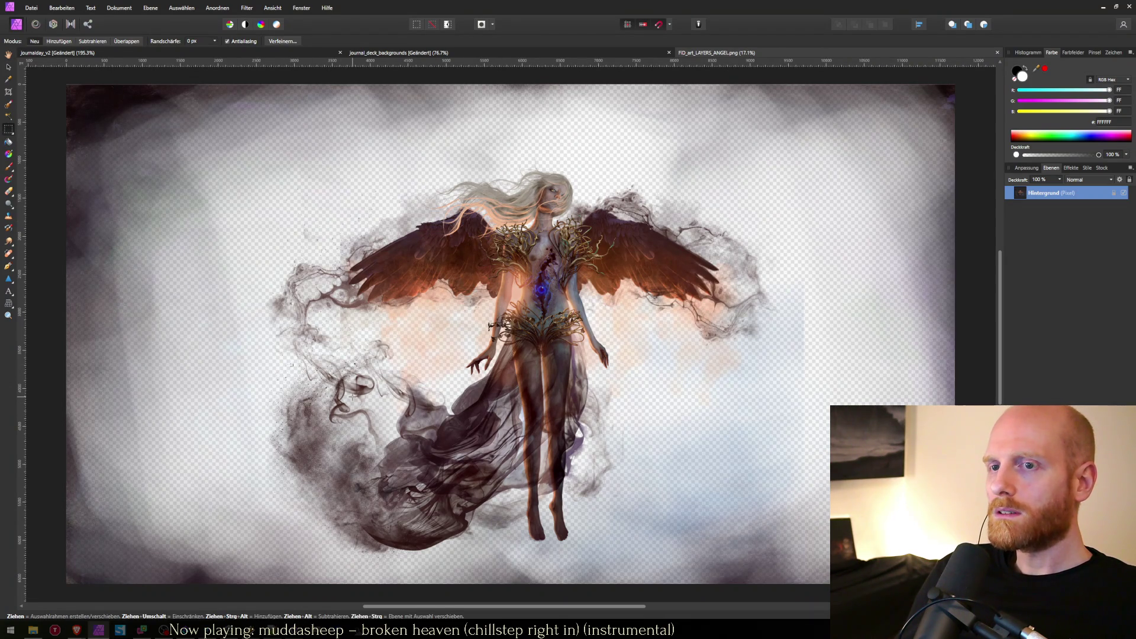
key("ctrl+Tab")
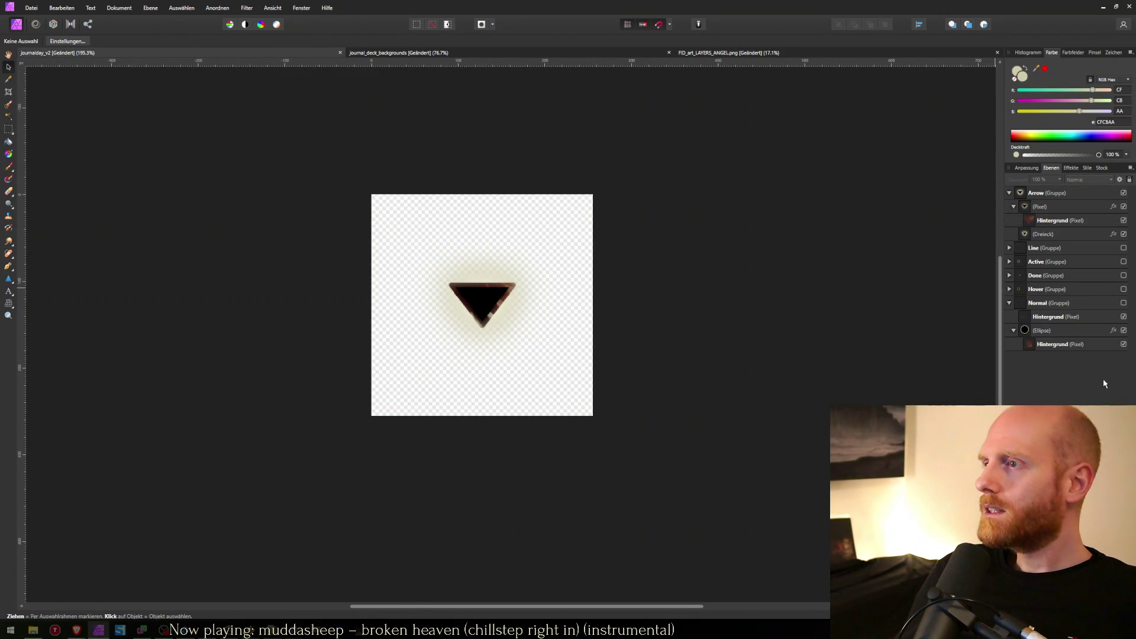
key("ctrl+v")
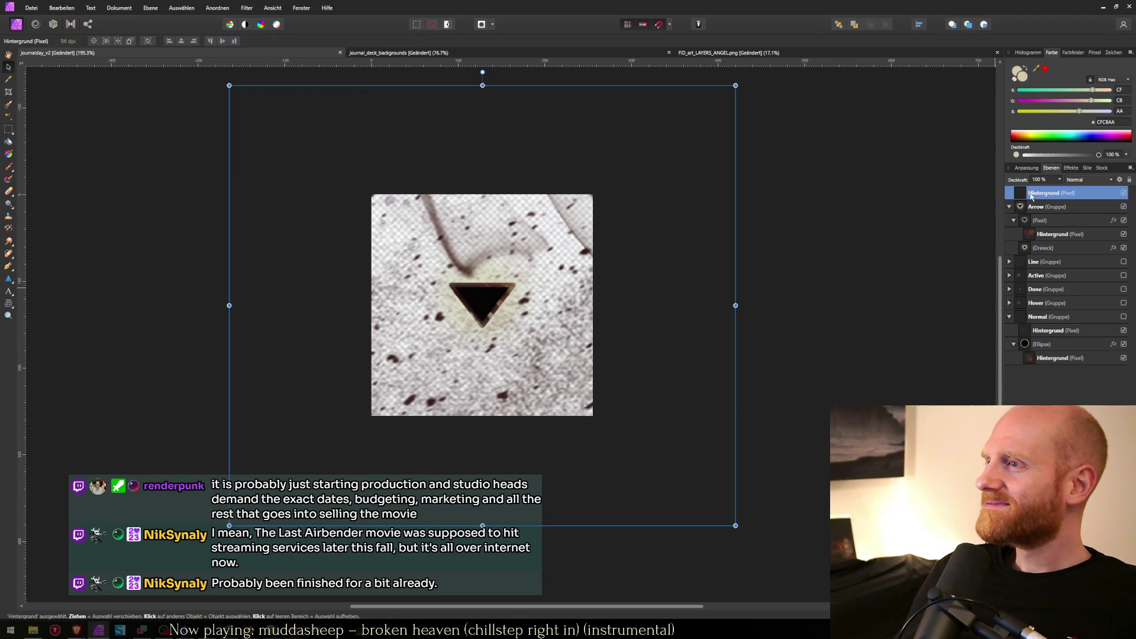
Move the texture layer into the Arrow group, set it to Erase blend, and hide the (Pixel) layer.
left_click(1088, 181)
left_click(1090, 184)
mouse_move(1023, 198)
left_mouse_down()
mouse_move(1036, 231)
mouse_move(1033, 212)
left_mouse_up()
left_click(1072, 180)
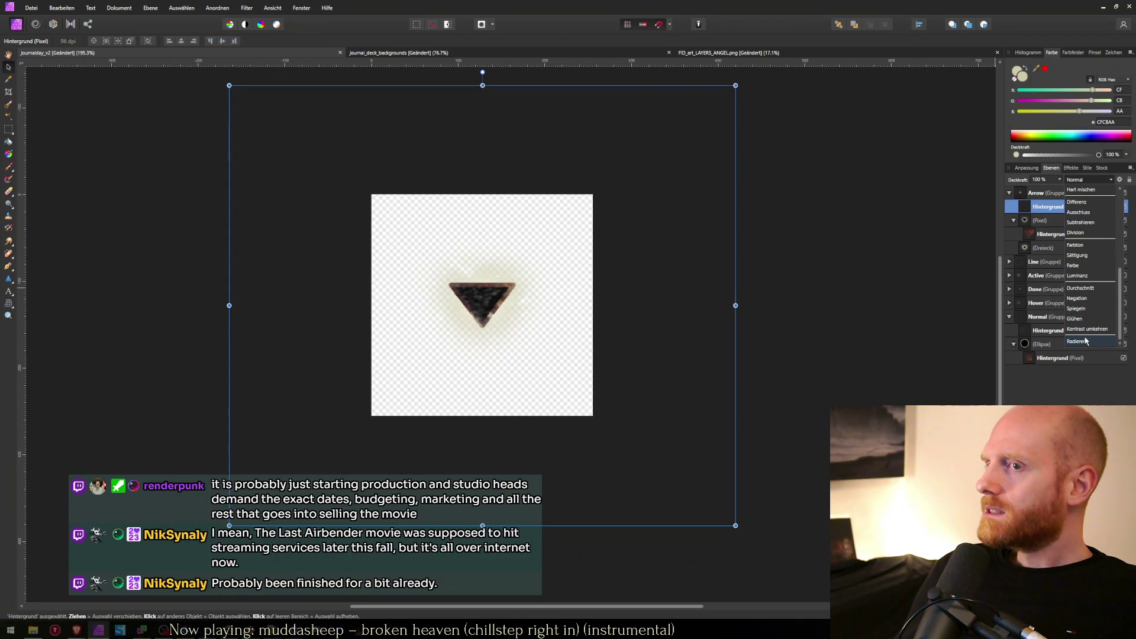
left_click(1120, 225)
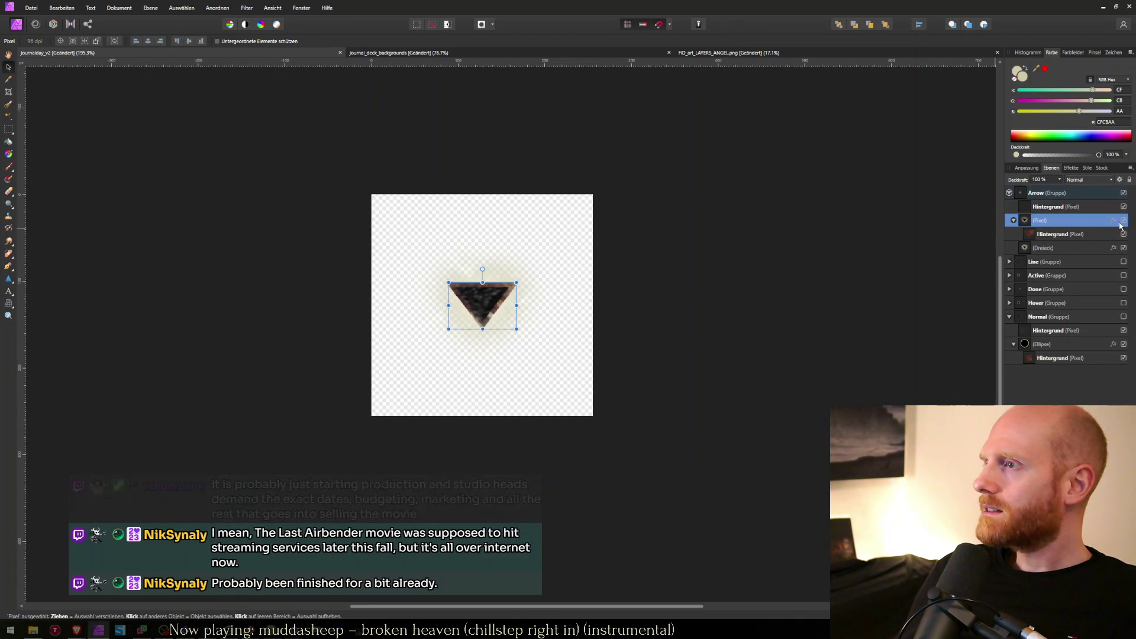
left_click(1124, 221)
left_click(1059, 206)
Export the arrow as journalday_arrow and save the document.
left_click(861, 207)
key("ctrl+alt+shift+w")
key("Return")
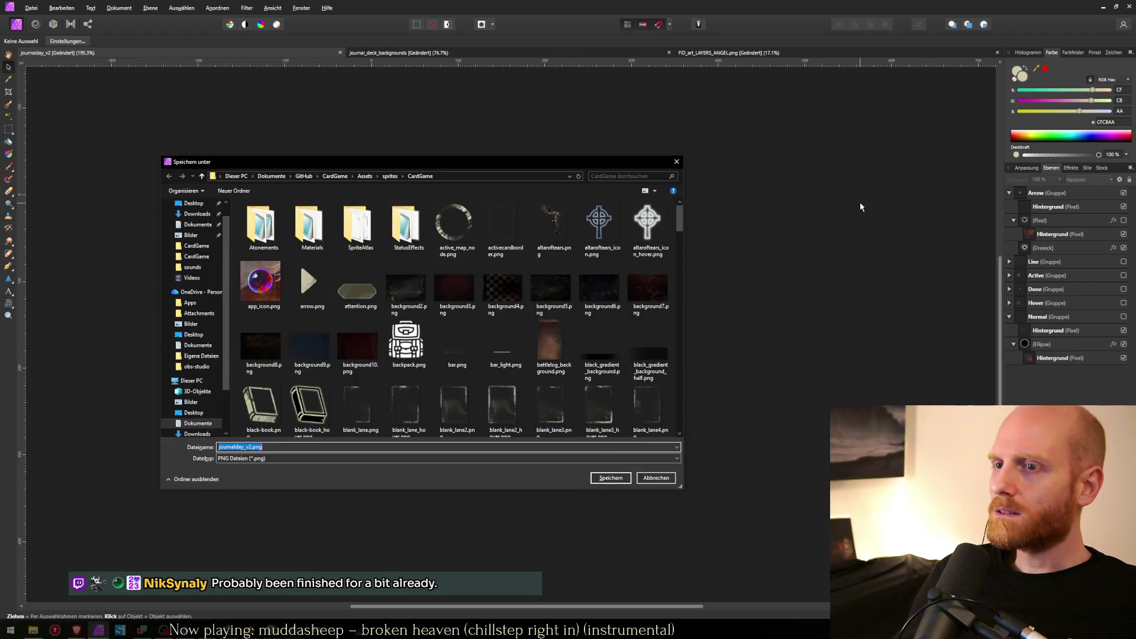
type("journalday_")
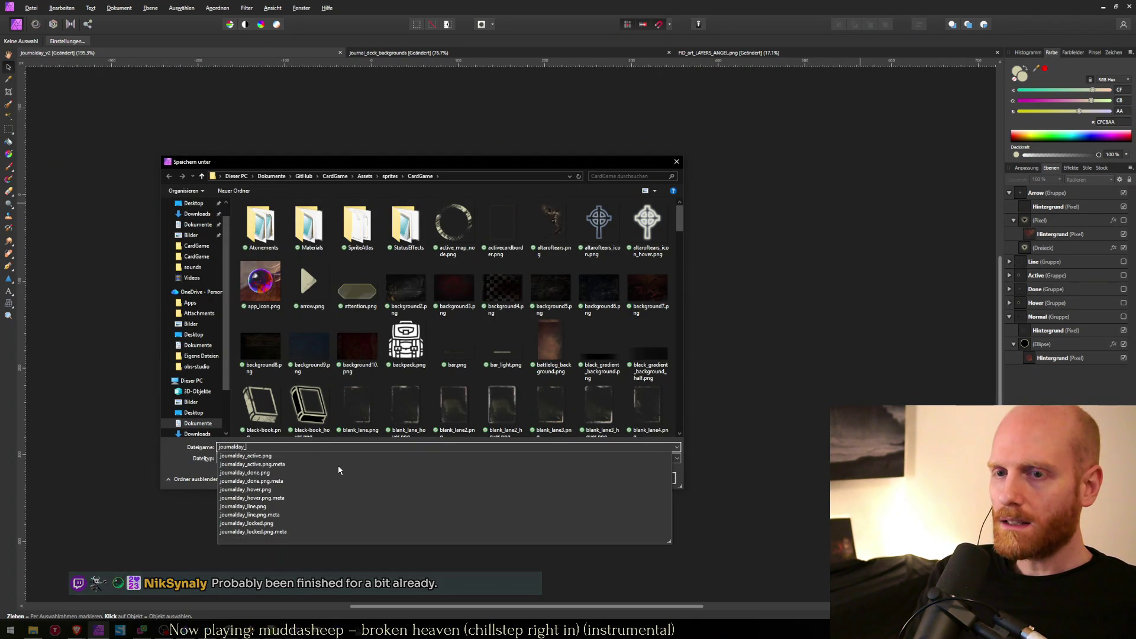
type("arrow")
key("Return")
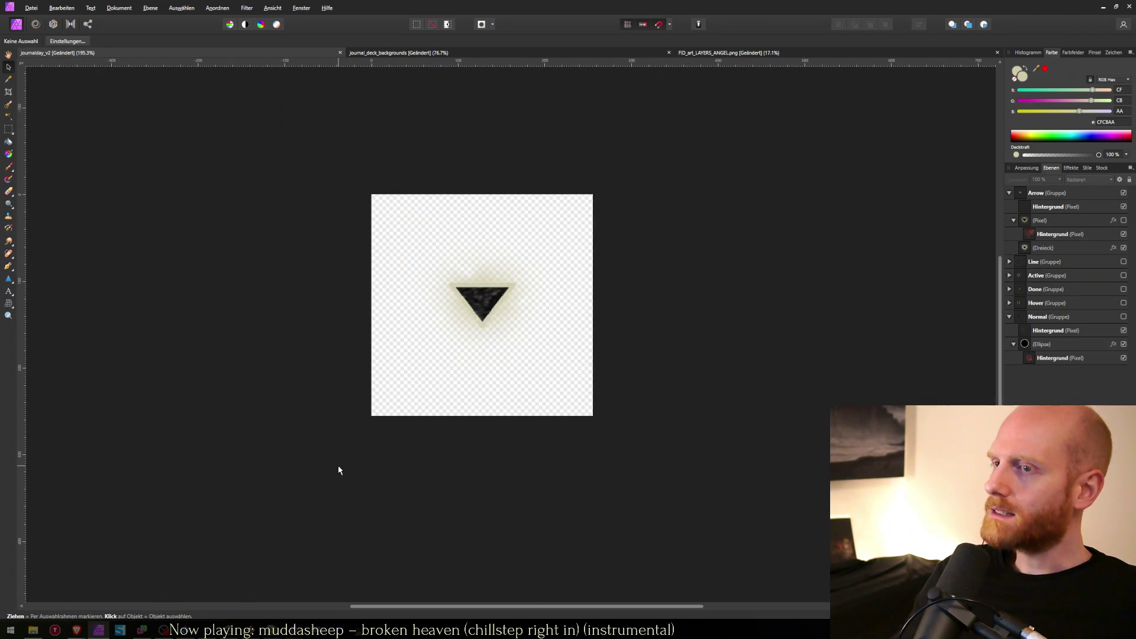
key("ctrl+s")
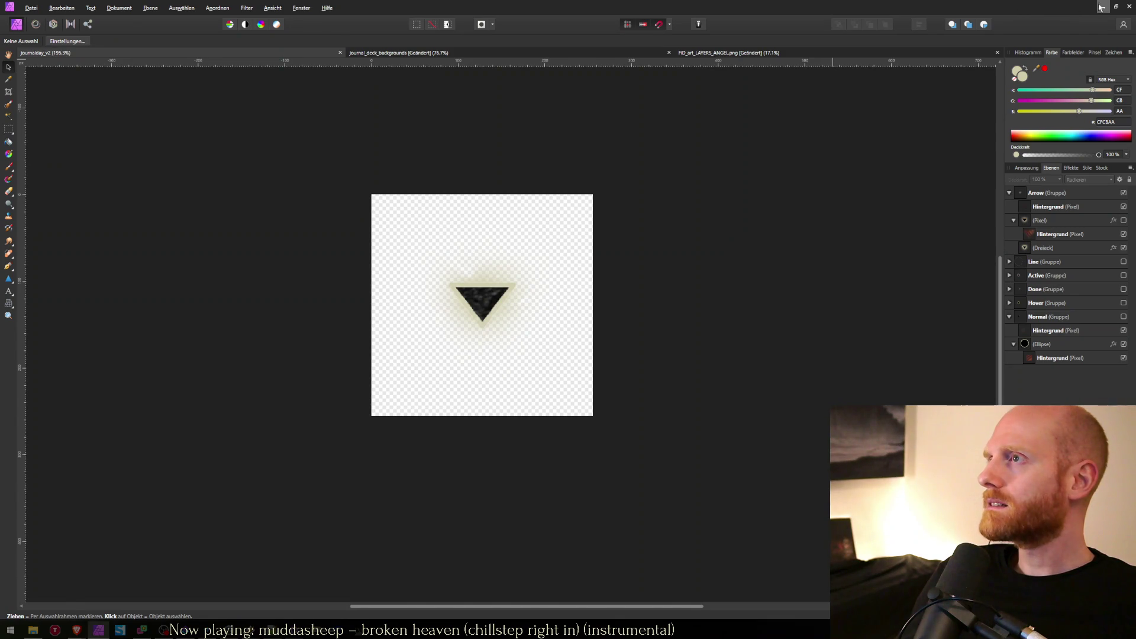
Back in Unity, drag the new journalday_arrow sprite from the assets into the journal scene.
left_click(1100, 7)
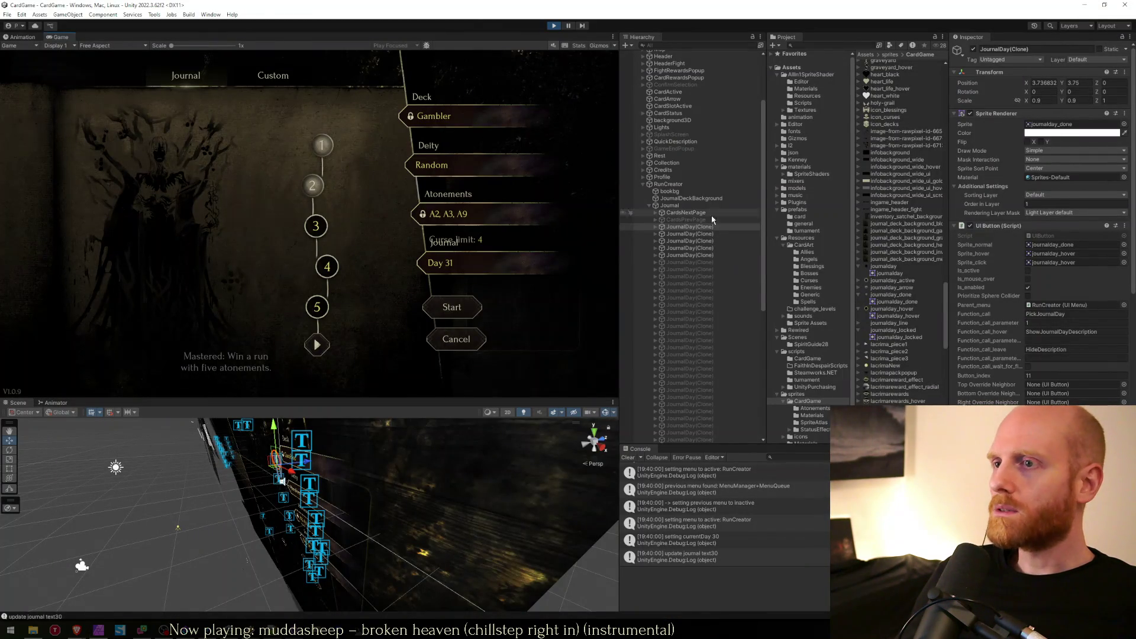
left_click(681, 206)
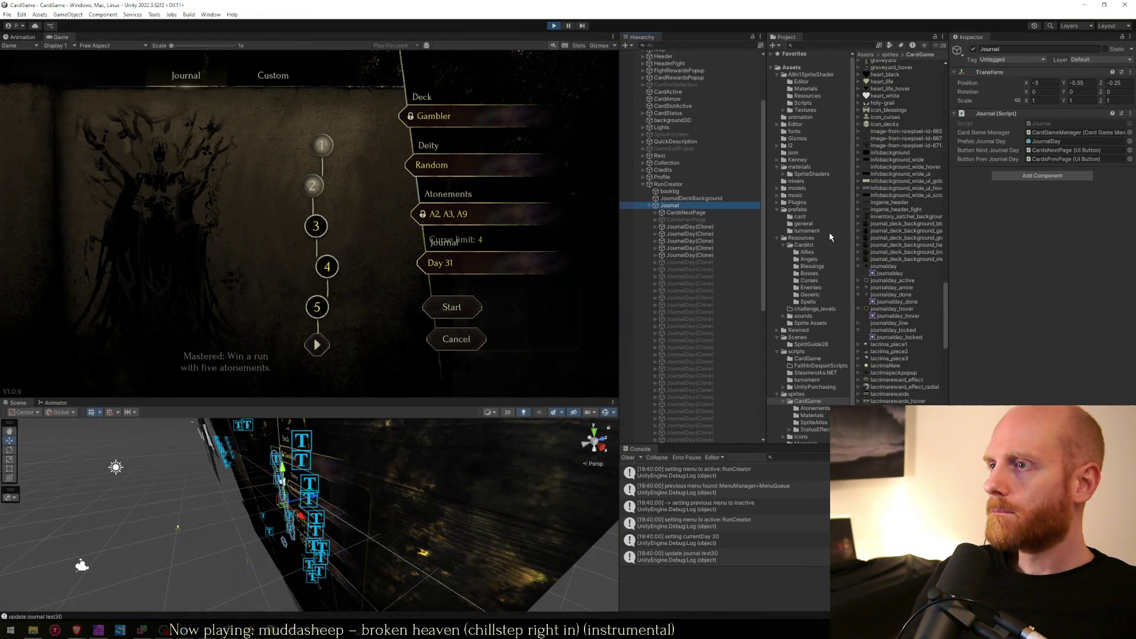
left_click(898, 218)
key("Down")
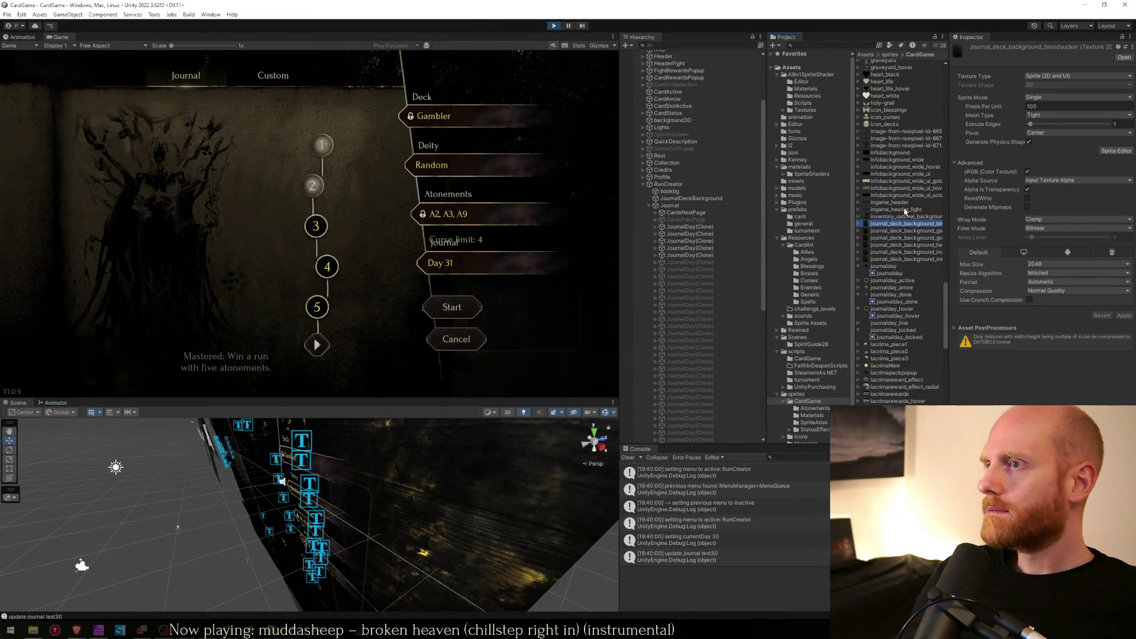
scroll(906, 171, "down", 3)
scroll(906, 216, "up", 1)
left_click(903, 187)
left_click(903, 181)
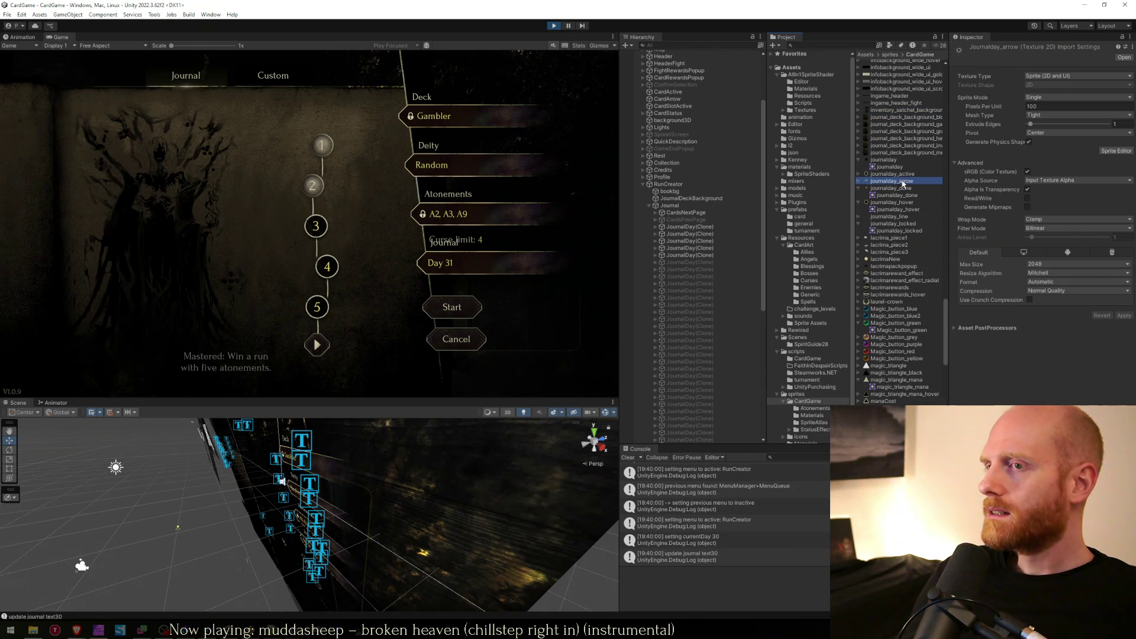
left_click_drag(904, 184, 684, 208)
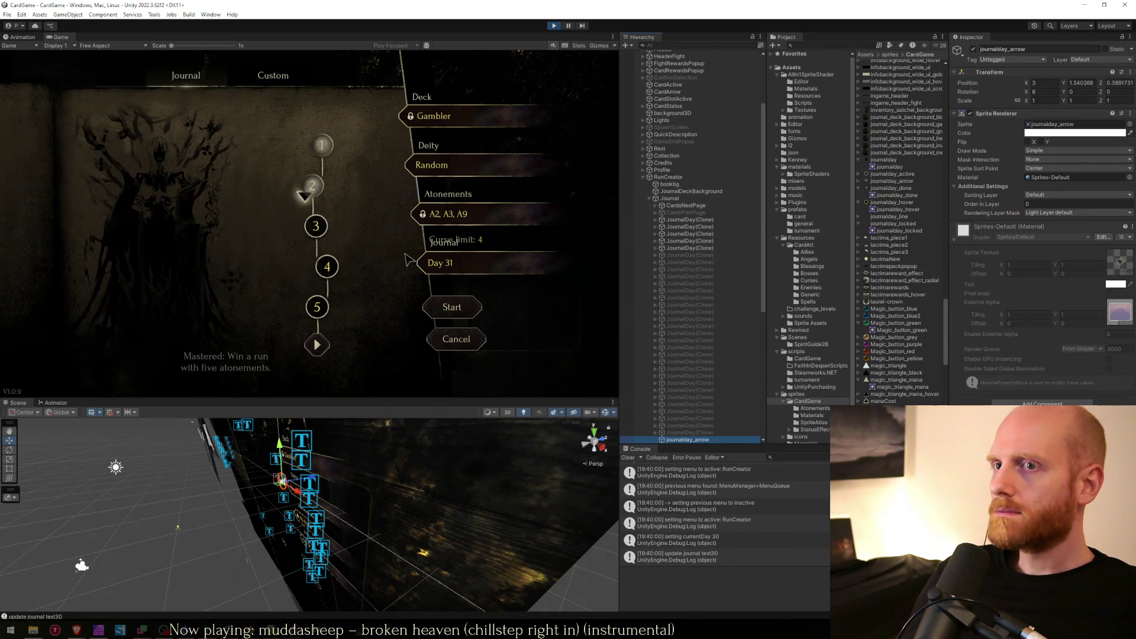
In the 2D scene view, position the arrow sprite below the play-button node.
scroll(675, 314, "down", 5)
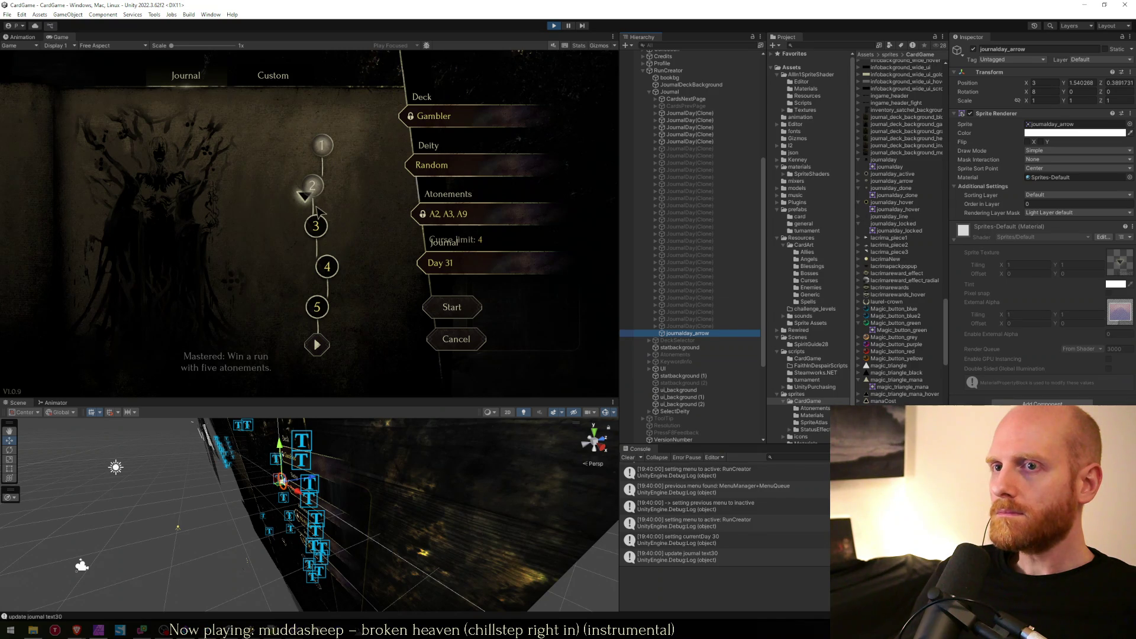
left_click(507, 412)
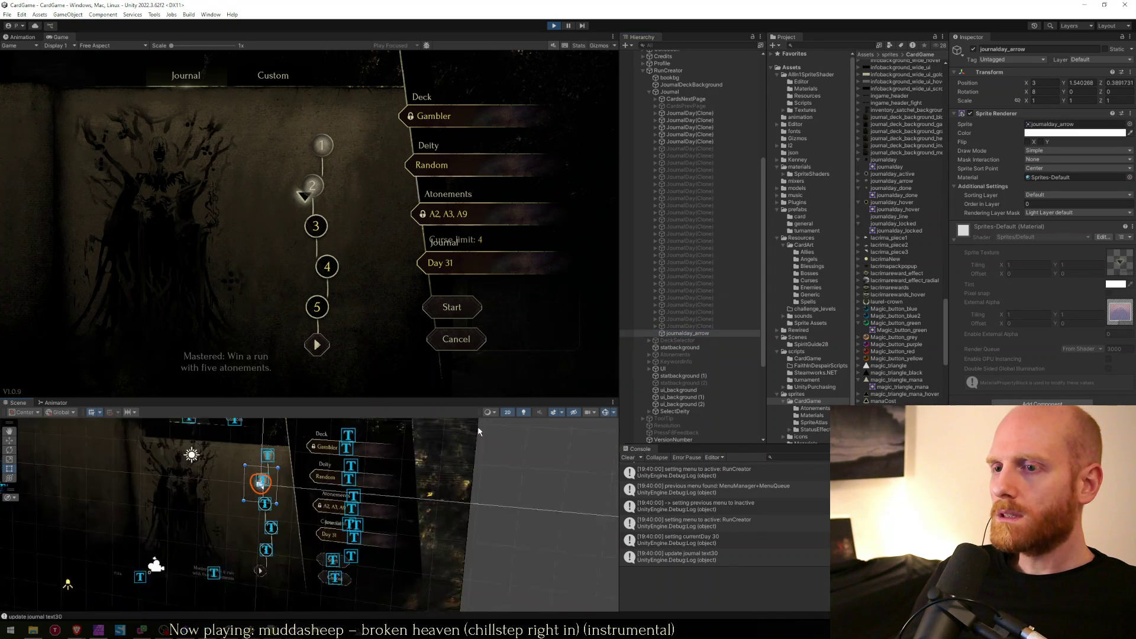
mouse_move(259, 486)
left_mouse_down()
mouse_move(264, 575)
mouse_move(296, 599)
mouse_move(266, 575)
left_mouse_up()
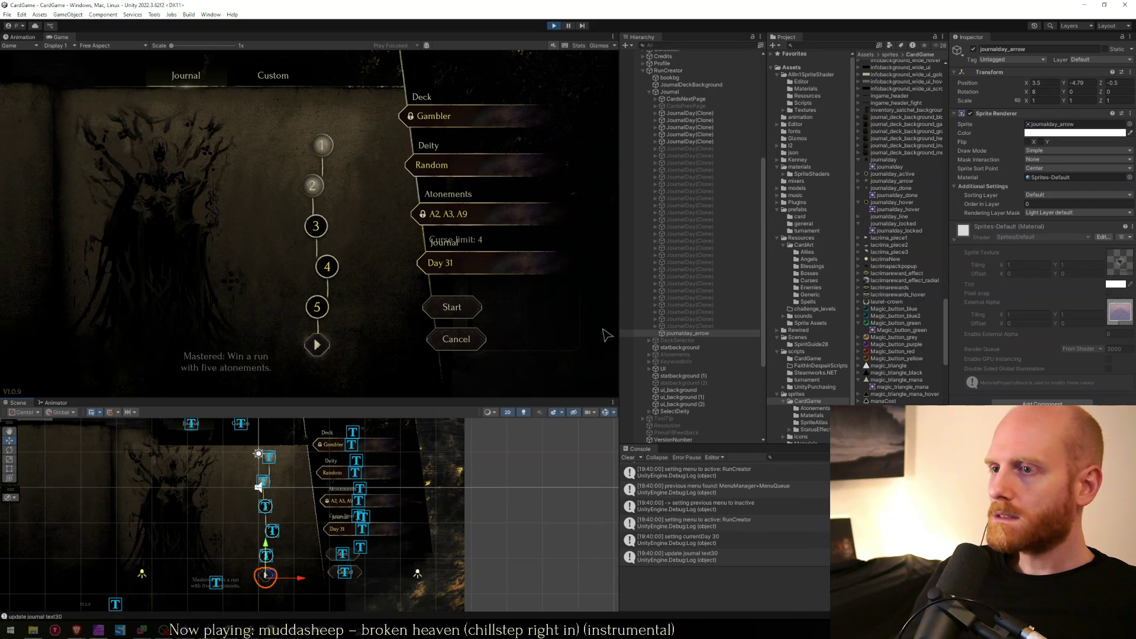
Disable the old round next-page button on CardsNextPage and nudge it slightly right.
left_click(685, 99)
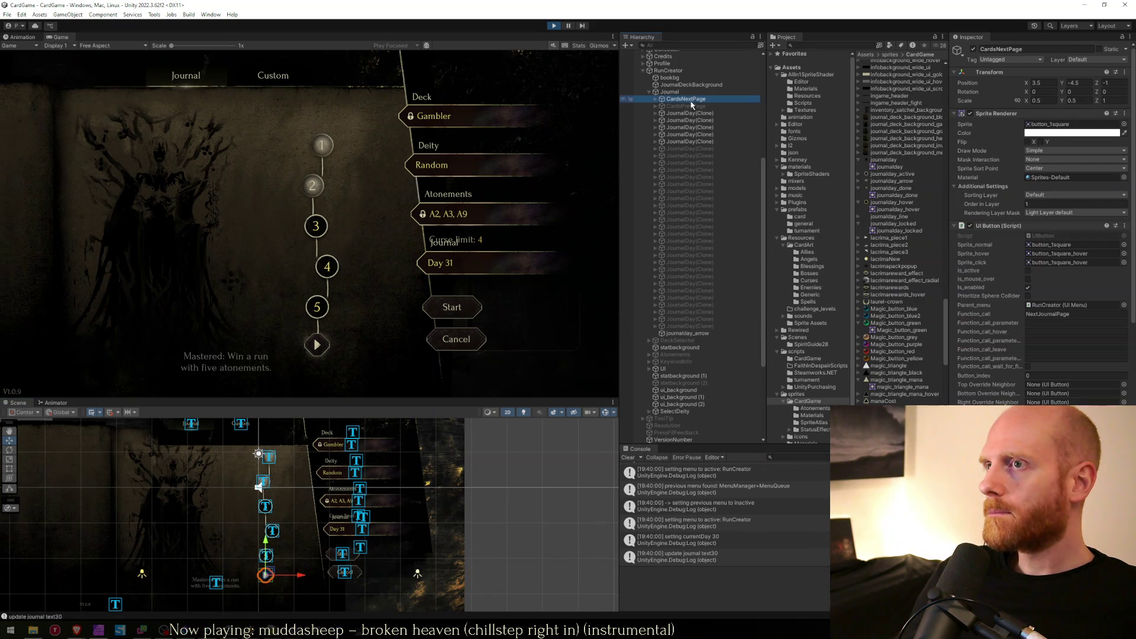
left_click(973, 49)
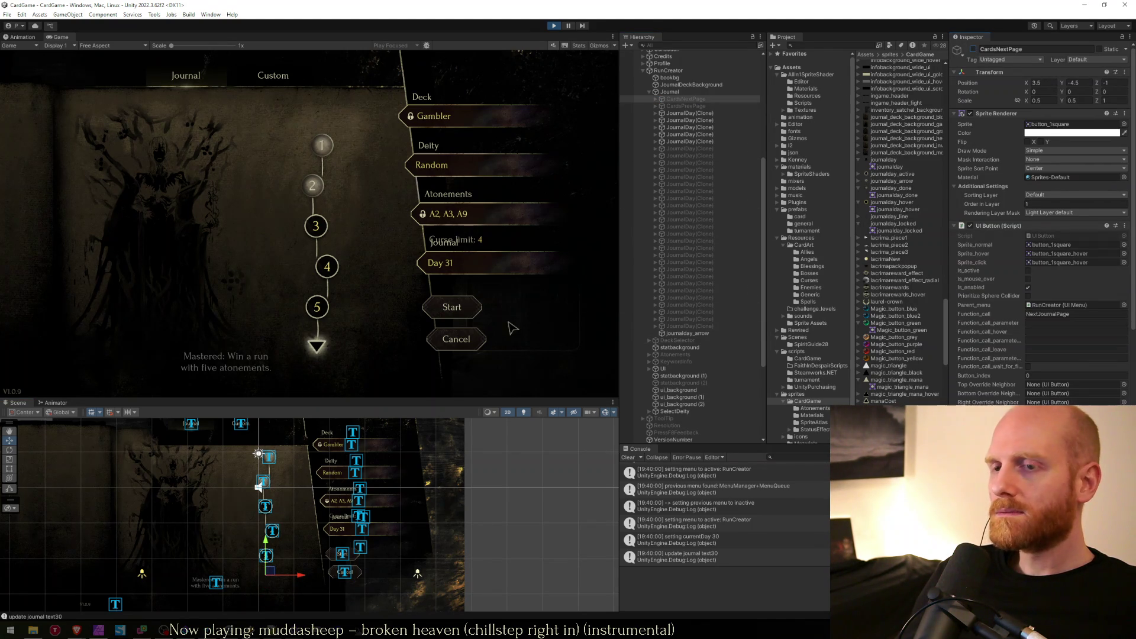
left_click_drag(271, 572, 278, 572)
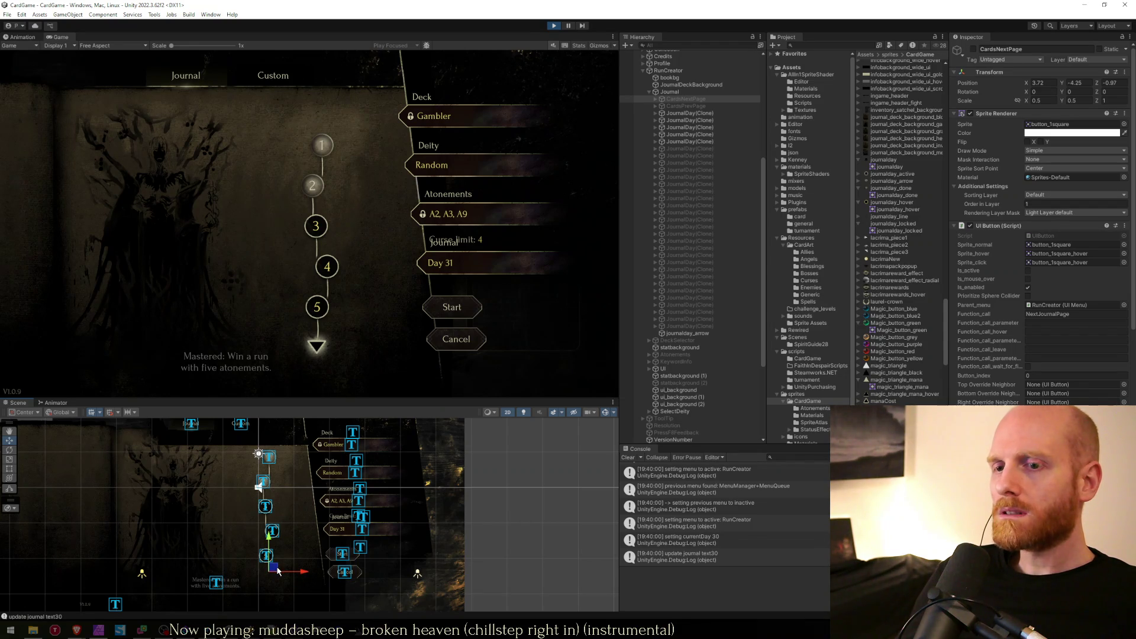
Nudge journalday_arrow slightly upward and maximize the Game view.
left_click(679, 121)
left_click(689, 333)
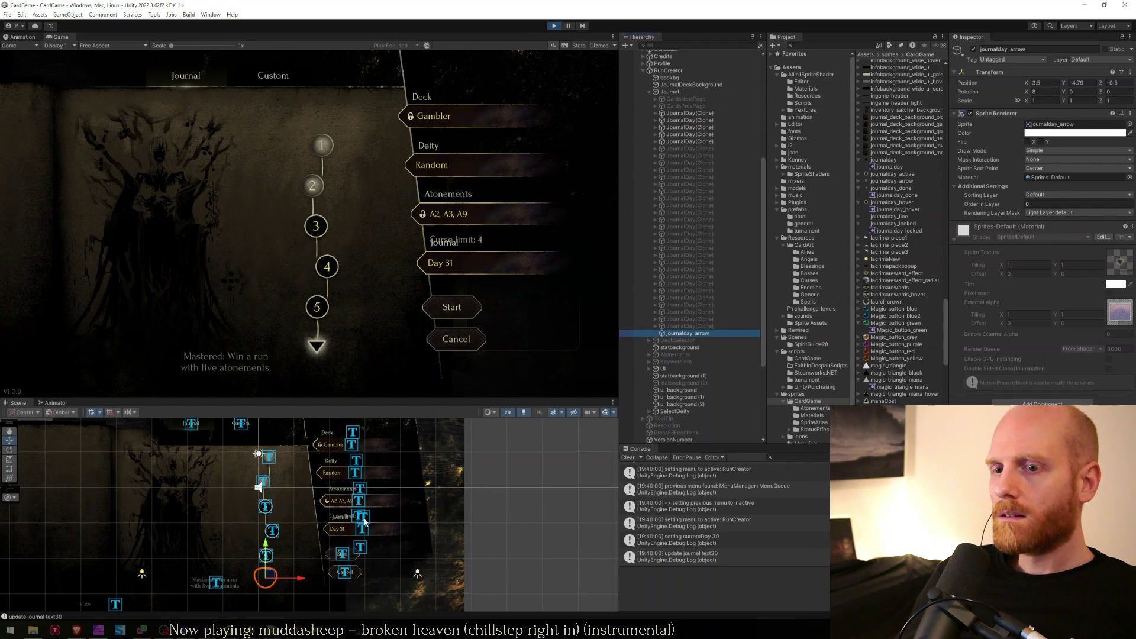
left_click_drag(266, 577, 267, 576)
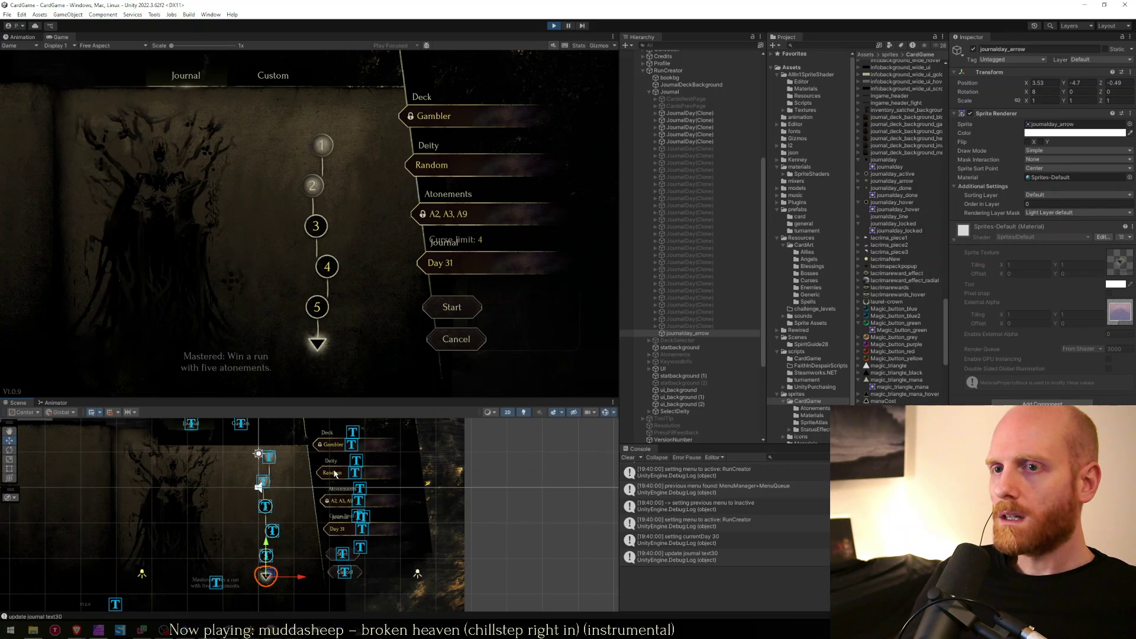
double_click(357, 38)
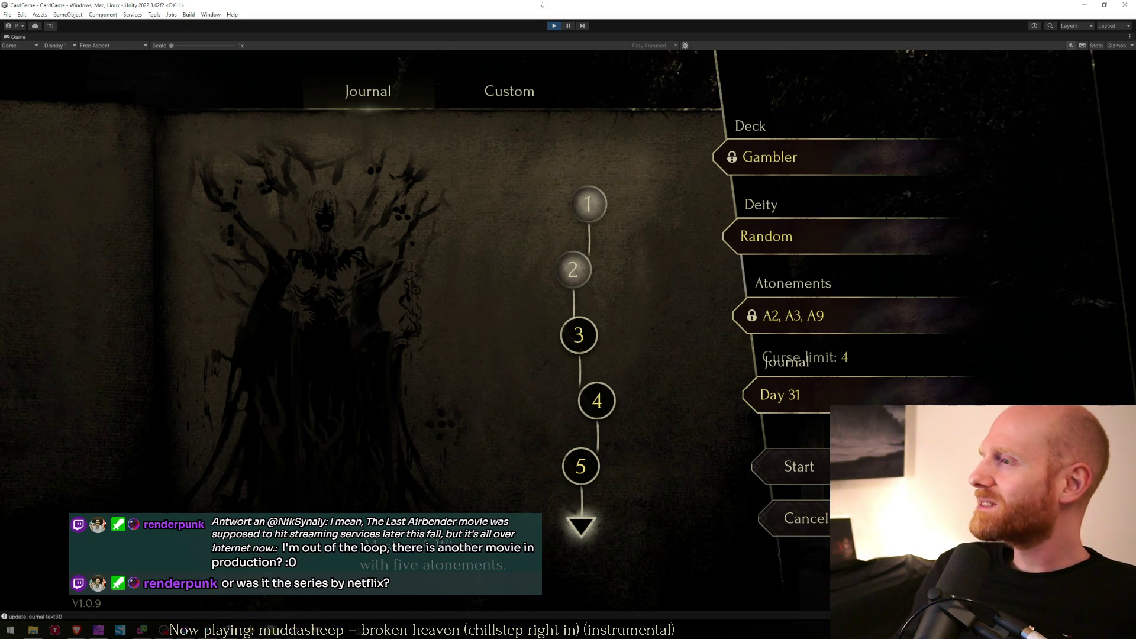
Look over the worksheet.txt notes in Notepad++, moving to blank line 57.
key("alt+Tab")
key("Down")
key("Down")
key("Down")
key("Up")
key("Up")
left_click(361, 216)
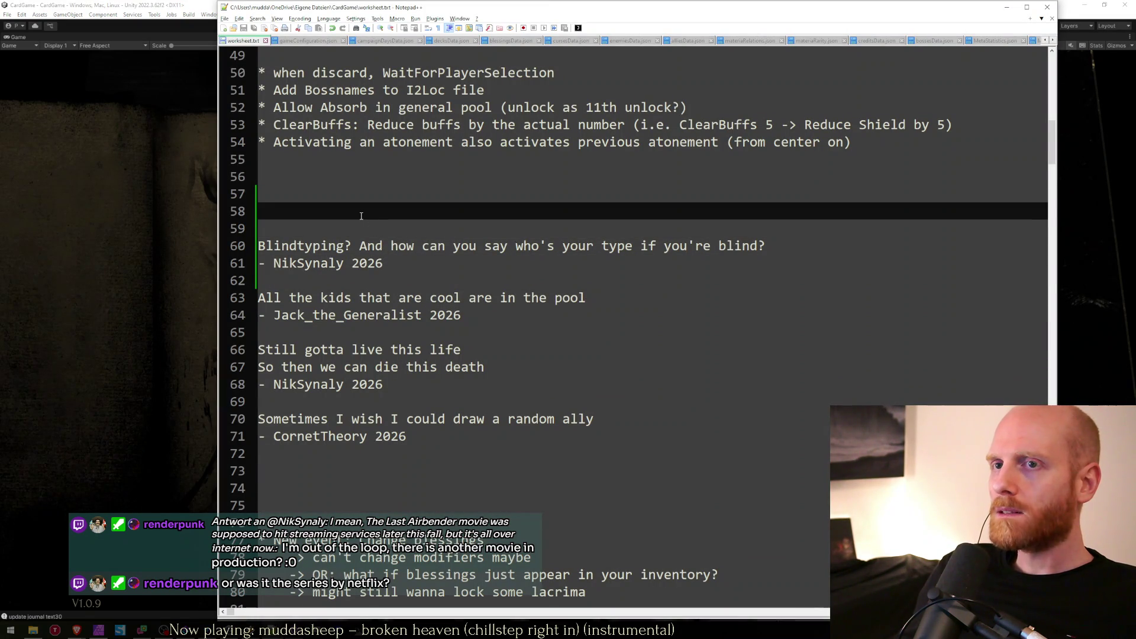
left_click(357, 197)
Return to the Unity game preview, then bring up the arrow artwork in Affinity Photo.
key("alt+Tab")
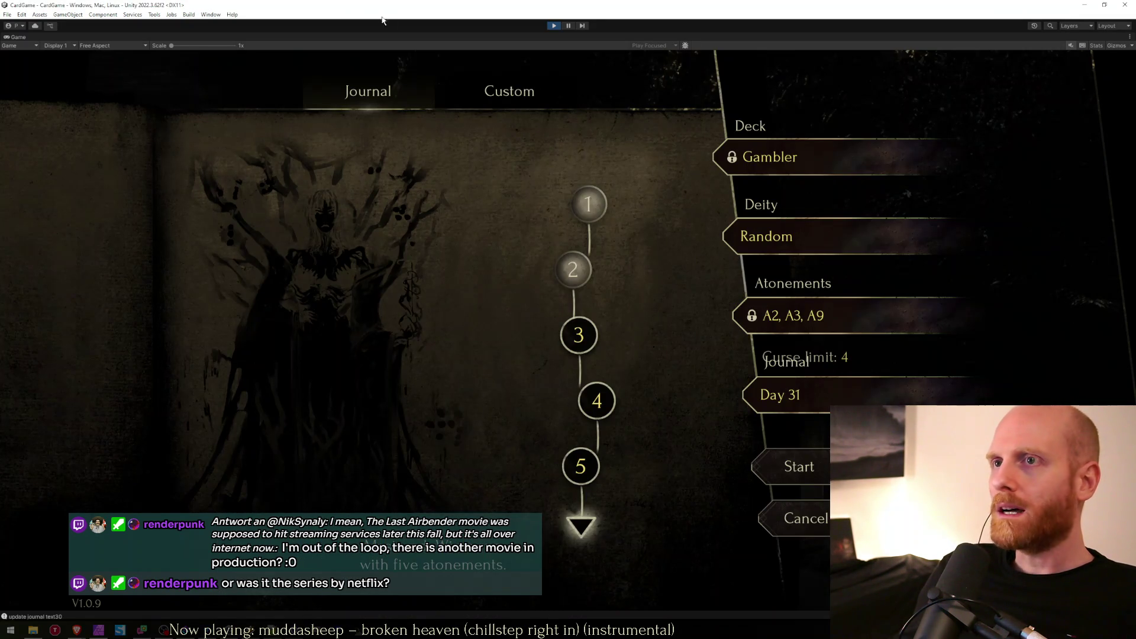
key("alt+Tab")
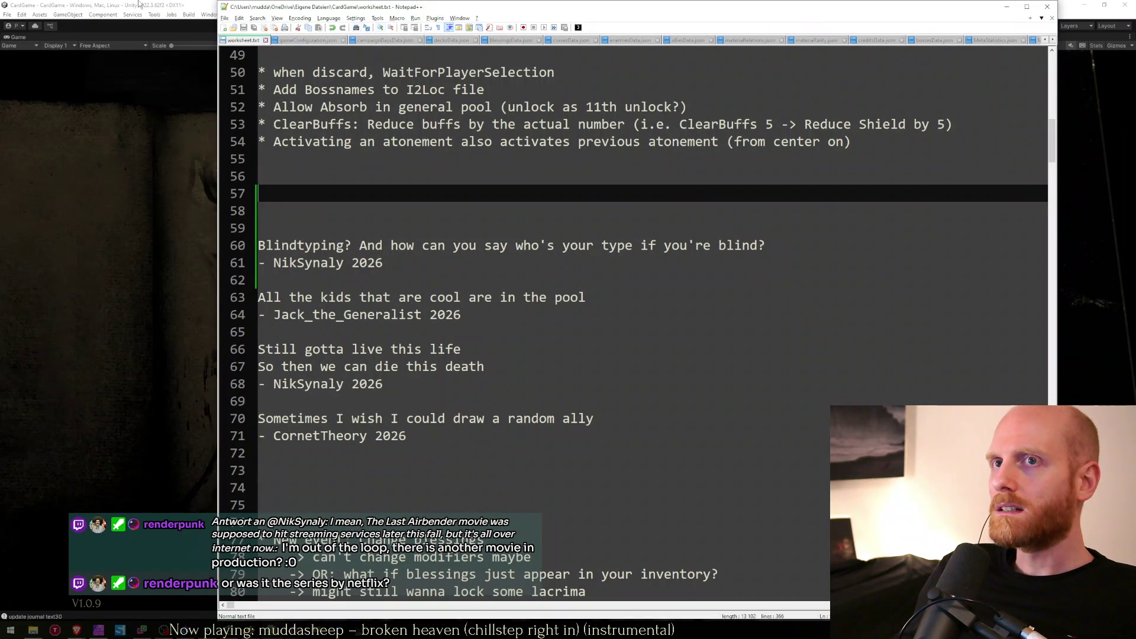
left_click(139, 3)
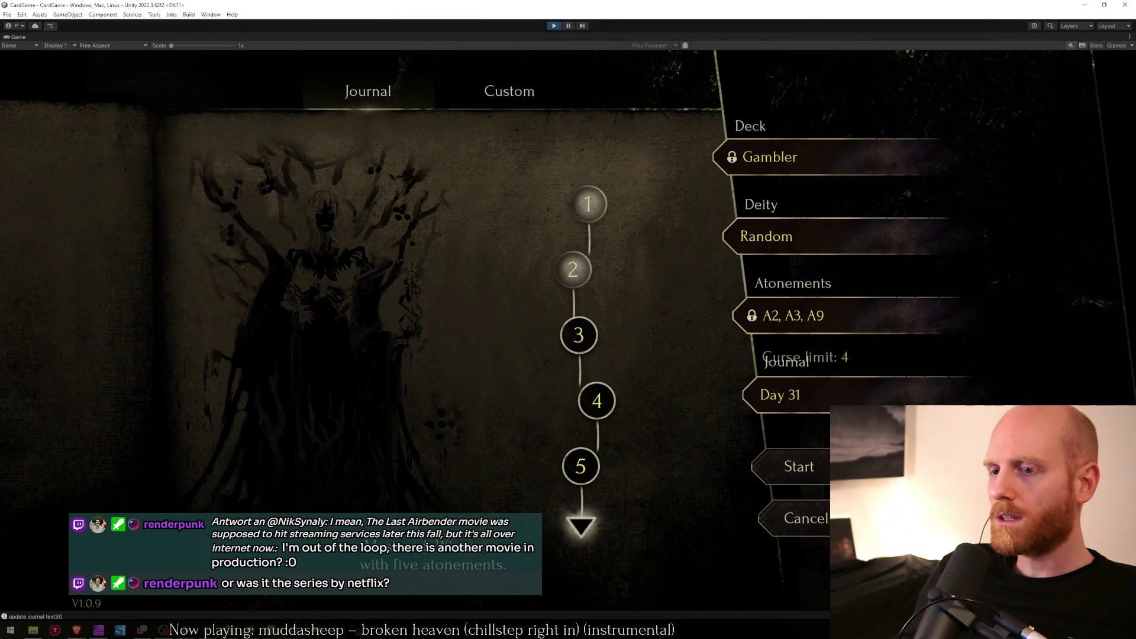
left_click(99, 629)
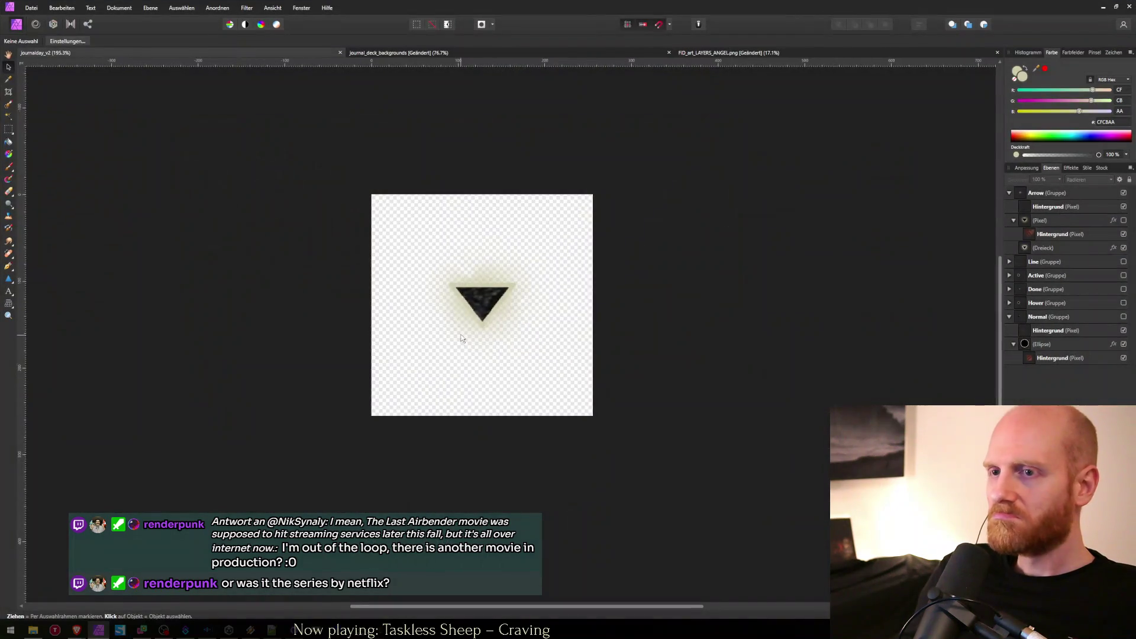
Reduce the Breite (outline width) of the arrow's Dreieck triangle.
left_click(1064, 248)
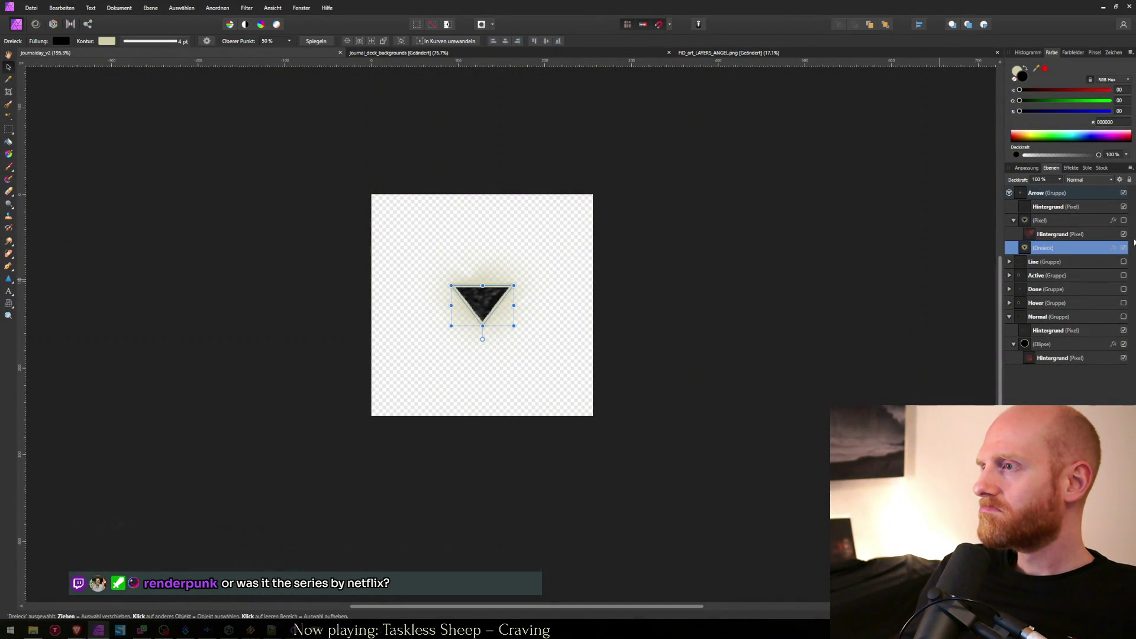
left_click(1025, 344)
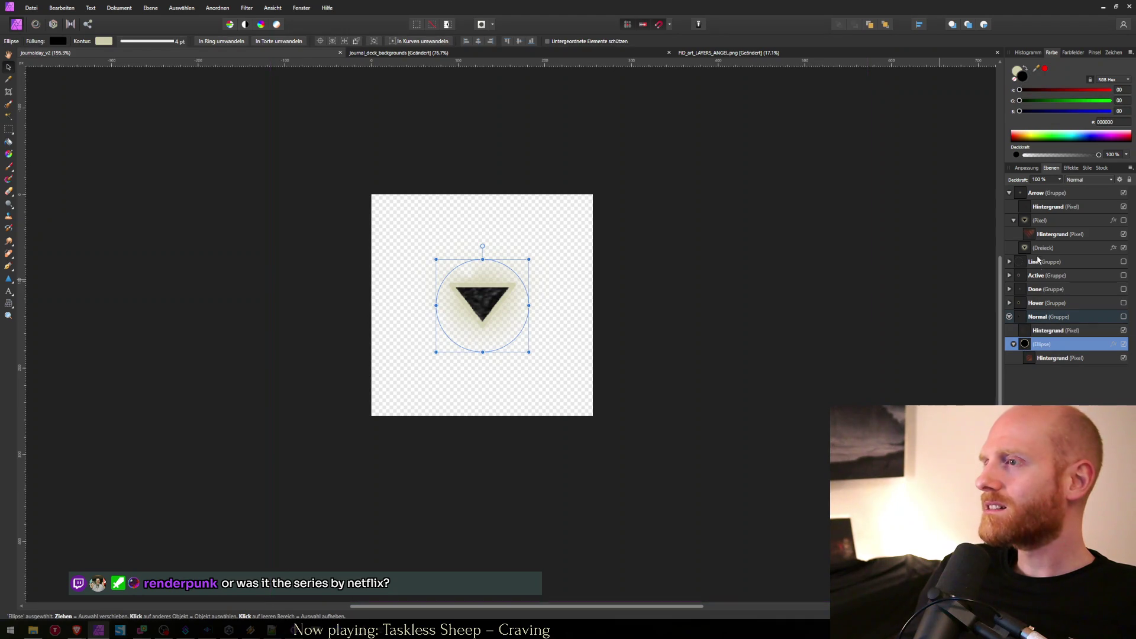
left_click(1036, 249)
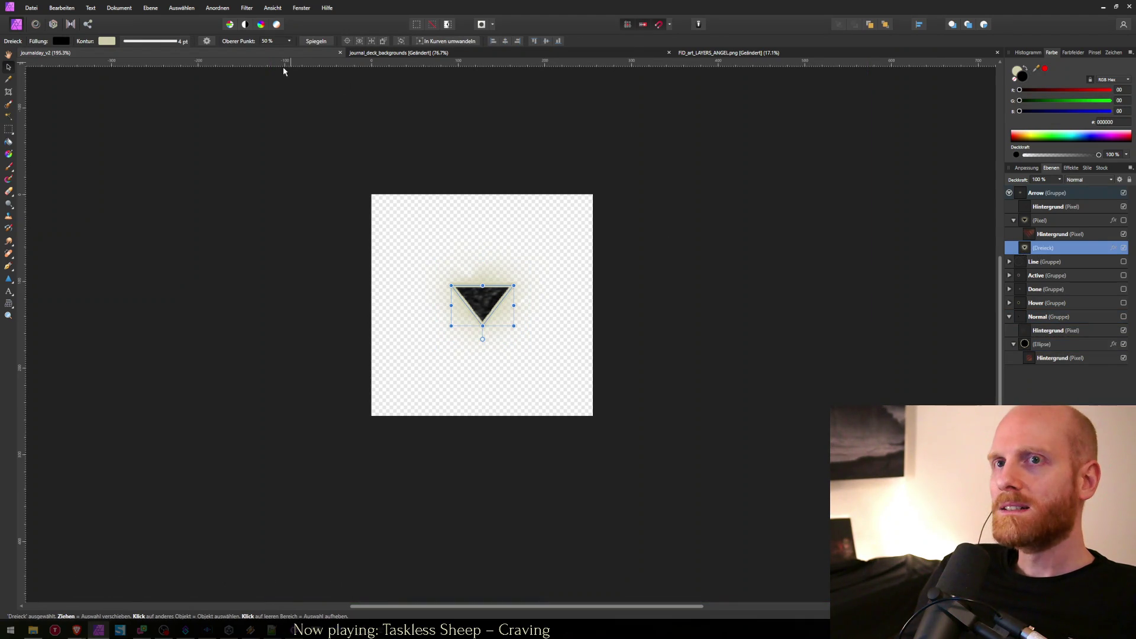
left_click(181, 42)
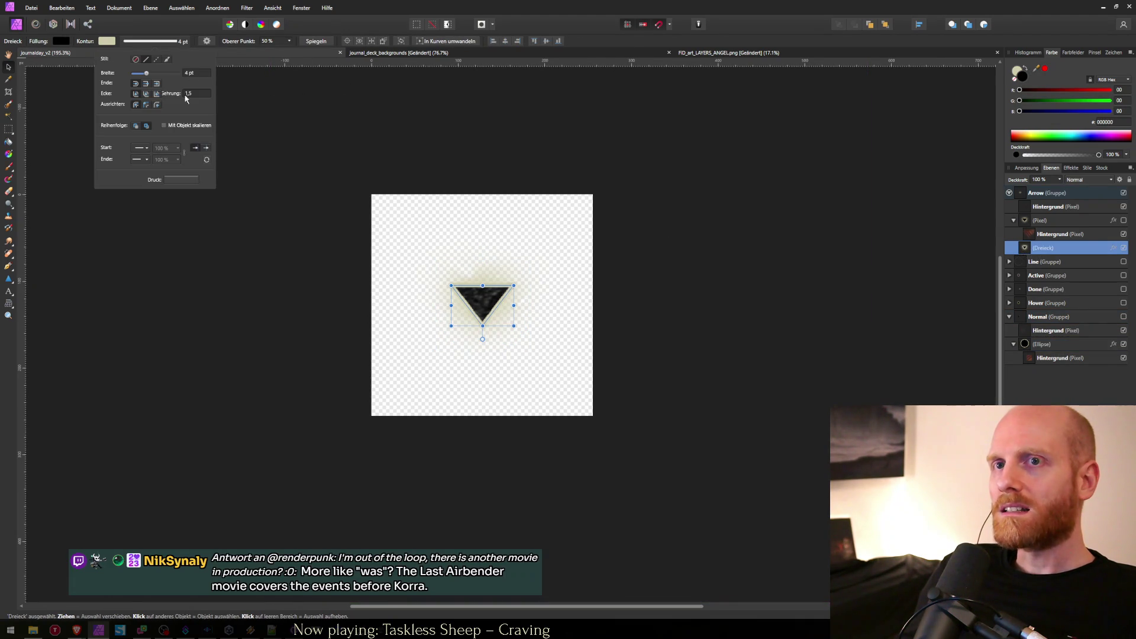
left_click_drag(148, 74, 147, 76)
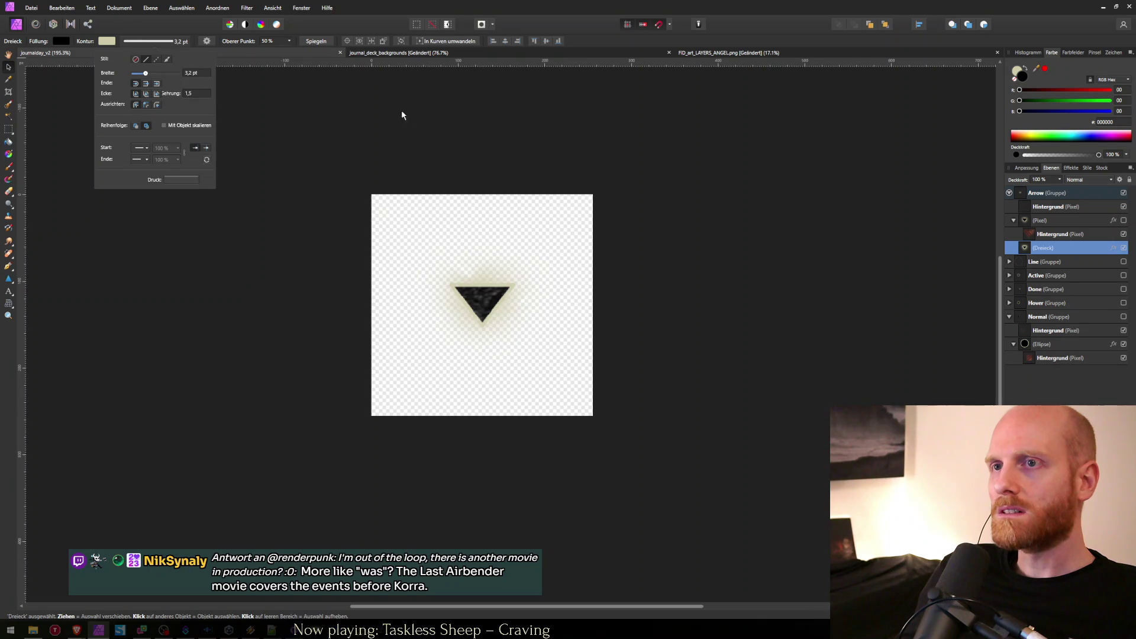
Export the arrow as PNG over journalday_arrow.png and return to Unity.
left_click(414, 118)
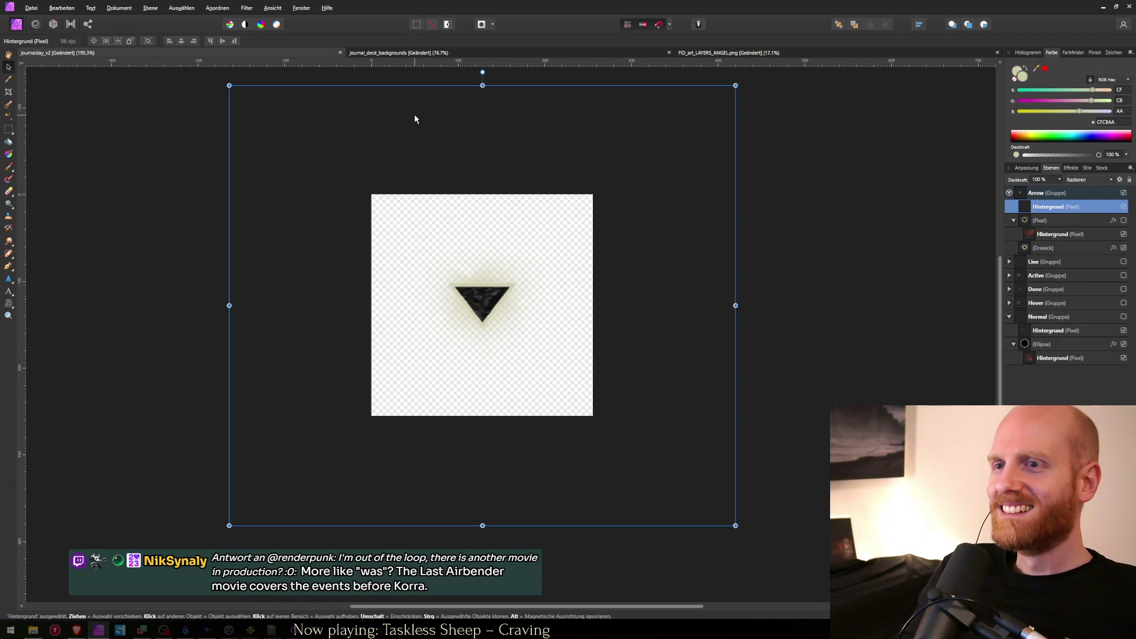
key("ctrl+alt+shift+s")
key("Return")
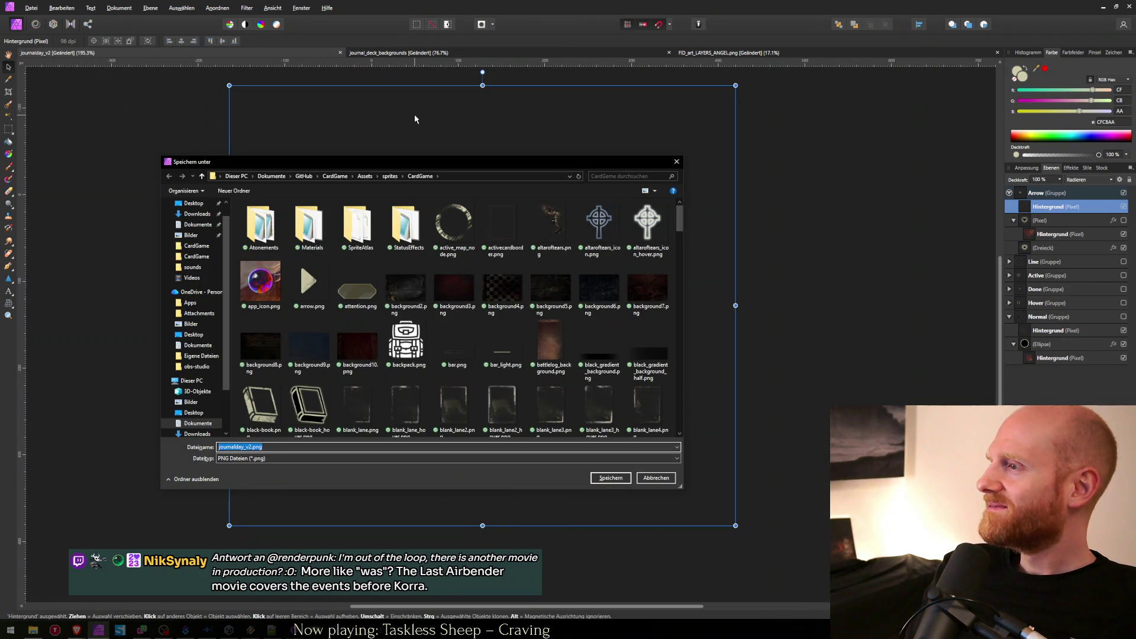
key("BackSpace")
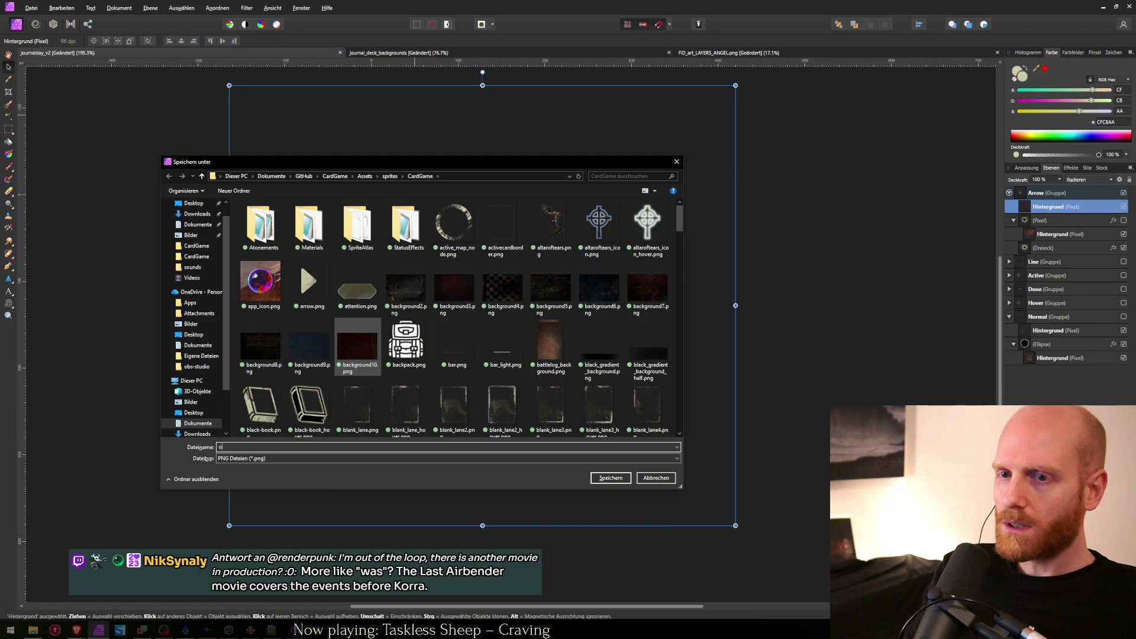
type("j")
key("Down")
key("Down")
key("Down")
key("Down")
key("Down")
key("Down")
key("Down")
key("Down")
key("Down")
key("Down")
key("Up")
key("Return")
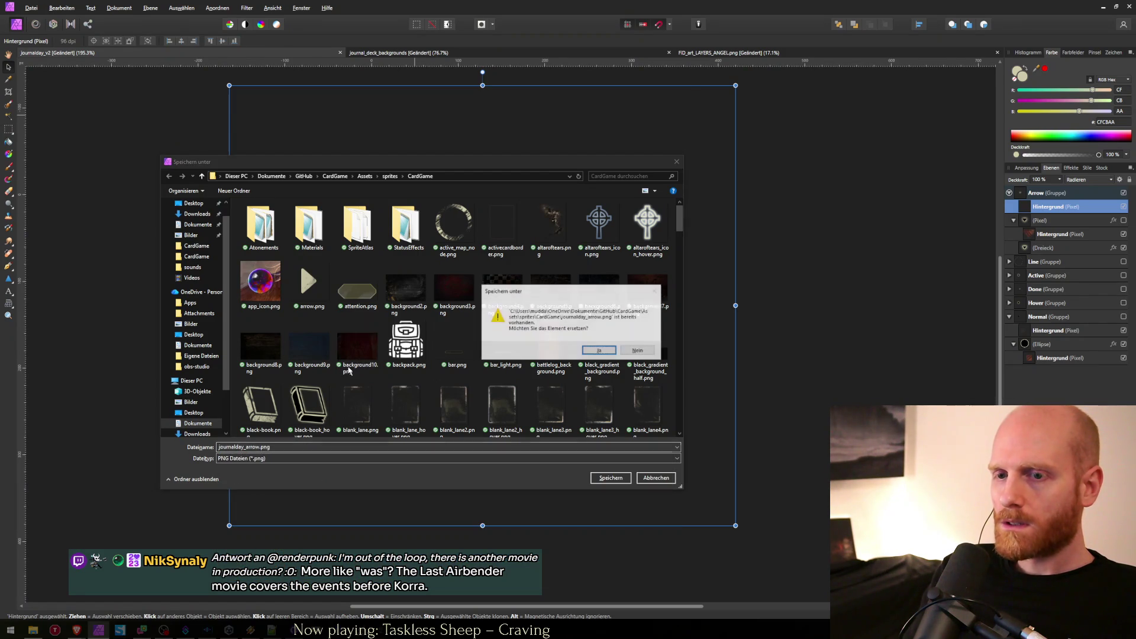
key("Return")
key("alt+Tab")
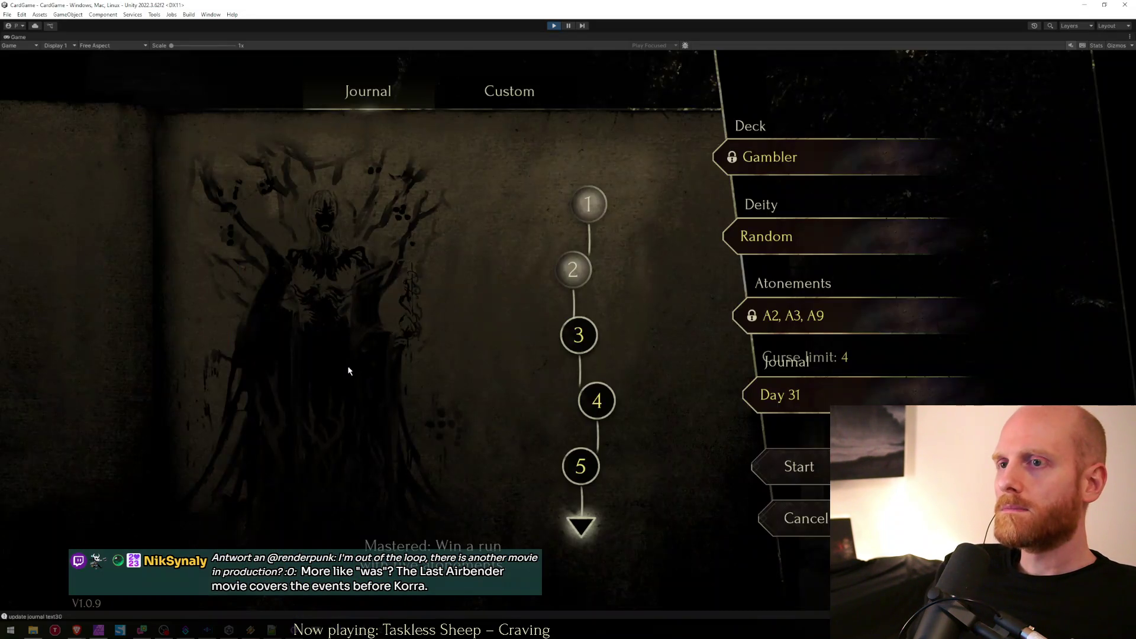
Check the arrow's pixel layer in Affinity Photo, then return to Unity.
key("alt+Tab")
key("alt+Tab")
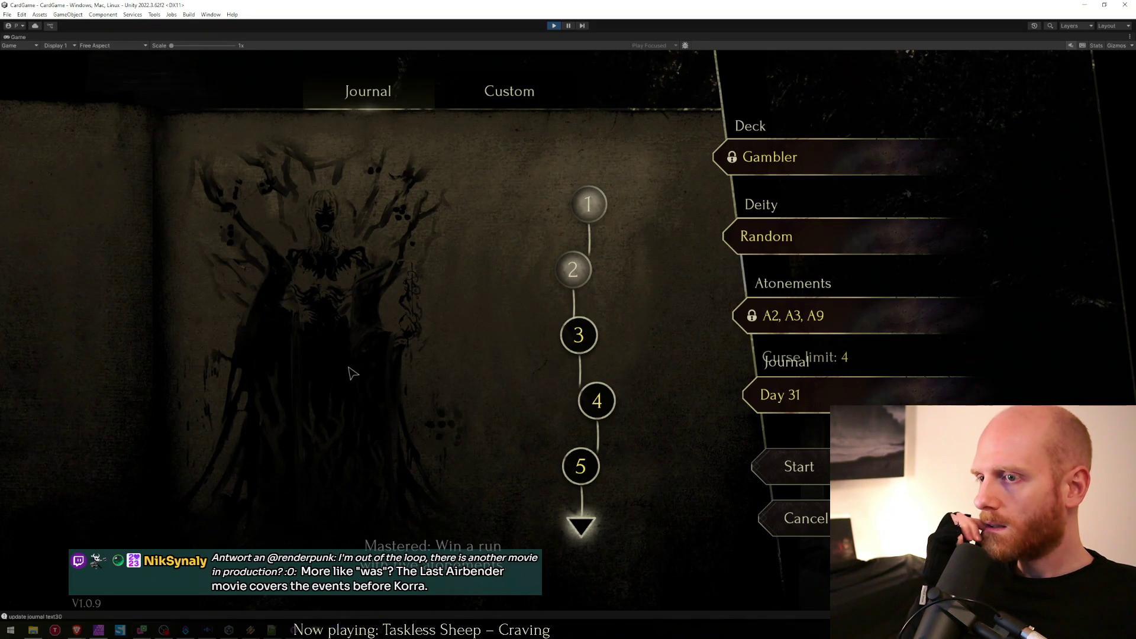
key("alt+Tab")
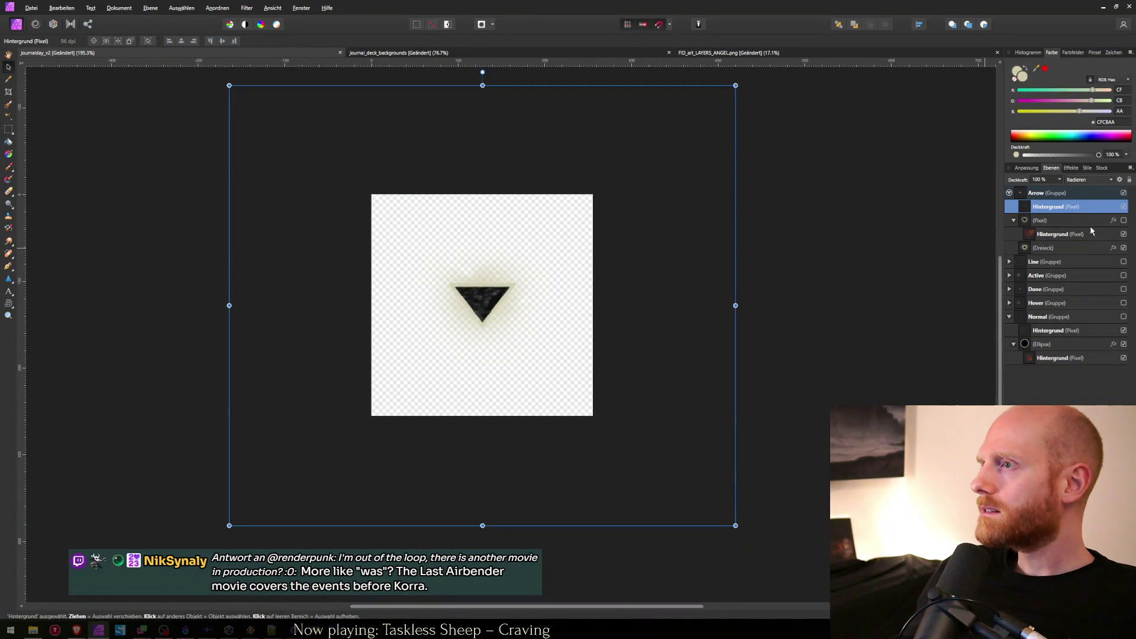
left_click(1038, 223)
key("alt+Tab")
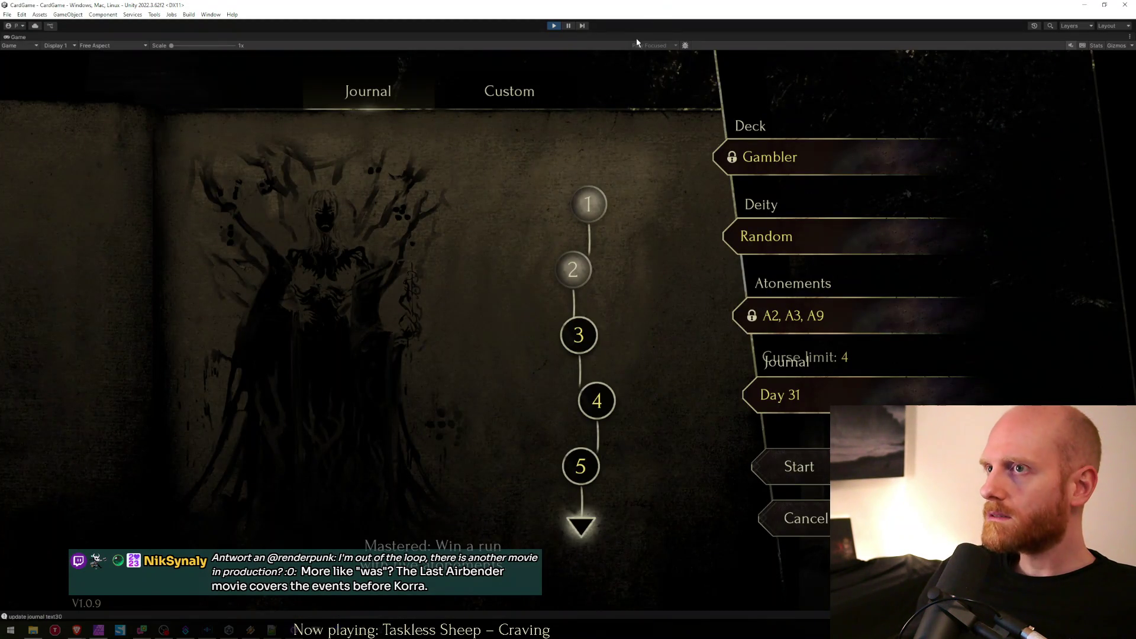
Scale the journalday_arrow object to 0.9 on X and Y, then maximize the game view.
key("shift+space")
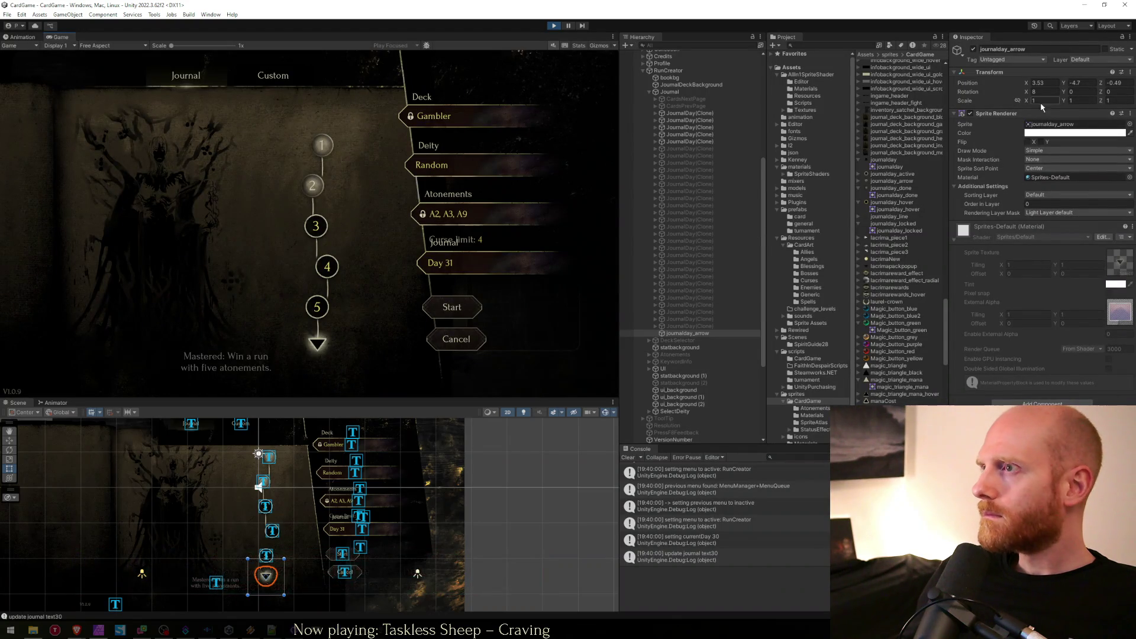
left_click(698, 263)
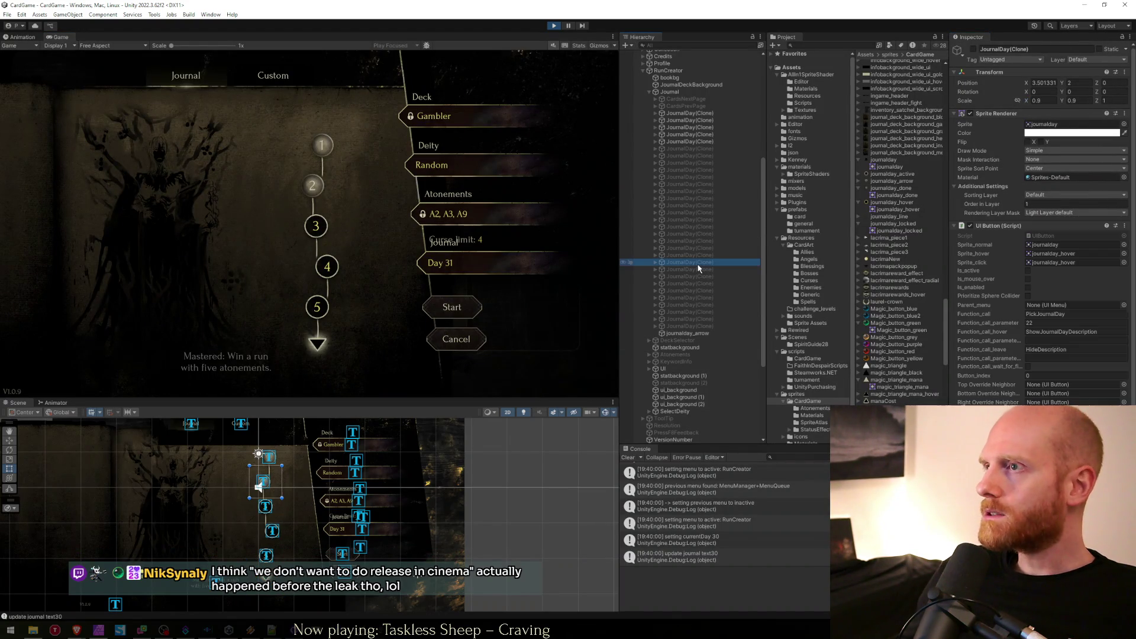
left_click(689, 333)
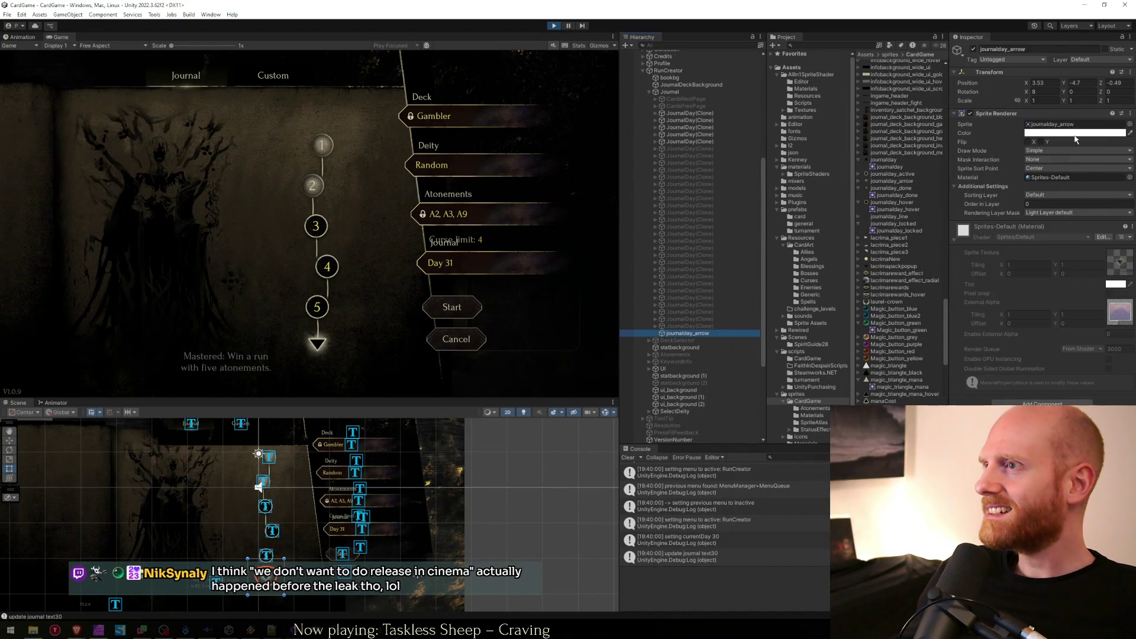
left_click(1039, 102)
type("0.9")
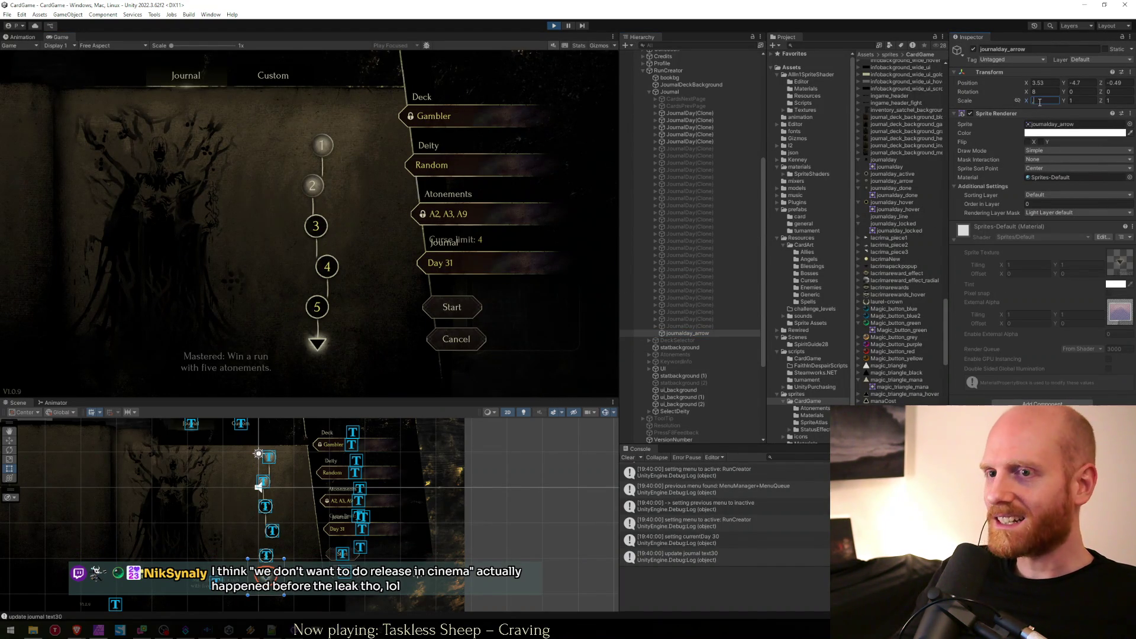
key("Tab")
type("0.9")
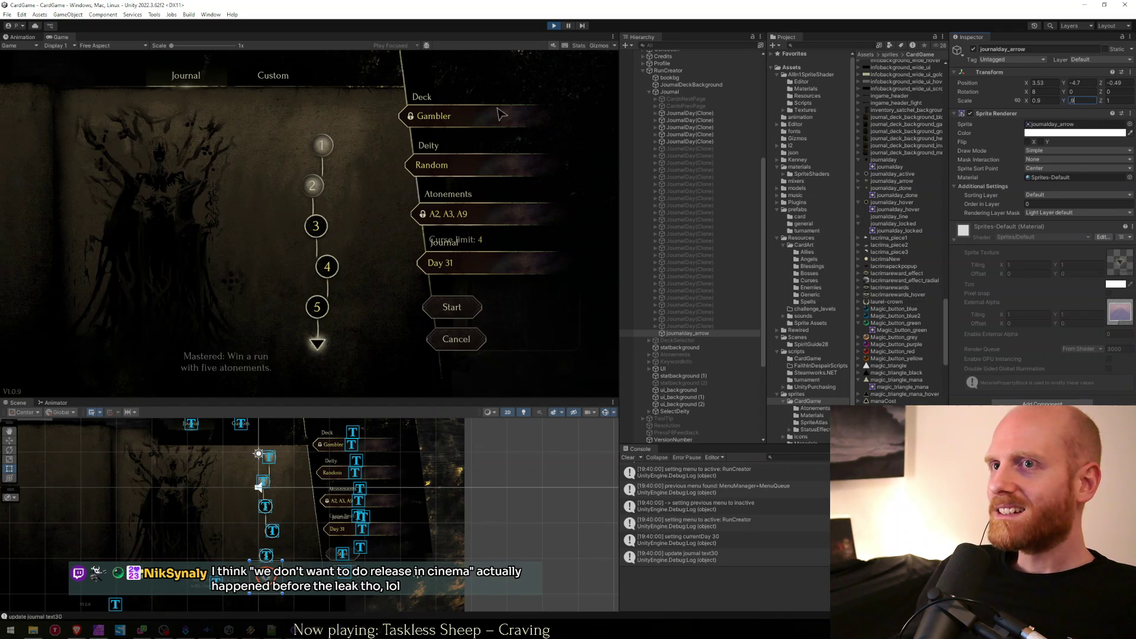
key("shift+space")
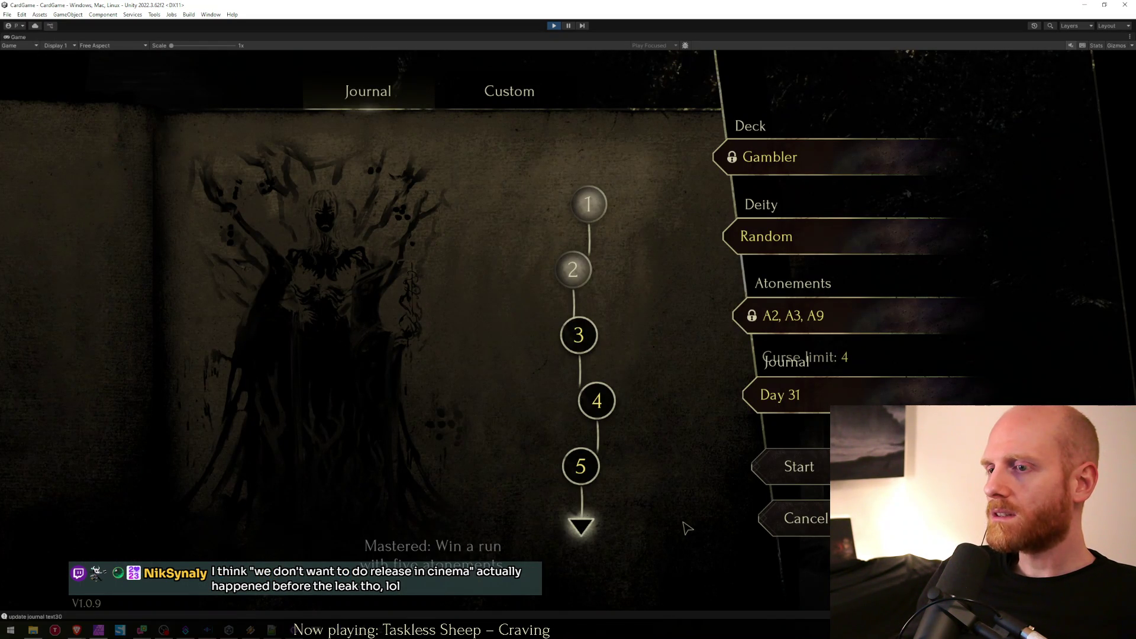
Bring the arrow document in Affinity Photo back to the front.
key("alt+Tab")
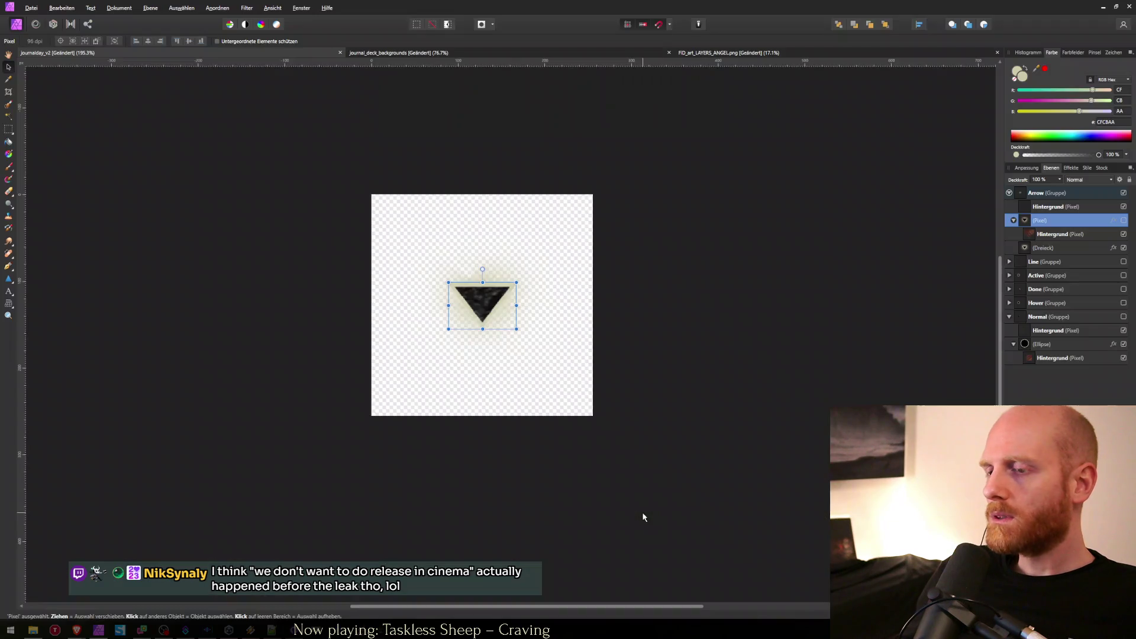
key("alt+Tab")
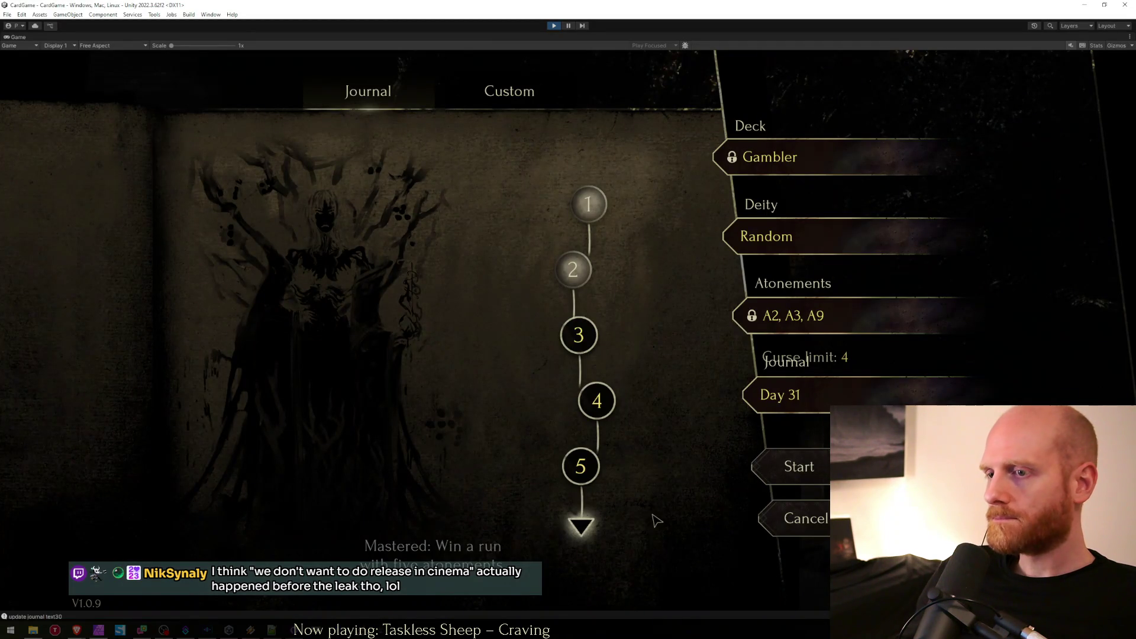
key("alt+Tab")
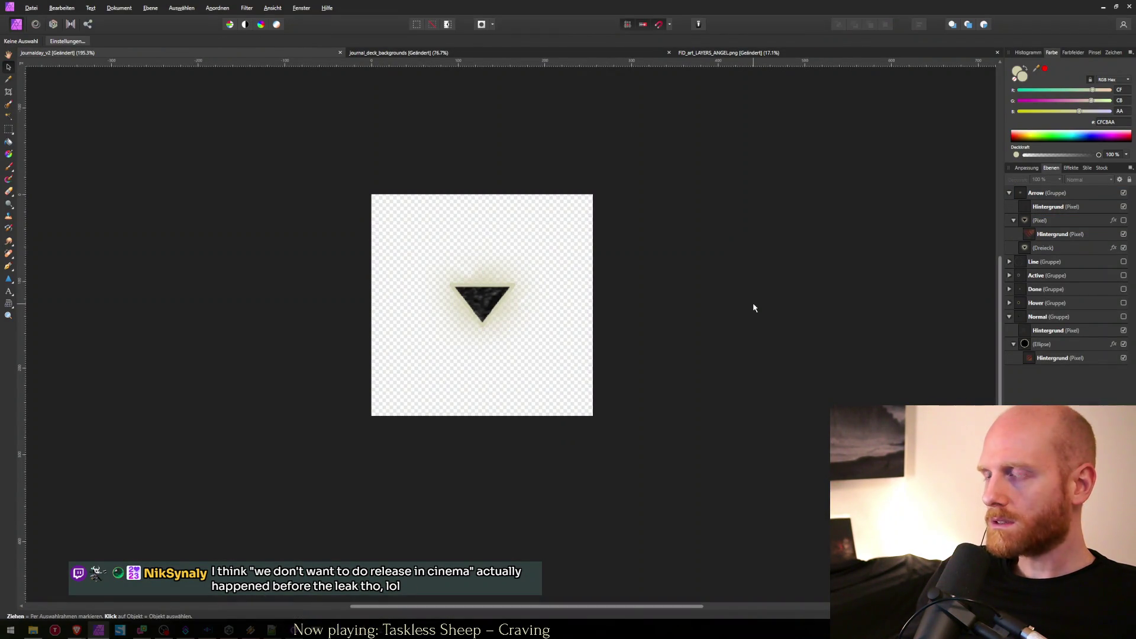
Collapse the Pixel layer, select the Arrow group and zoom to 100%.
left_click(1013, 222)
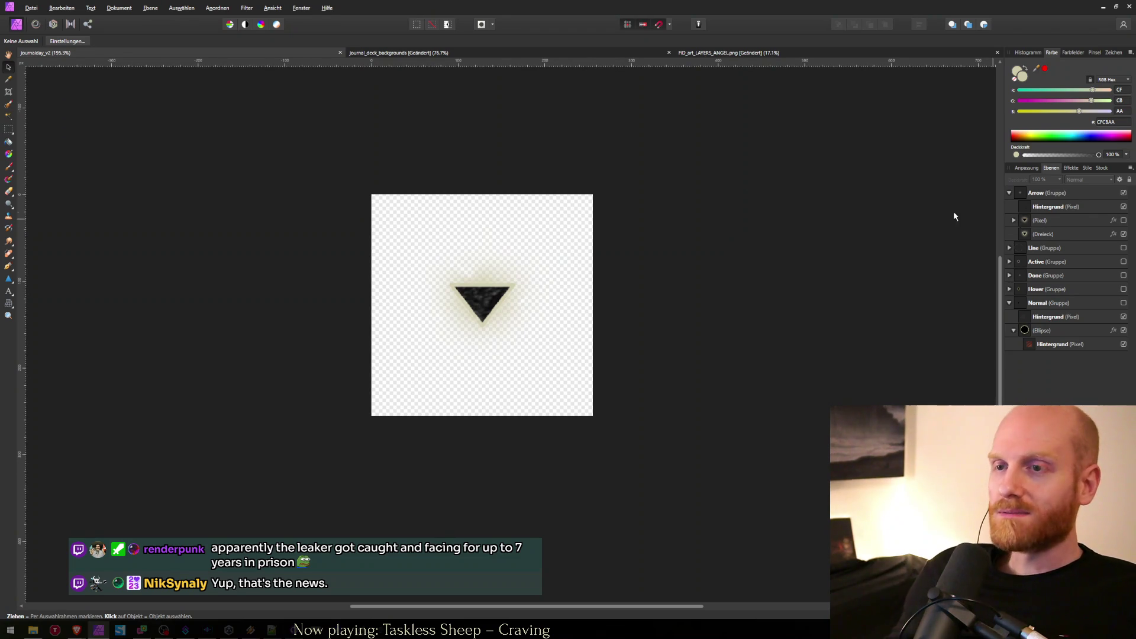
left_click(637, 258)
key("ctrl+1")
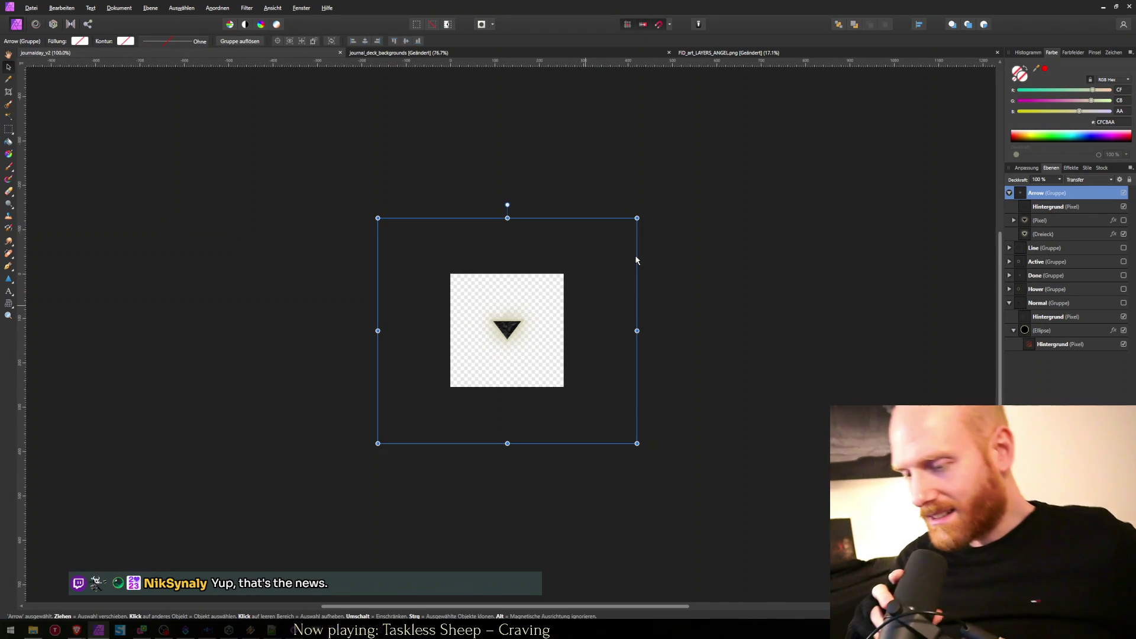
left_click(680, 269)
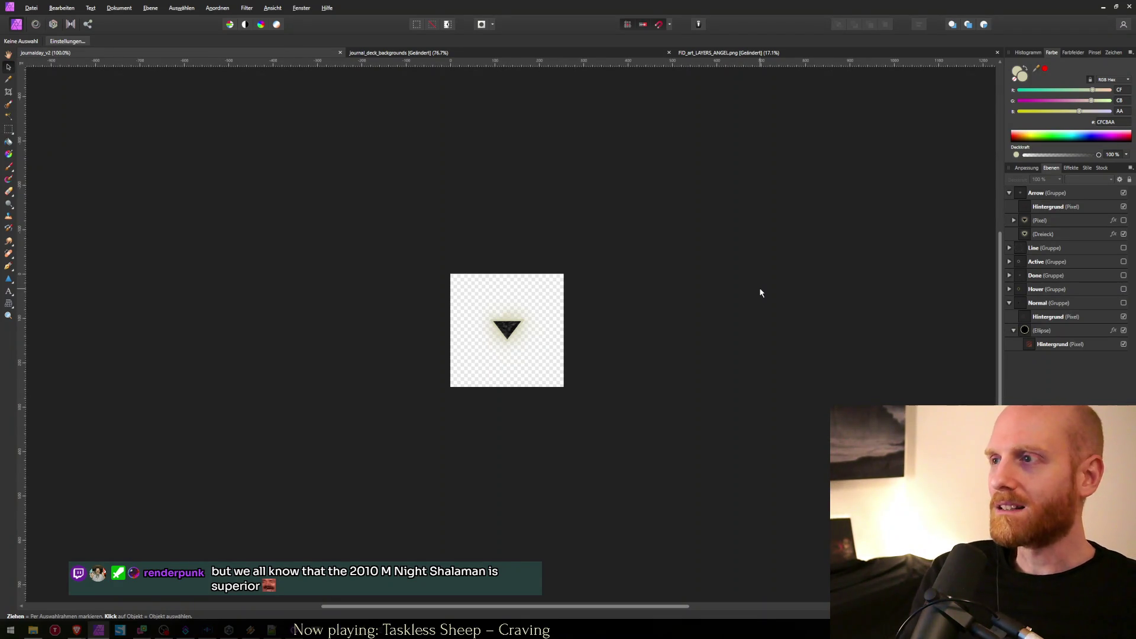
left_click(1051, 234)
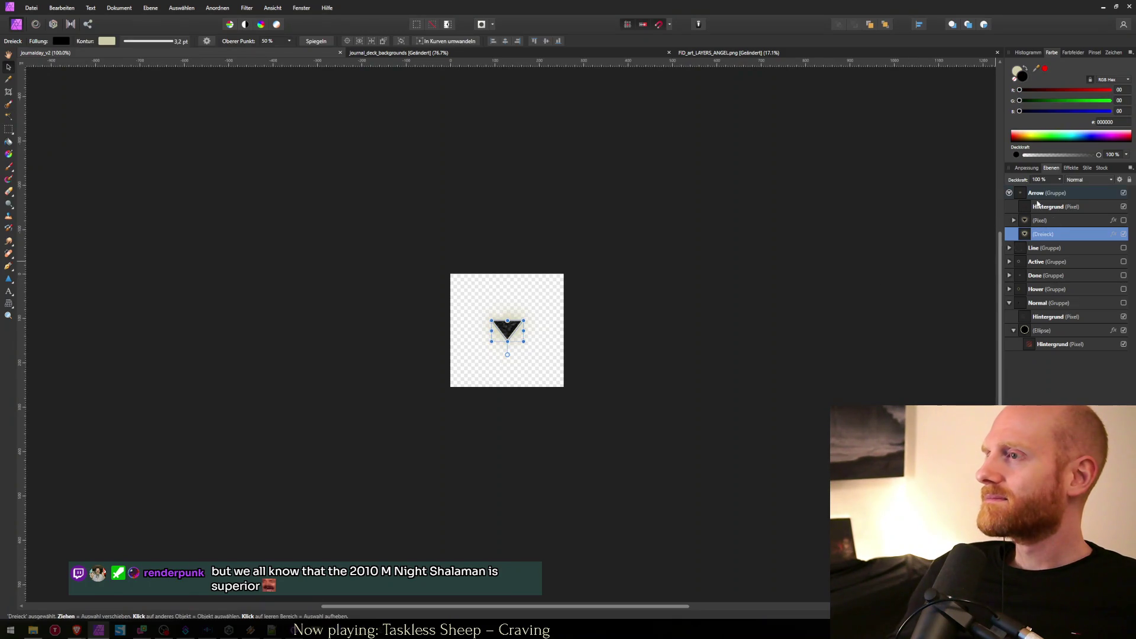
Rename the Arrow group 'Arrow Hover', duplicate it, and name the copy 'Arrow'.
double_click(1048, 193)
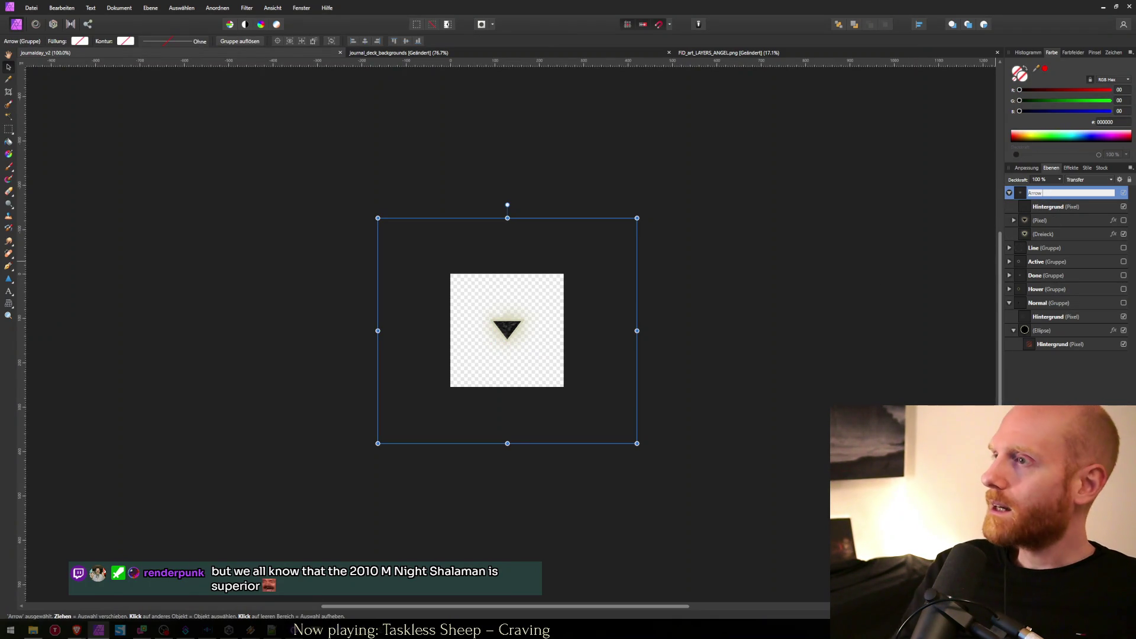
type("Arrow Hover")
key("Return")
key("ctrl+j")
double_click(1050, 194)
type("Arrow")
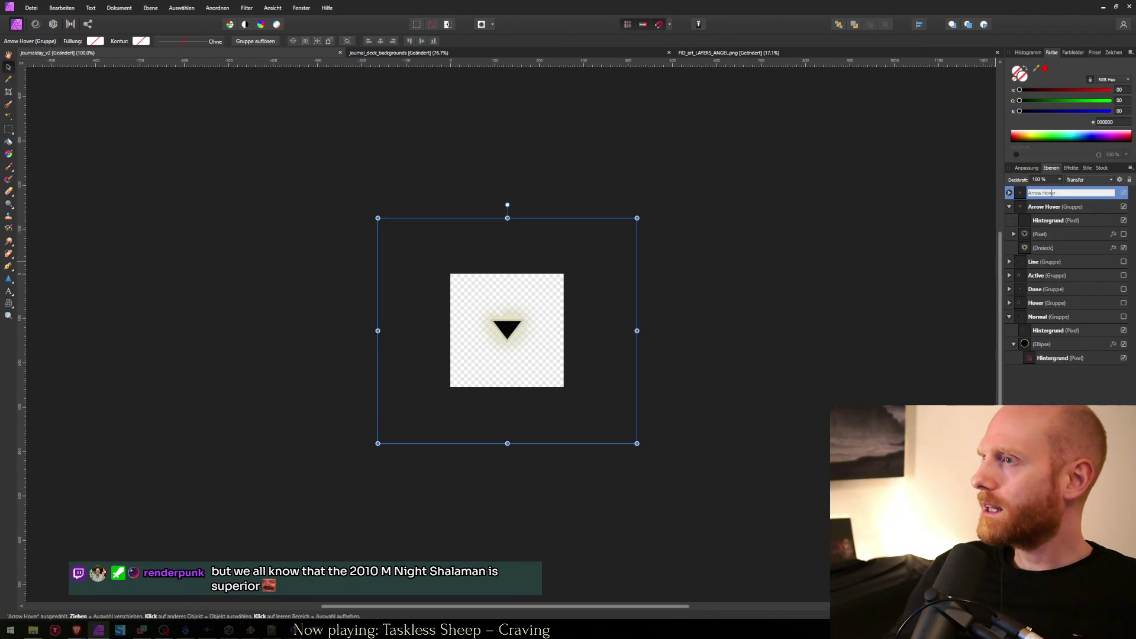
key("Return")
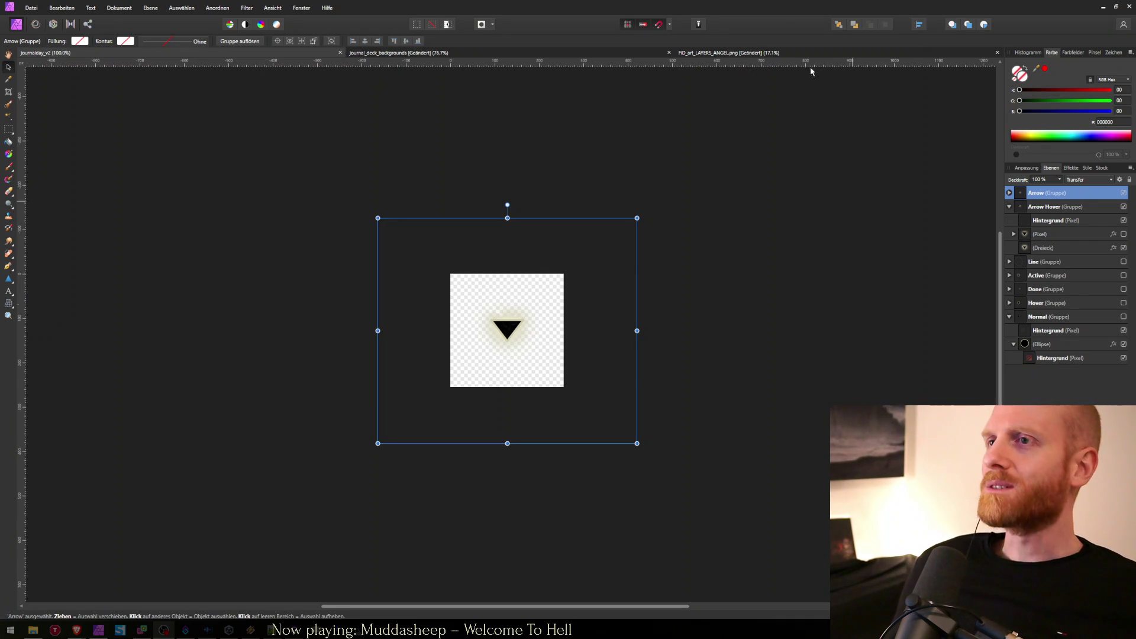
left_click(743, 215)
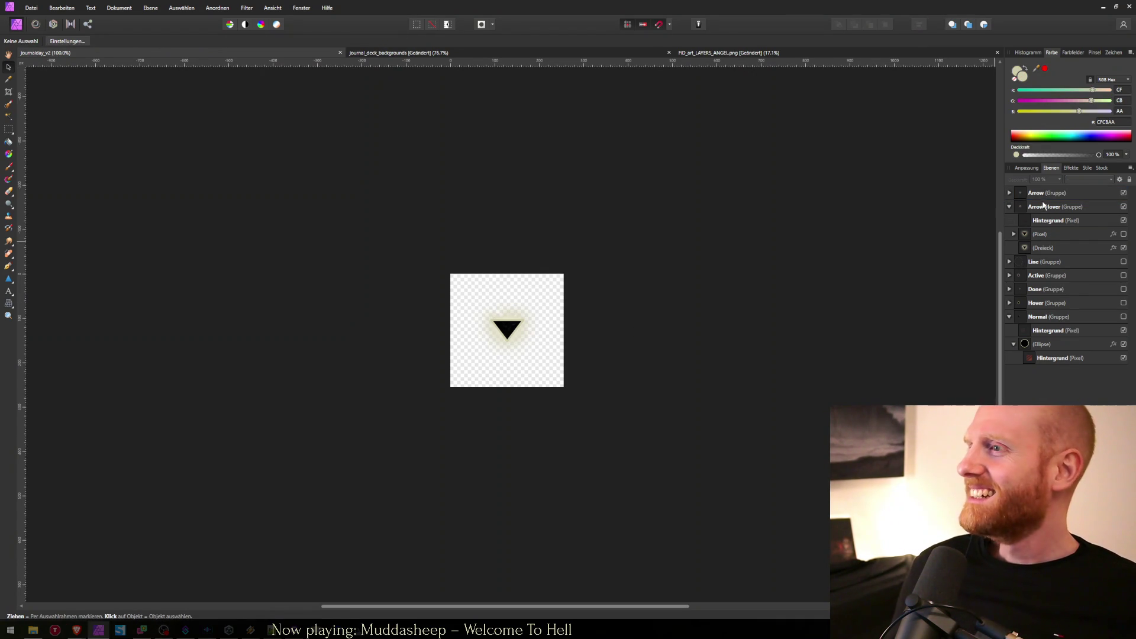
Hide the Arrow group so only Arrow Hover is visible.
left_click(1004, 194)
left_click(1009, 193)
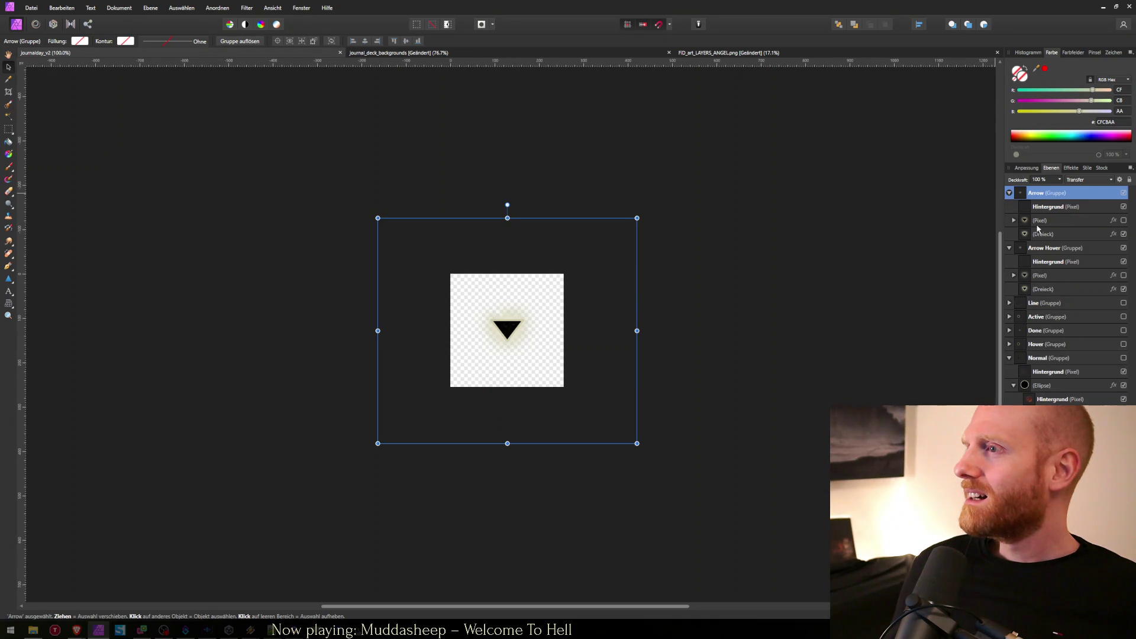
left_click(1009, 193)
left_click(1125, 194)
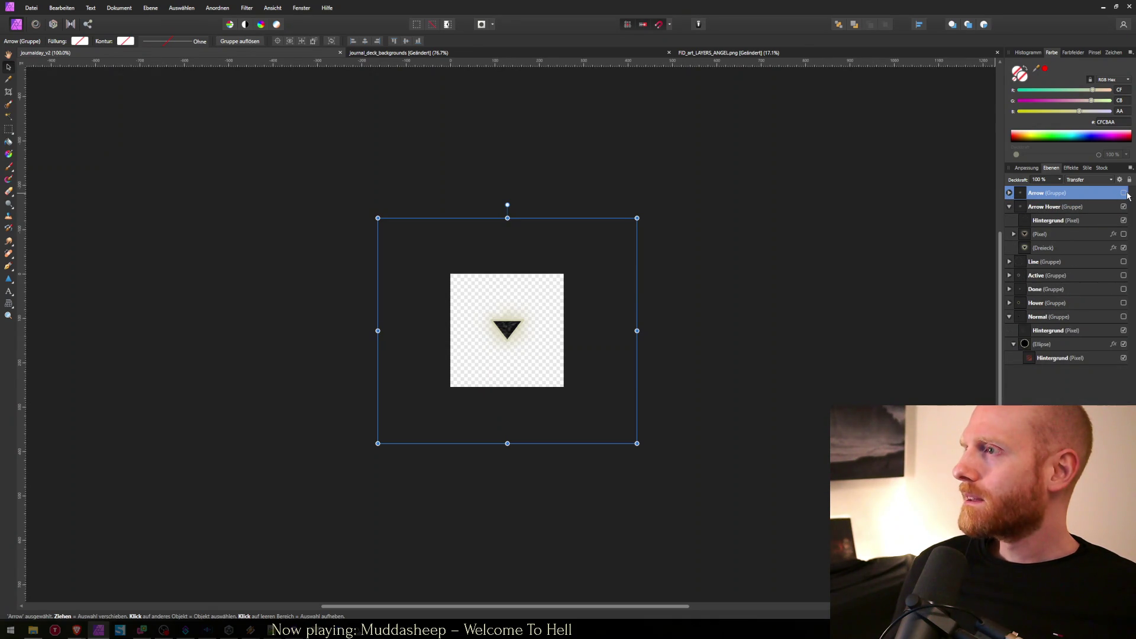
Export the PNG as journalday_arrow_hover.png, then show the Arrow group again.
key("ctrl+alt+shift+s")
key("Return")
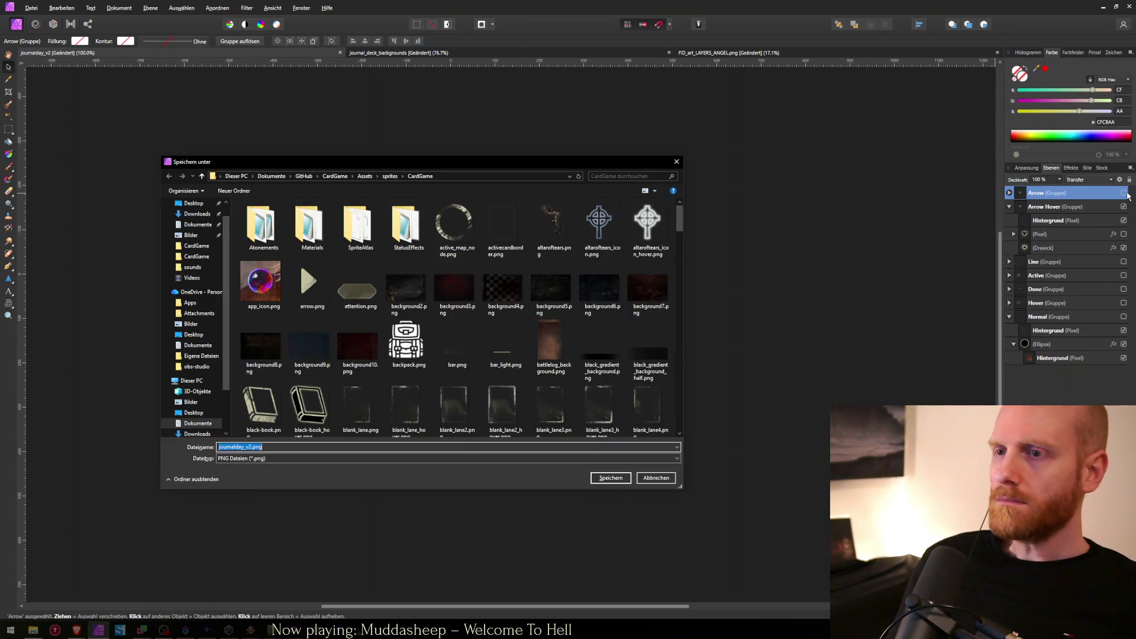
type("jou")
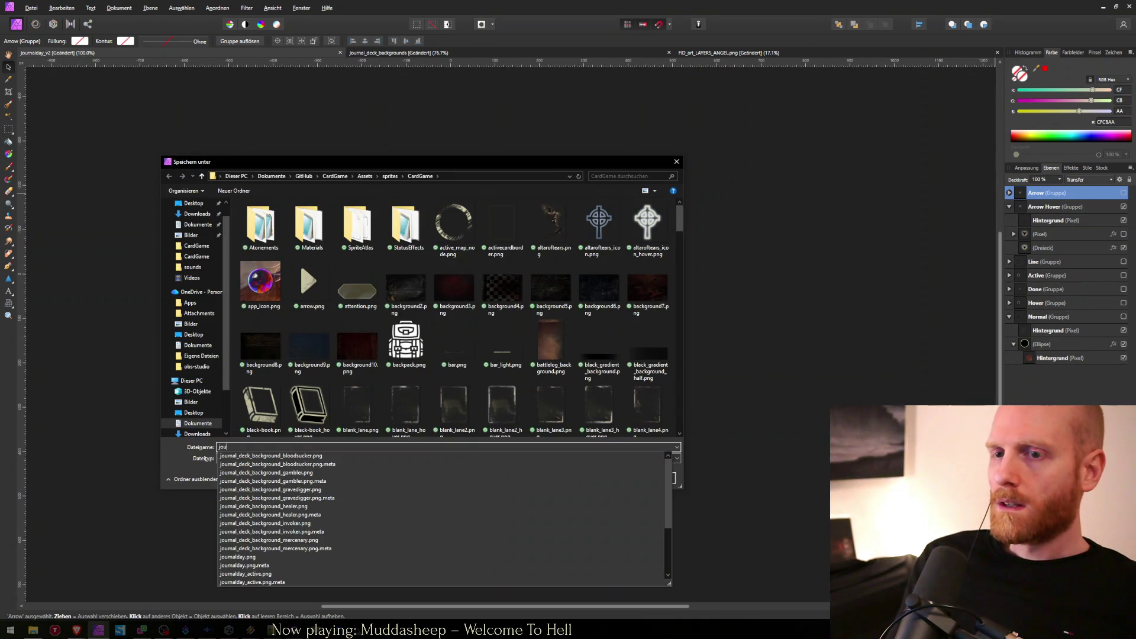
key("Down")
key("Down")
key("Down")
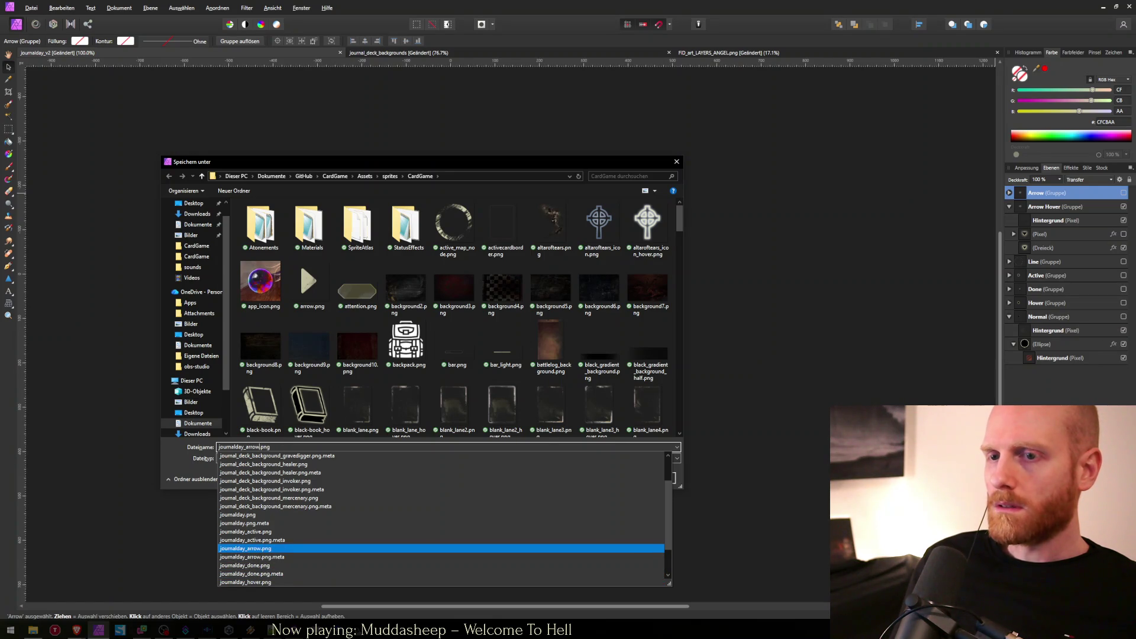
type("_hover")
key("Return")
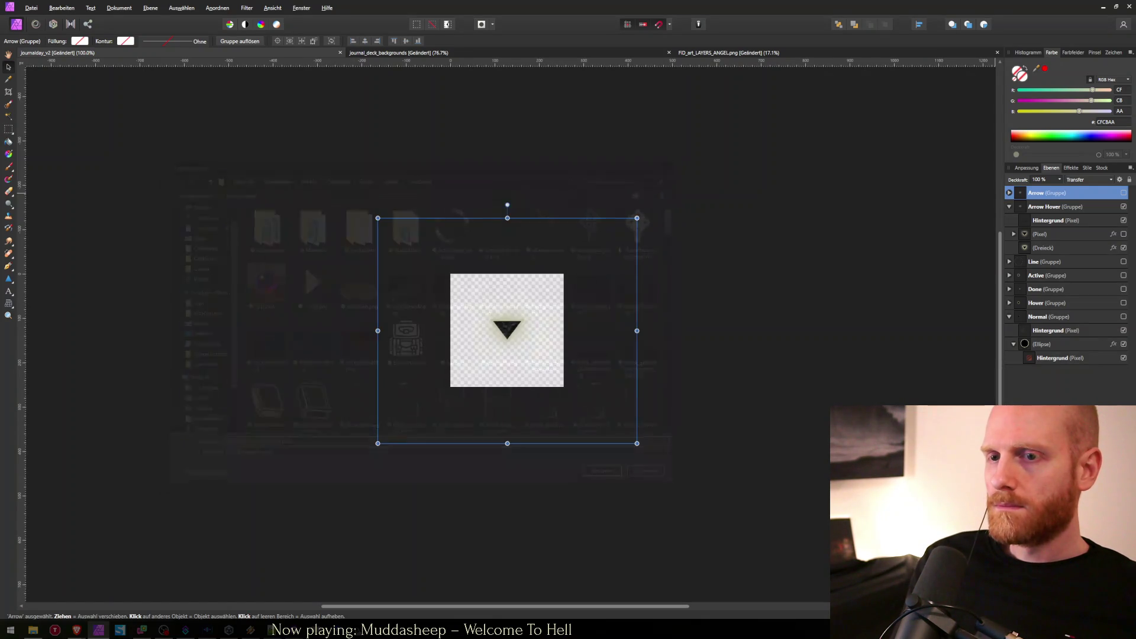
left_click(1123, 192)
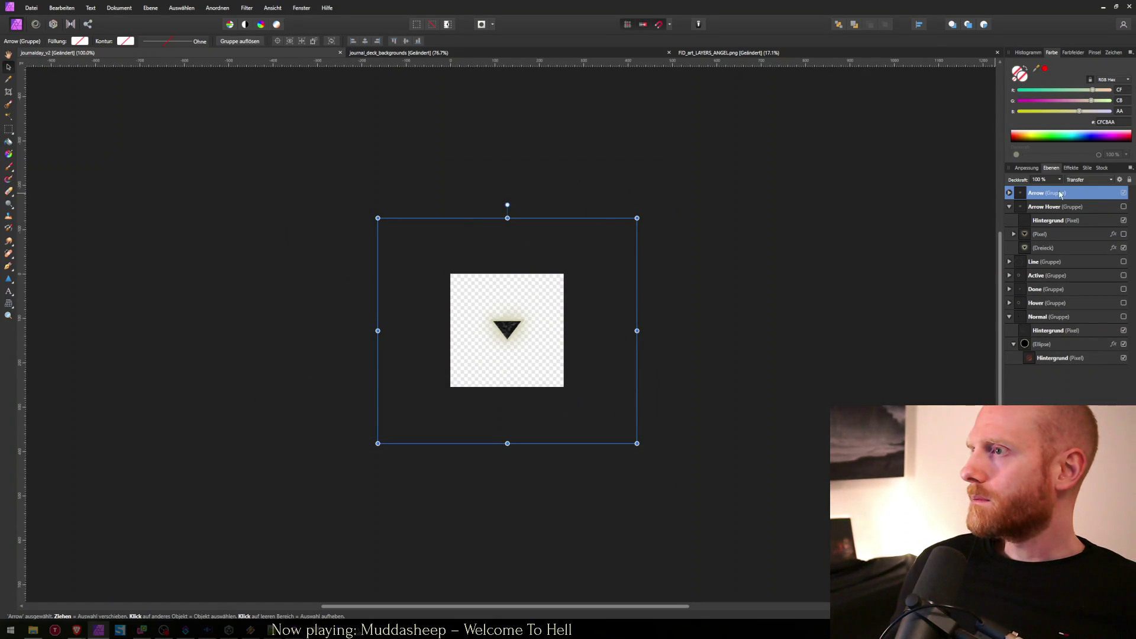
Expand the Arrow group and inspect the Dreieck triangle's outer glow effect.
left_click(1009, 194)
left_click(1046, 223)
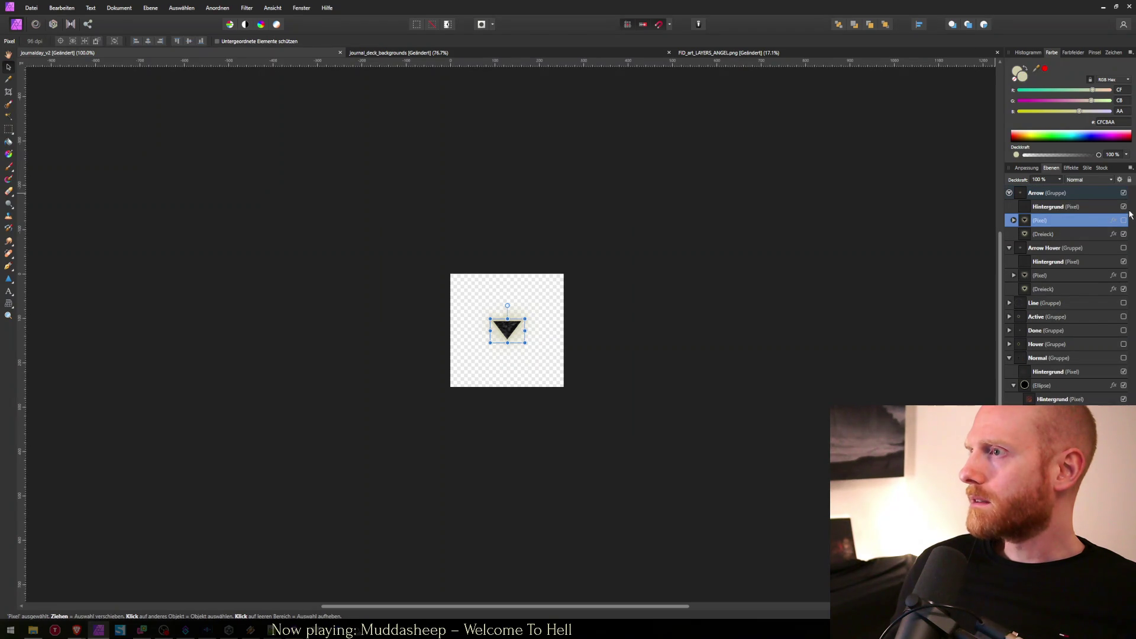
left_click(1123, 207)
left_click(1123, 207)
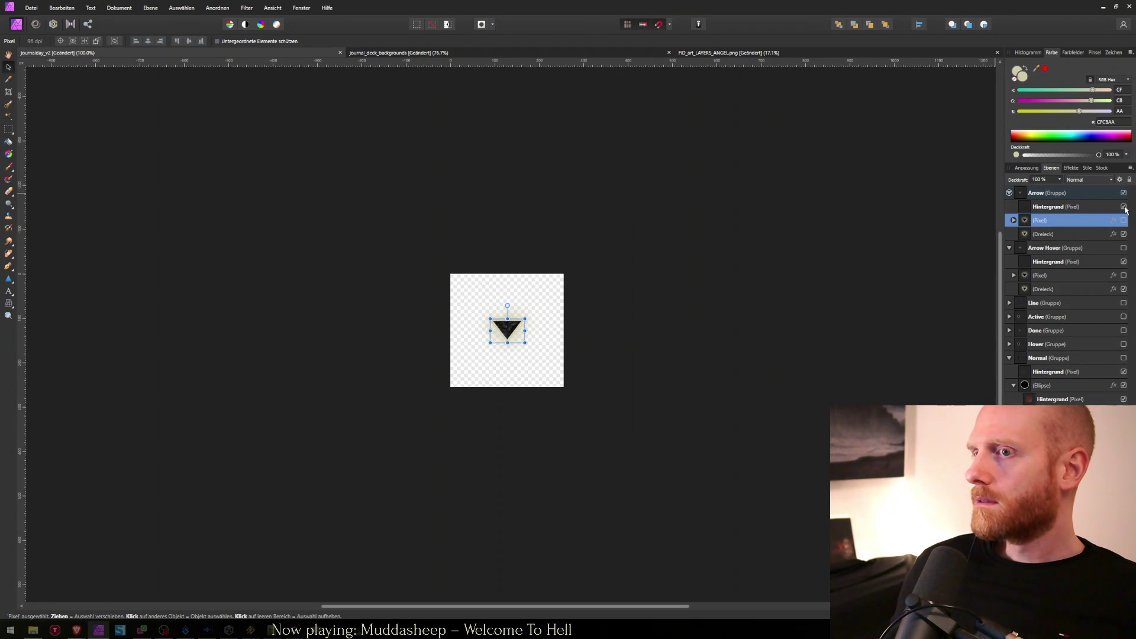
left_click(1058, 237)
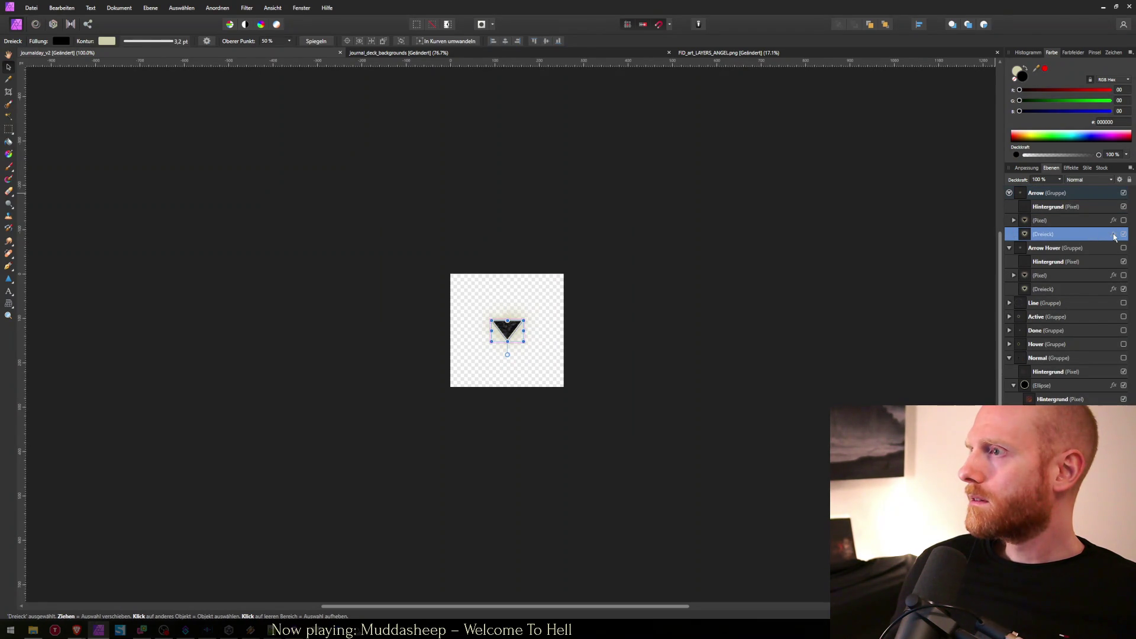
left_click(1112, 234)
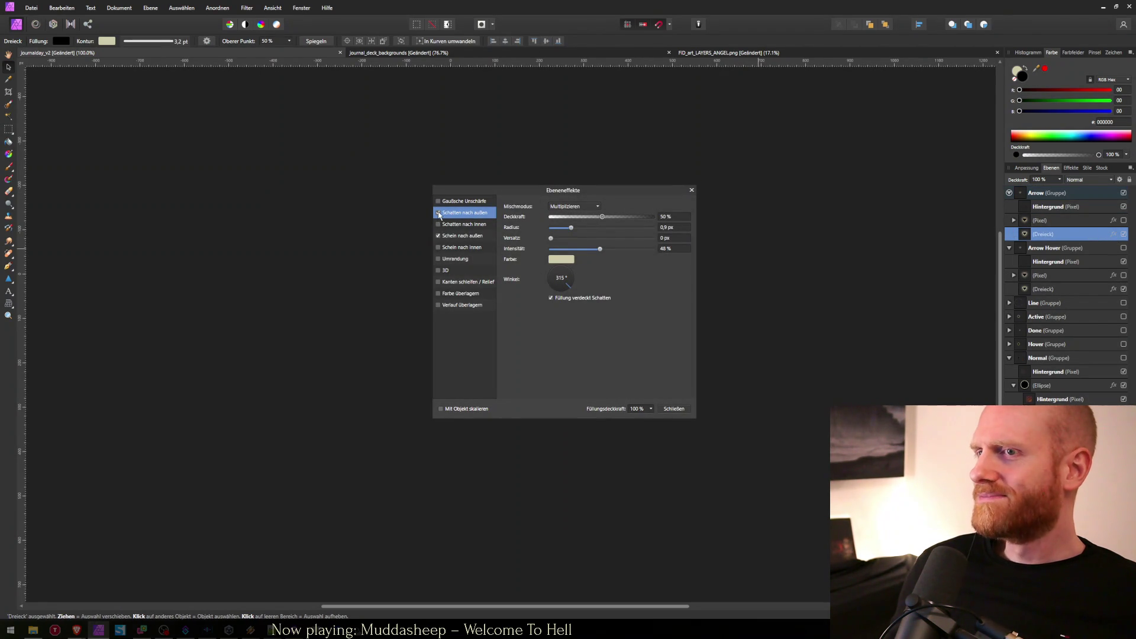
left_click(439, 234)
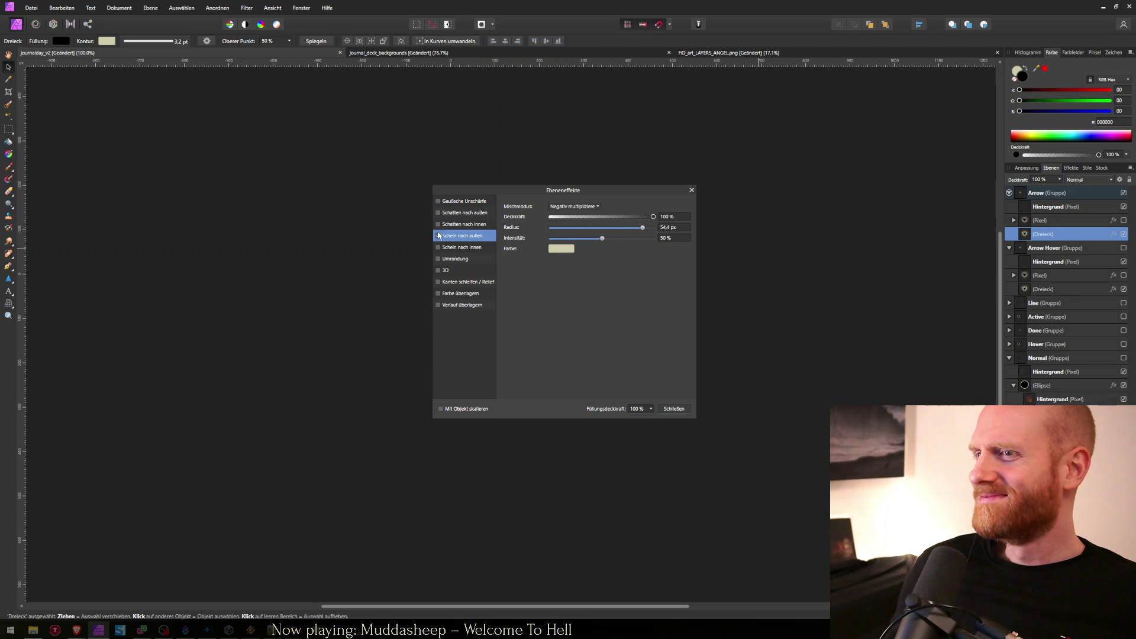
left_click(672, 408)
left_click(771, 332)
key("ctrl+alt+shift+w")
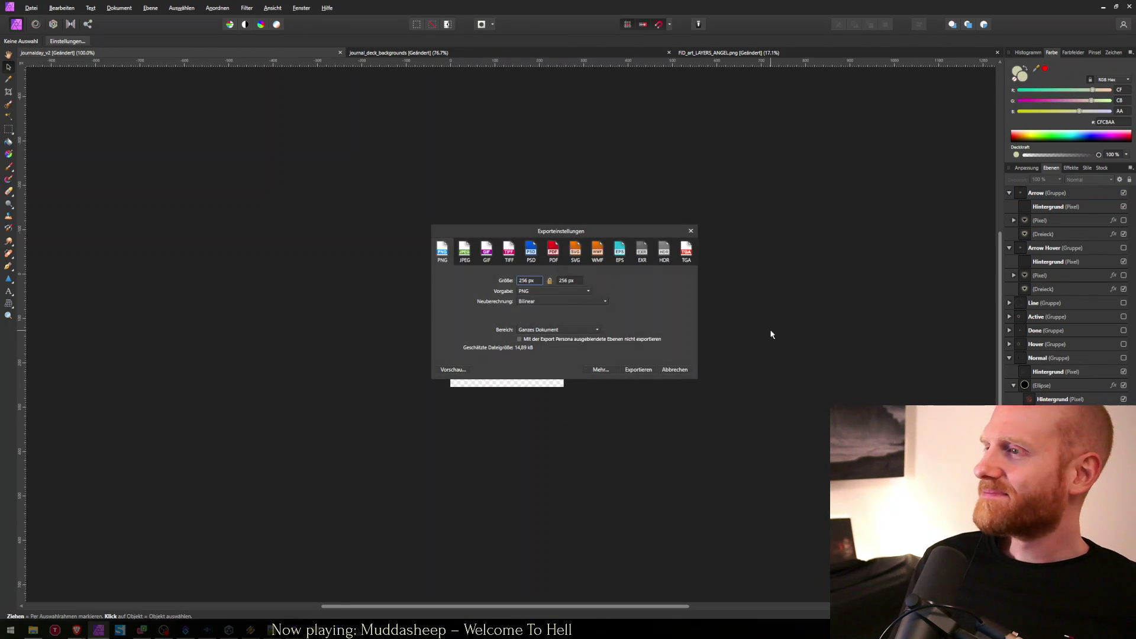
key("Escape")
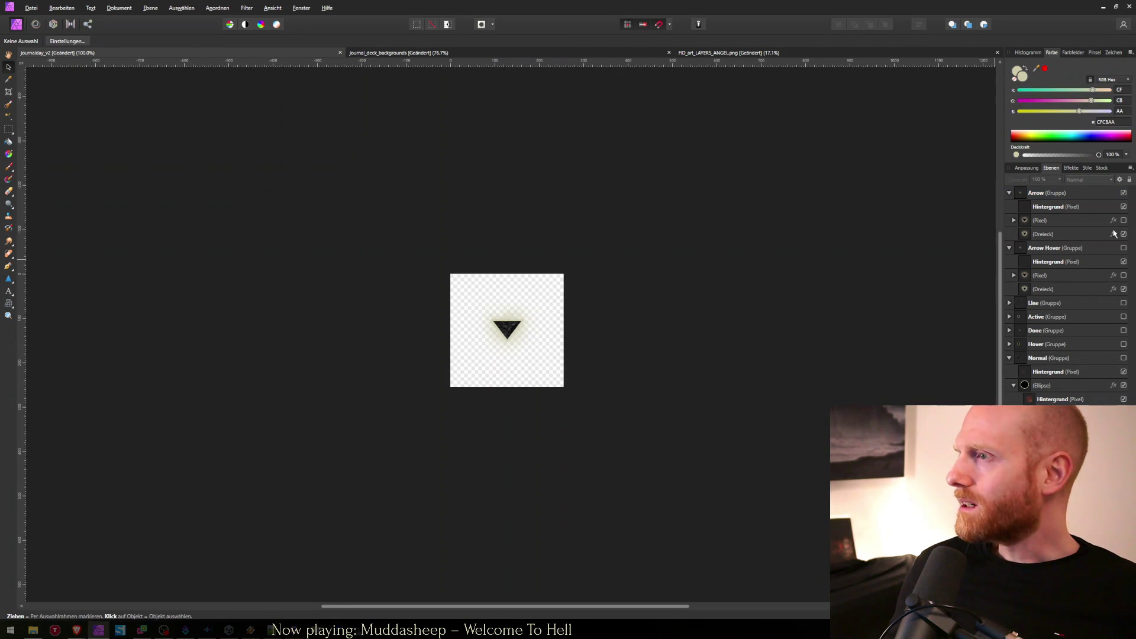
Turn off the Dreieck triangle's Outer Glow and bring up the PNG export dialog.
left_click(1113, 234)
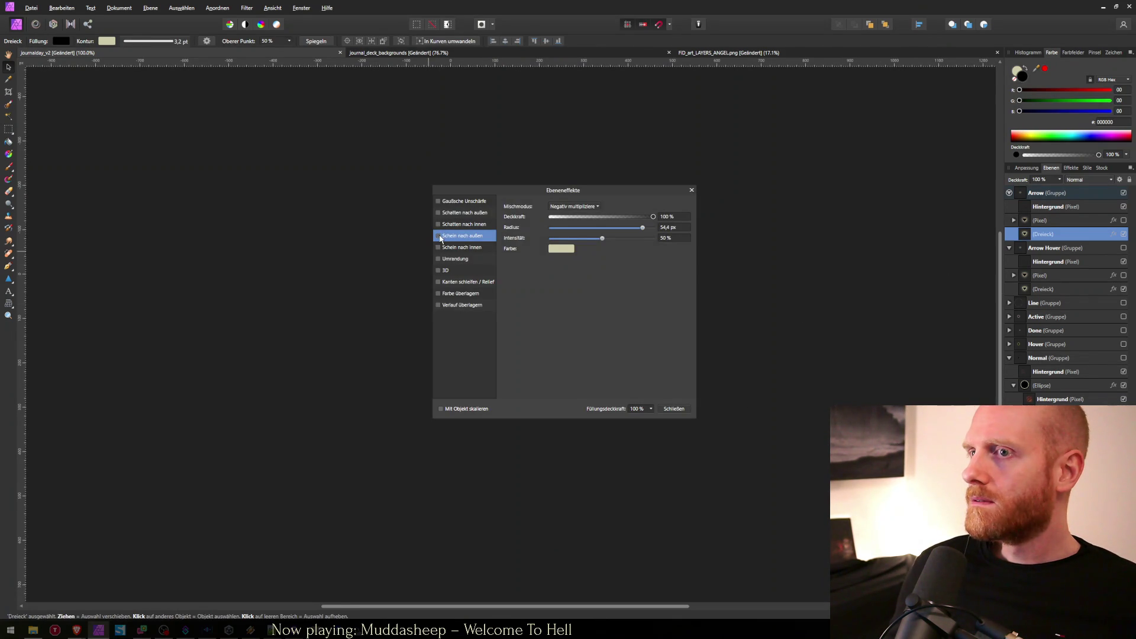
left_click(674, 409)
left_click(744, 302)
key("ctrl+alt+shift+w")
key("Return")
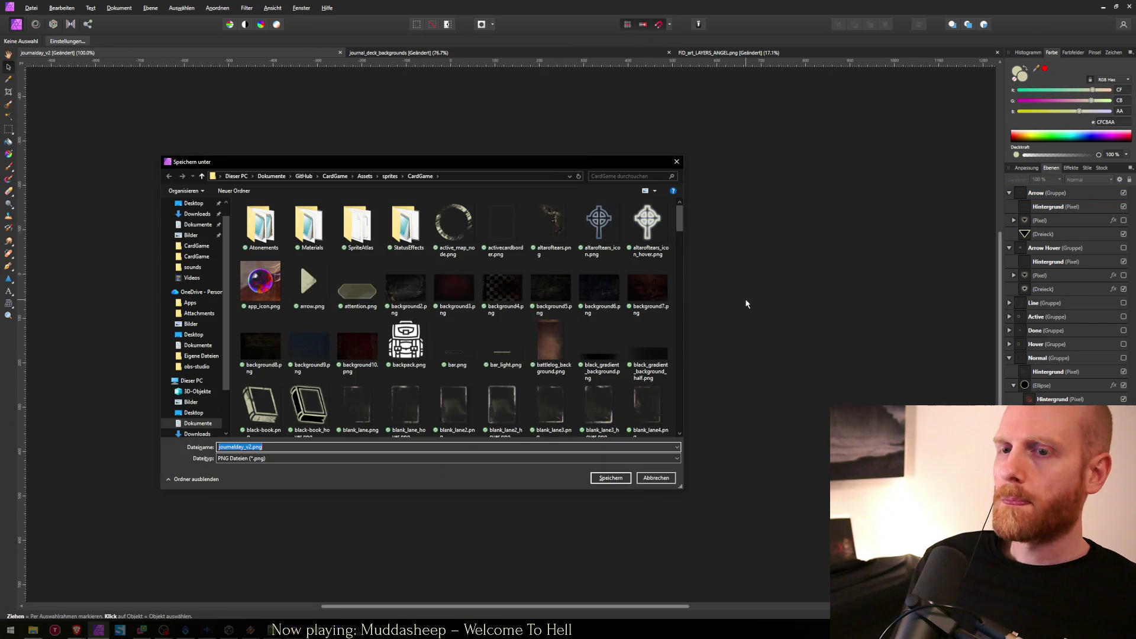
Save the export over journalday_arrow.png and switch back to Unity.
type("j")
key("Down")
key("Down")
key("Down")
key("Down")
key("Down")
key("Down")
key("Down")
key("Down")
key("Down")
key("Up")
key("Up")
key("Up")
key("Up")
key("Up")
key("Return")
key("Return")
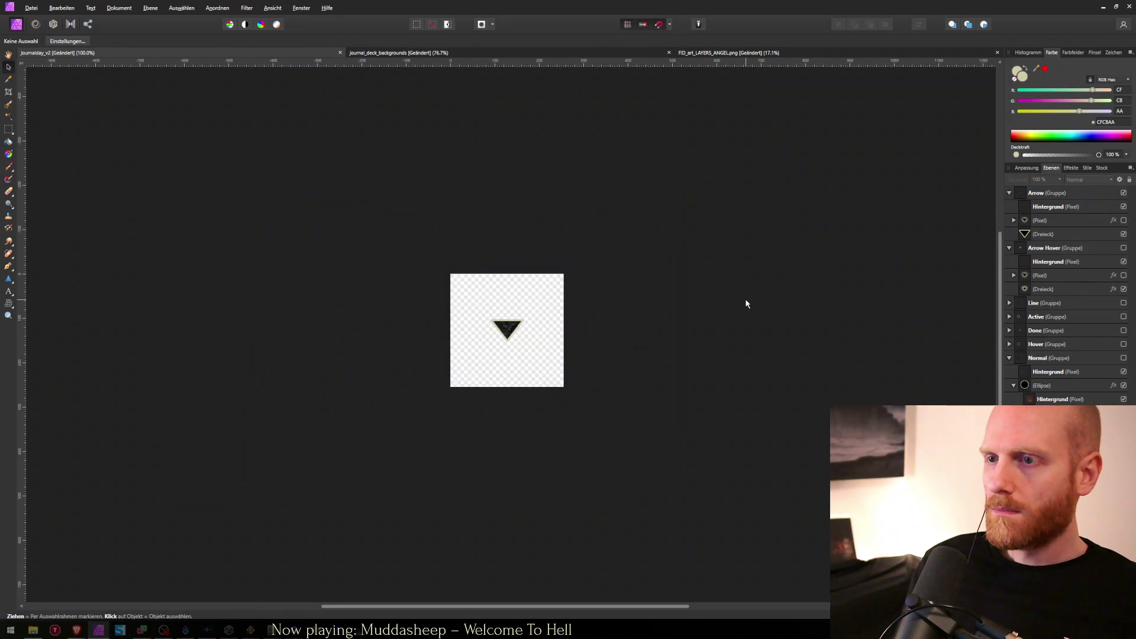
key("alt+Tab")
key("Tab")
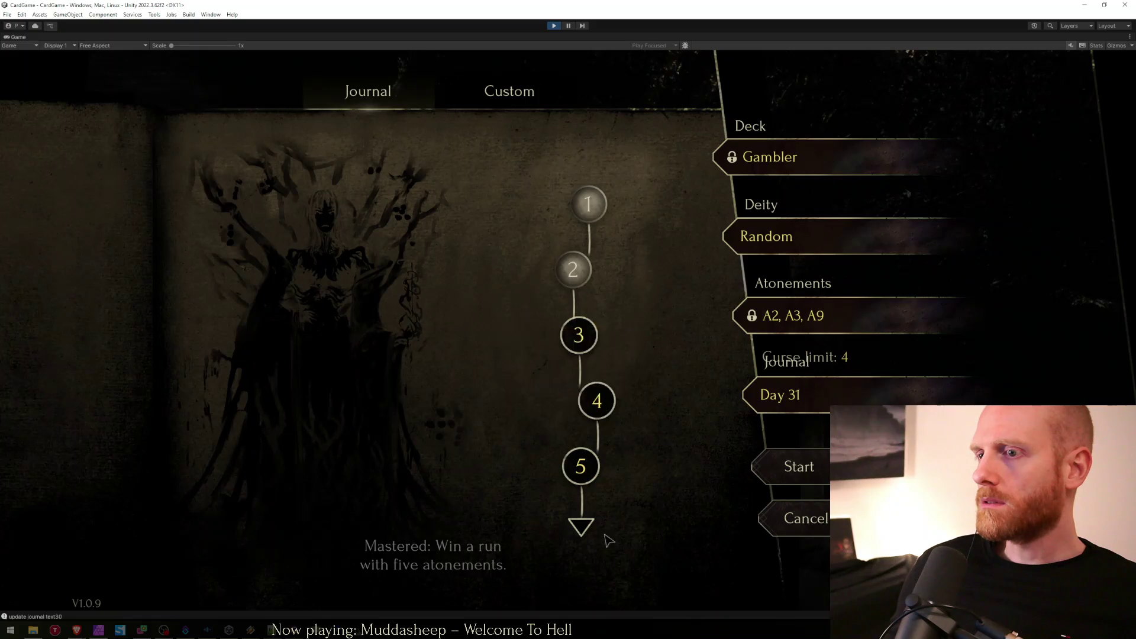
Flip between the Custom run and Journal pages in the game, then restore the editor layout.
left_click(509, 90)
left_click(368, 91)
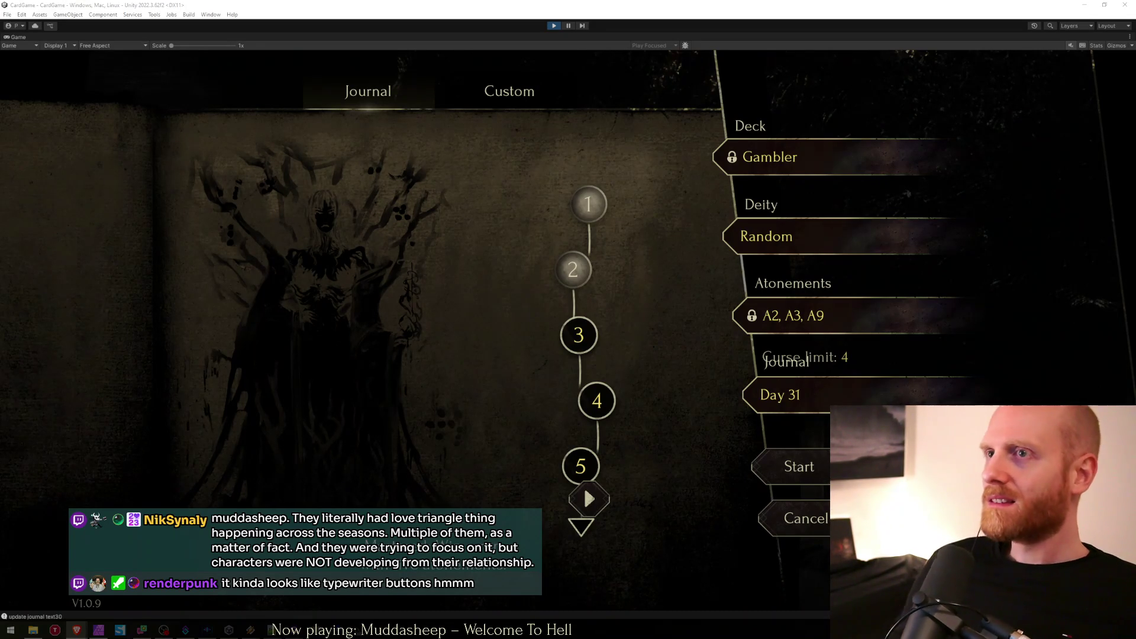
key("shift+space")
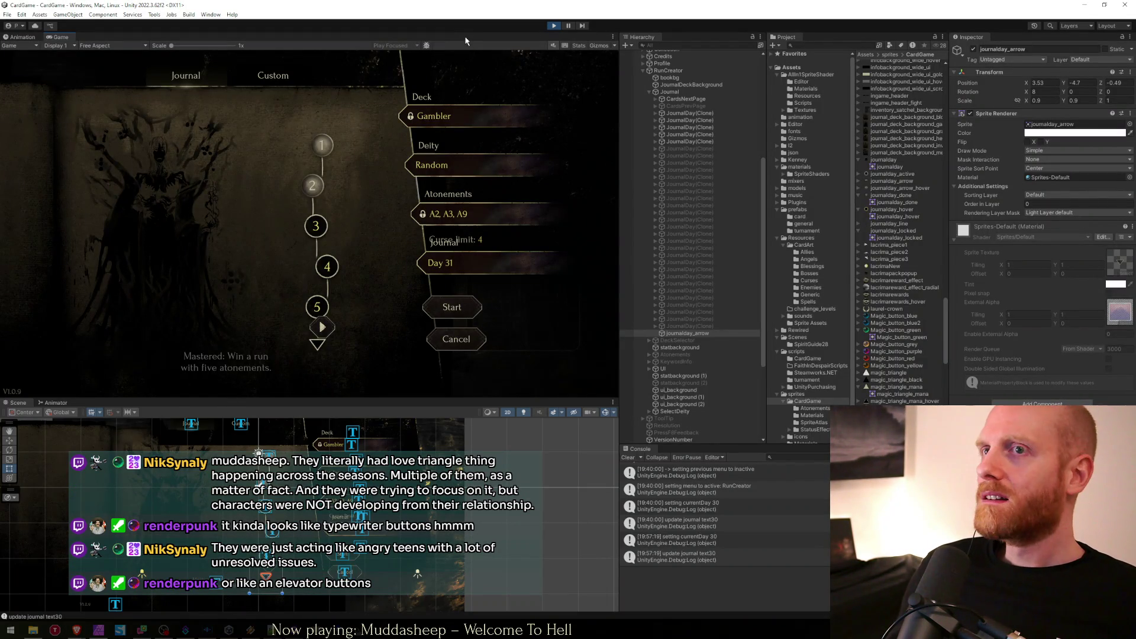
Toggle the Game view maximize on and off, then select the first journal day node.
key("shift+space")
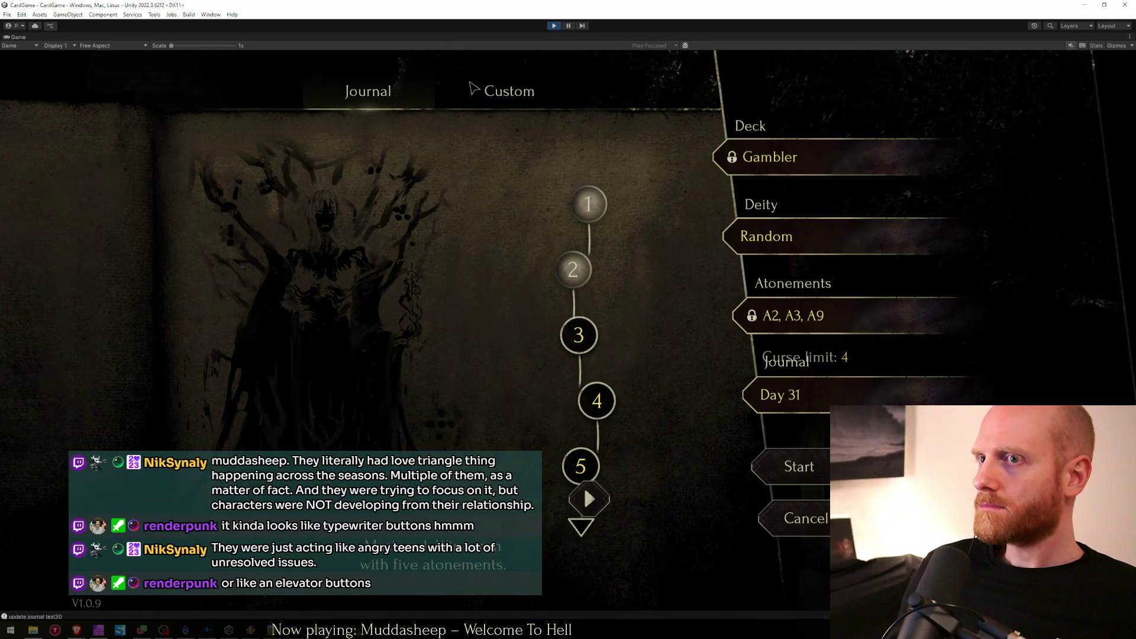
key("shift+space")
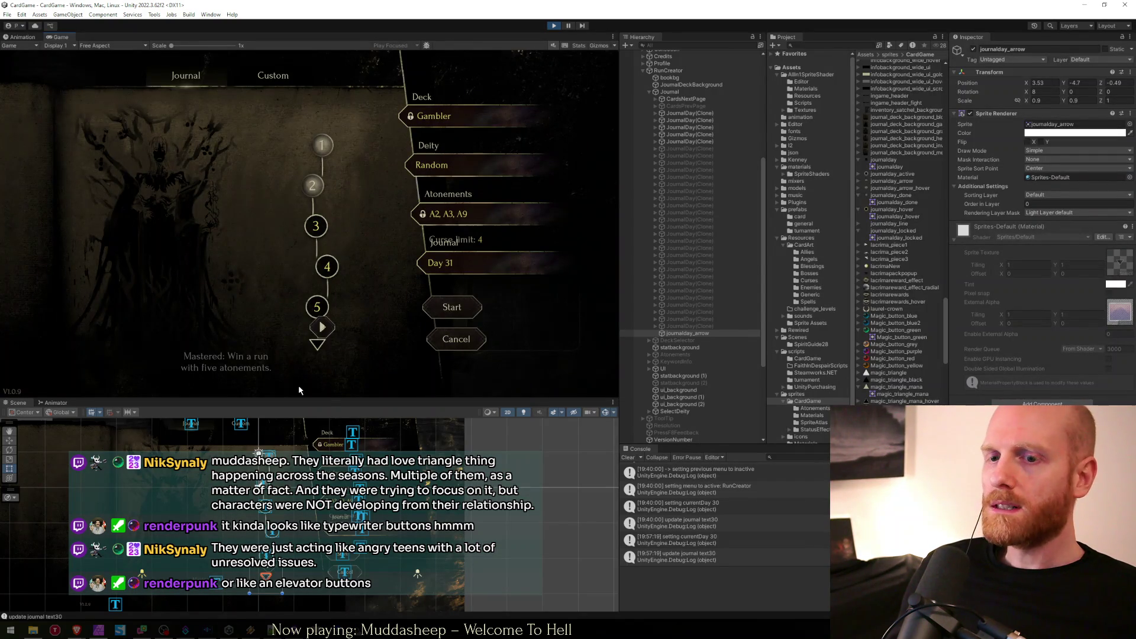
left_click(686, 134)
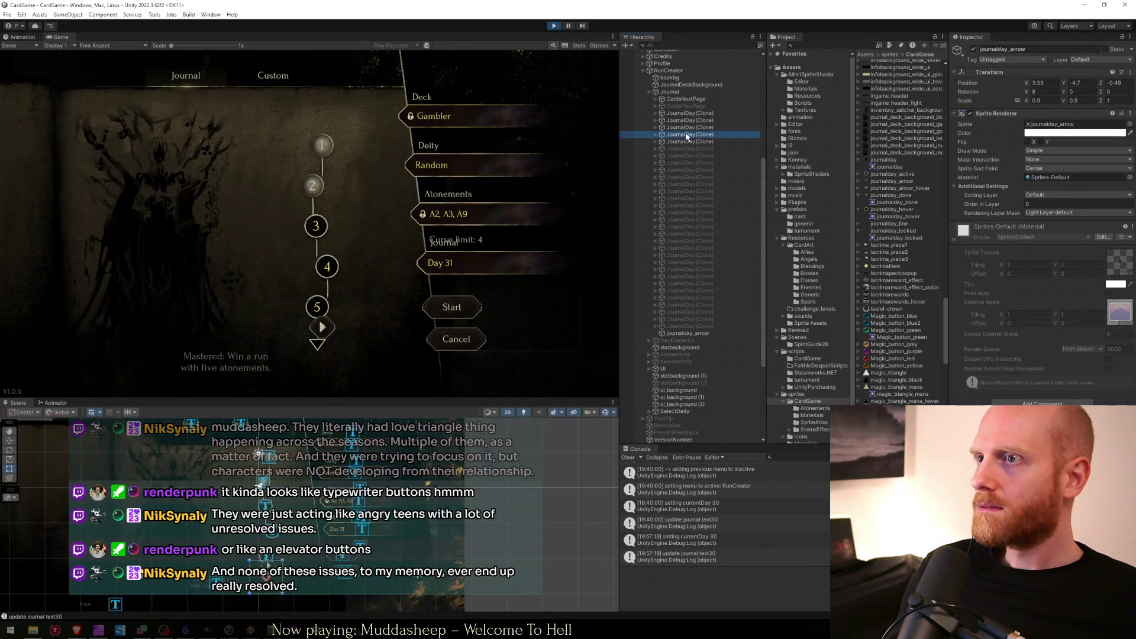
Enable the first node's journalday_line_north sprite and test tilting it, then undo.
left_click(653, 114)
left_click(654, 113)
left_click(682, 127)
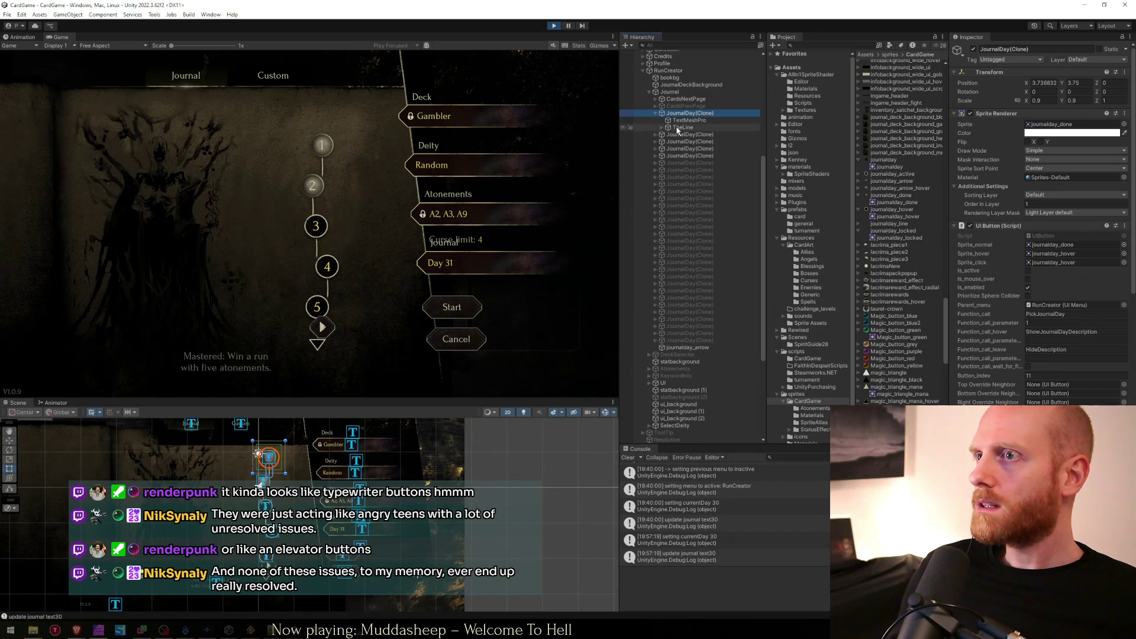
key("e")
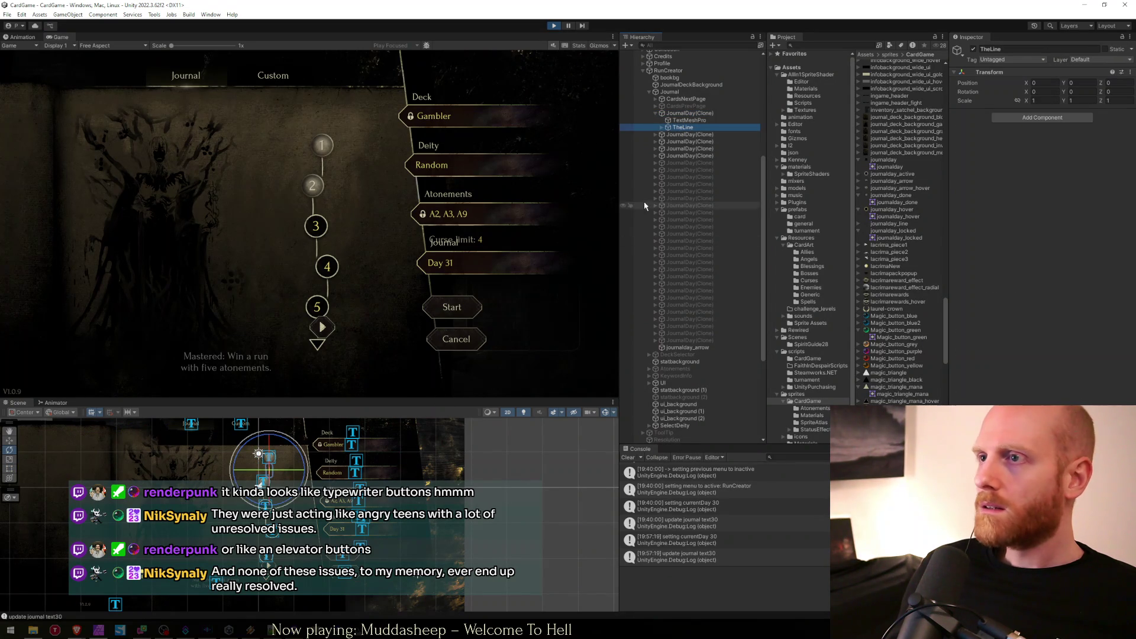
left_click(661, 128)
left_click(684, 135)
left_click(973, 49)
left_click_drag(304, 443, 308, 453)
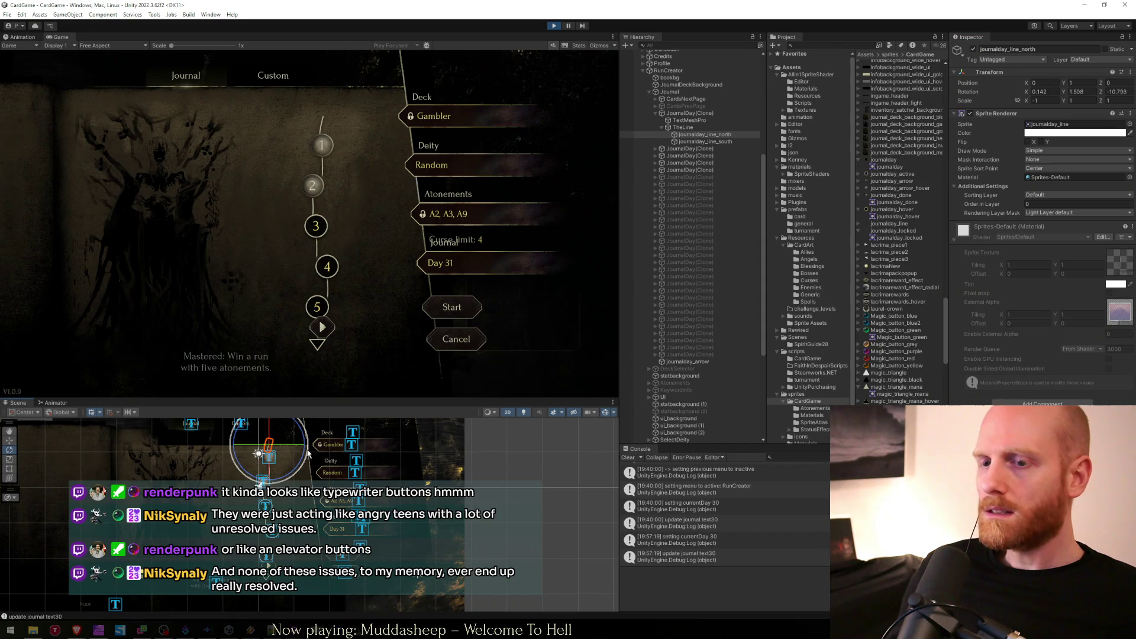
key("ctrl+z")
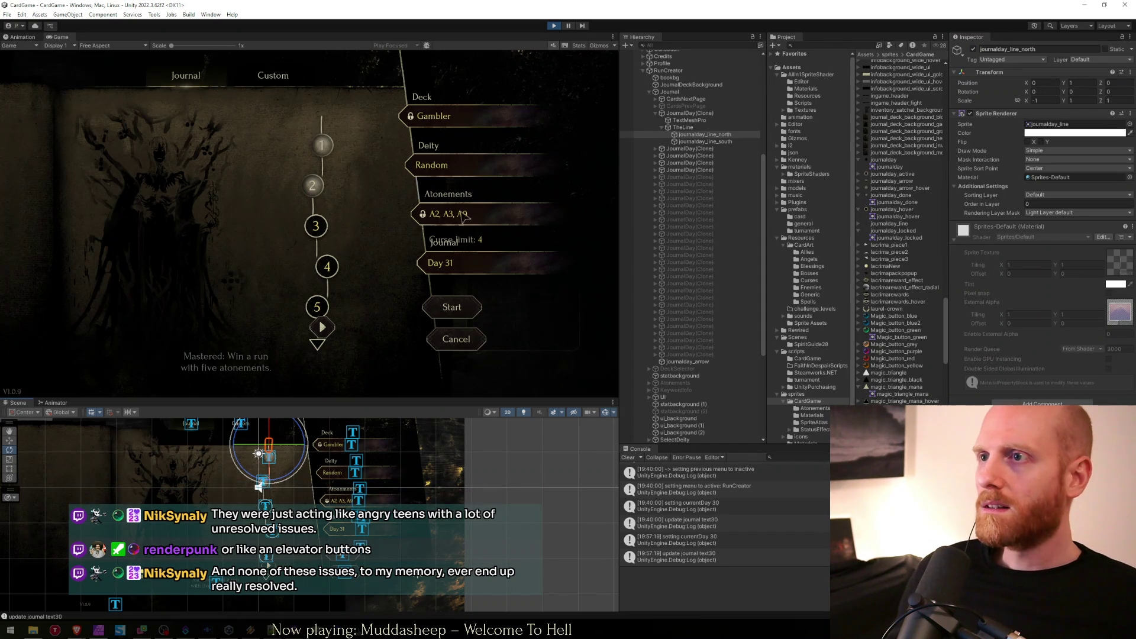
Rotate TheLine about 15 degrees toward the next node and disable journalday_line_north.
left_click(682, 127)
left_click_drag(295, 483, 289, 492)
left_click(705, 135)
left_click(973, 49)
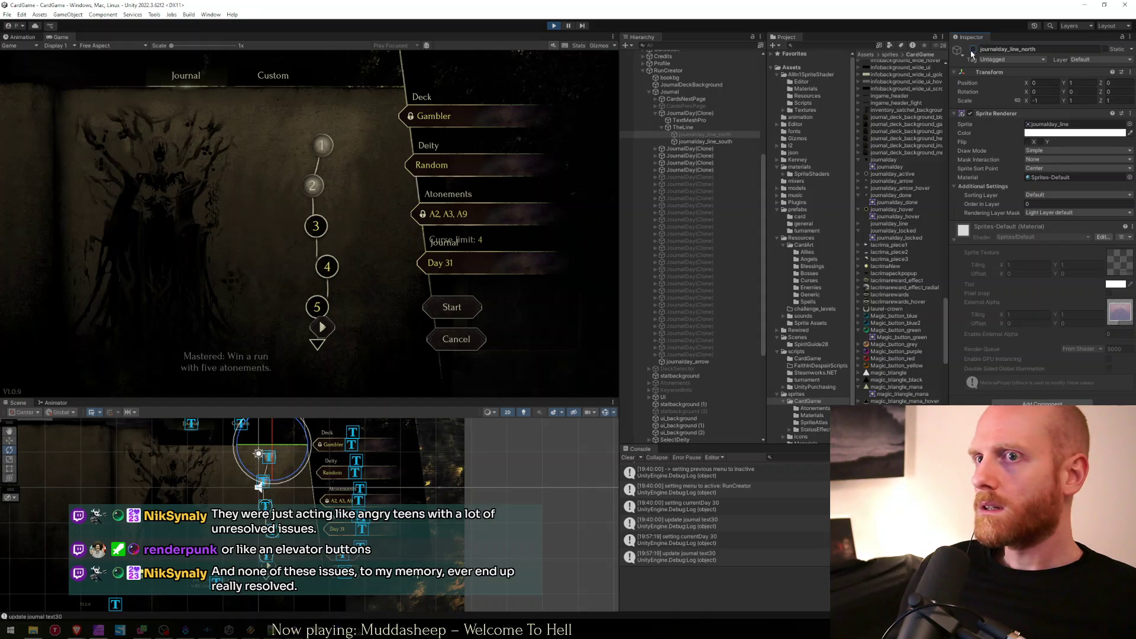
Expand the second to fourth day nodes and tilt the second day's TheLine about 18 degrees toward the next node.
left_click(656, 149)
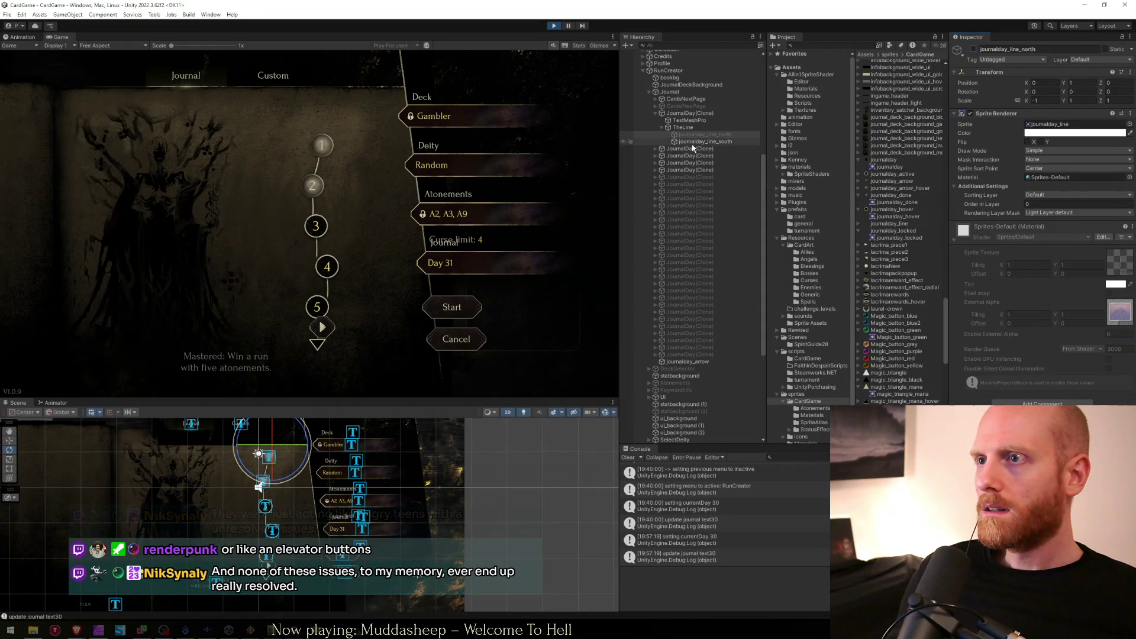
left_click(656, 170)
left_click(655, 191)
left_click(681, 163)
left_click_drag(297, 485, 275, 494)
key("w")
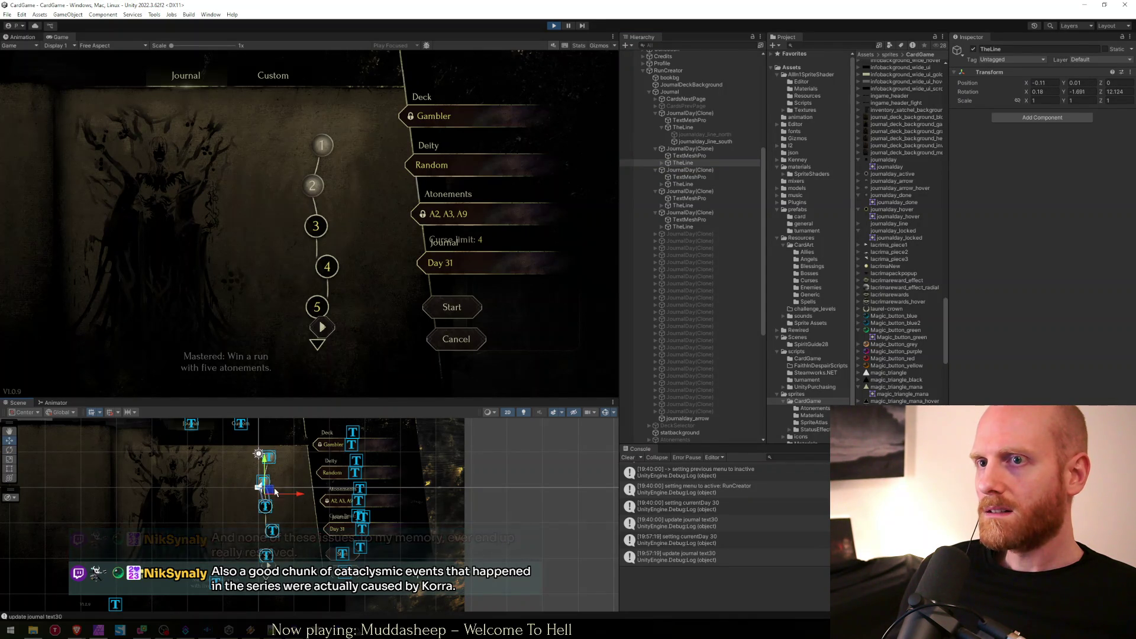
Rotate another day node's TheLine so it leans toward the following node.
left_click(684, 184)
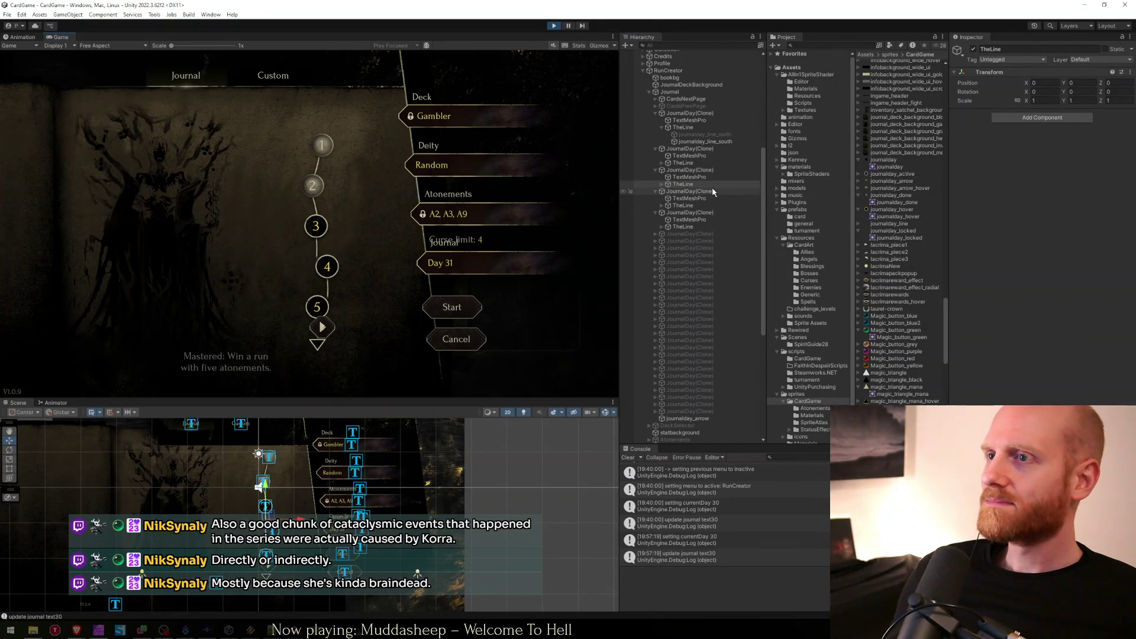
left_click(710, 205)
key("e")
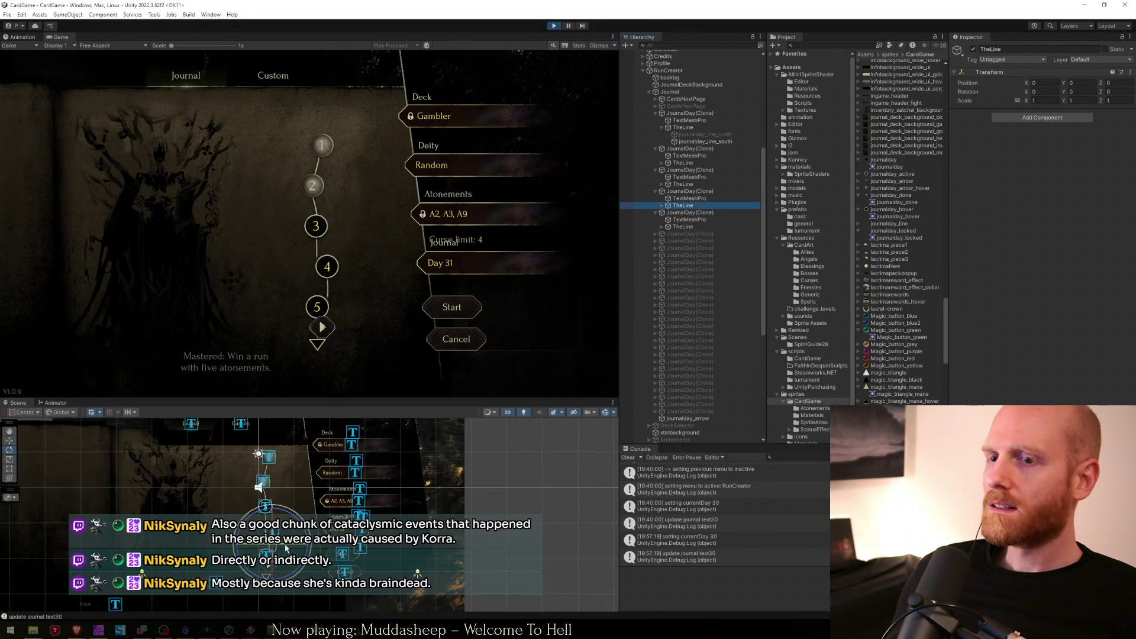
left_click_drag(287, 519, 313, 525)
key("w")
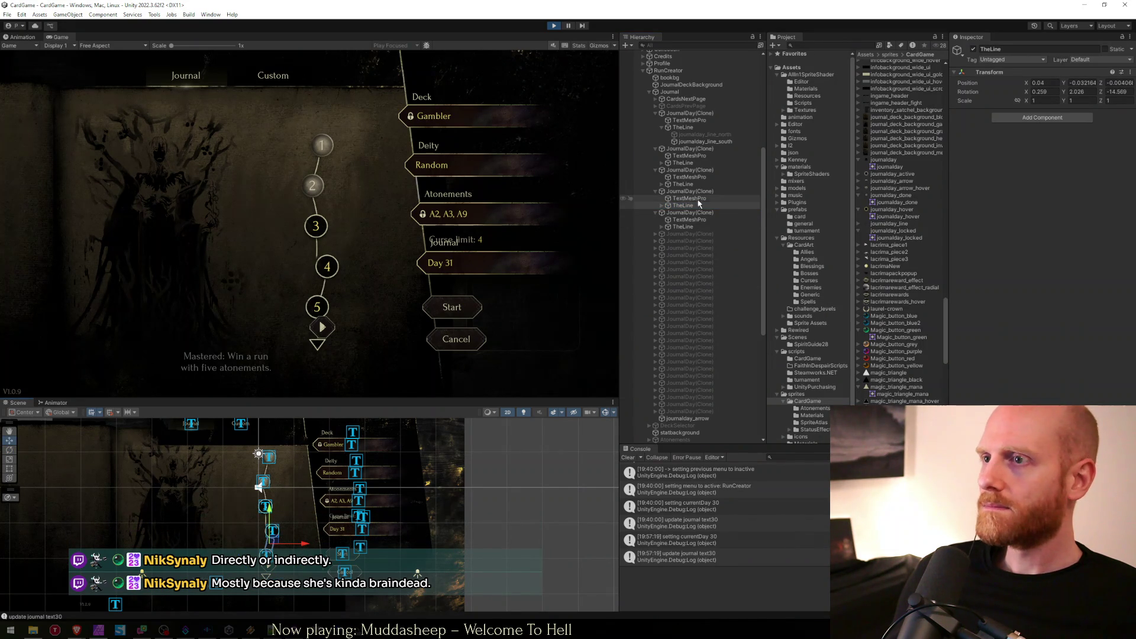
Tilt the next day node's TheLine about 20 degrees toward its following node.
left_click(683, 185)
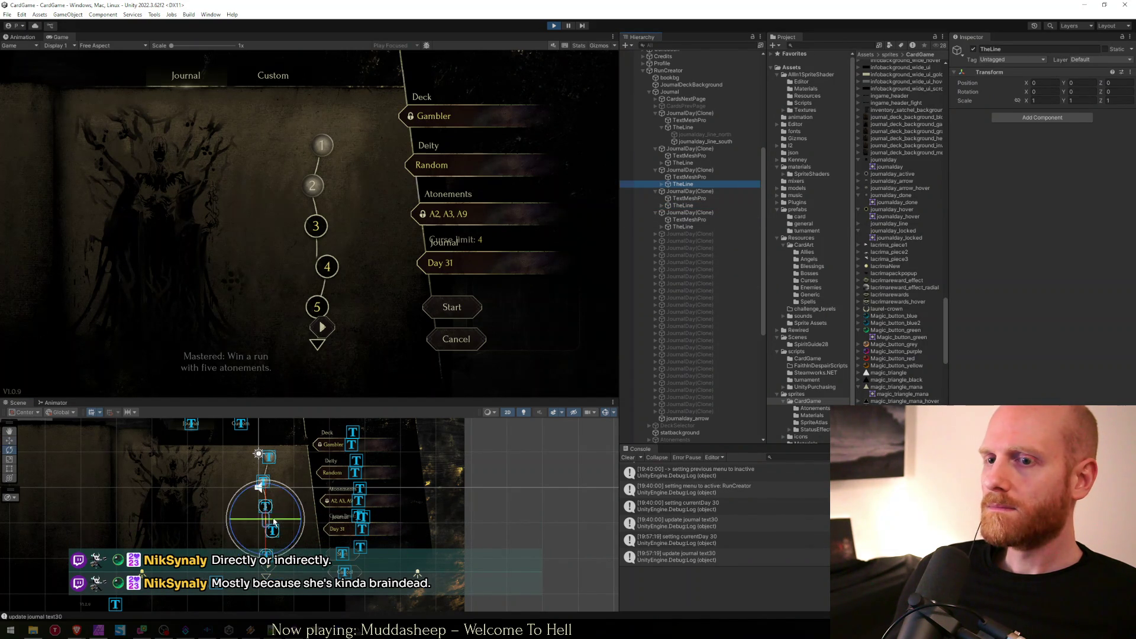
key("e")
mouse_move(272, 515)
left_mouse_down()
mouse_move(260, 488)
mouse_move(272, 520)
left_mouse_up()
key("w")
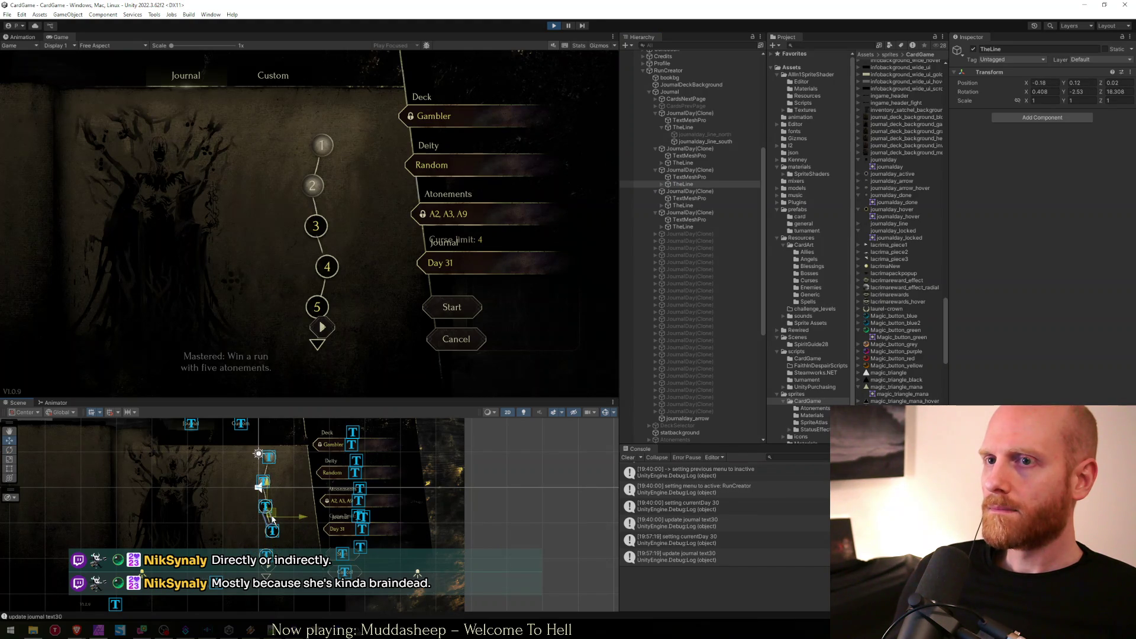
left_click(696, 227)
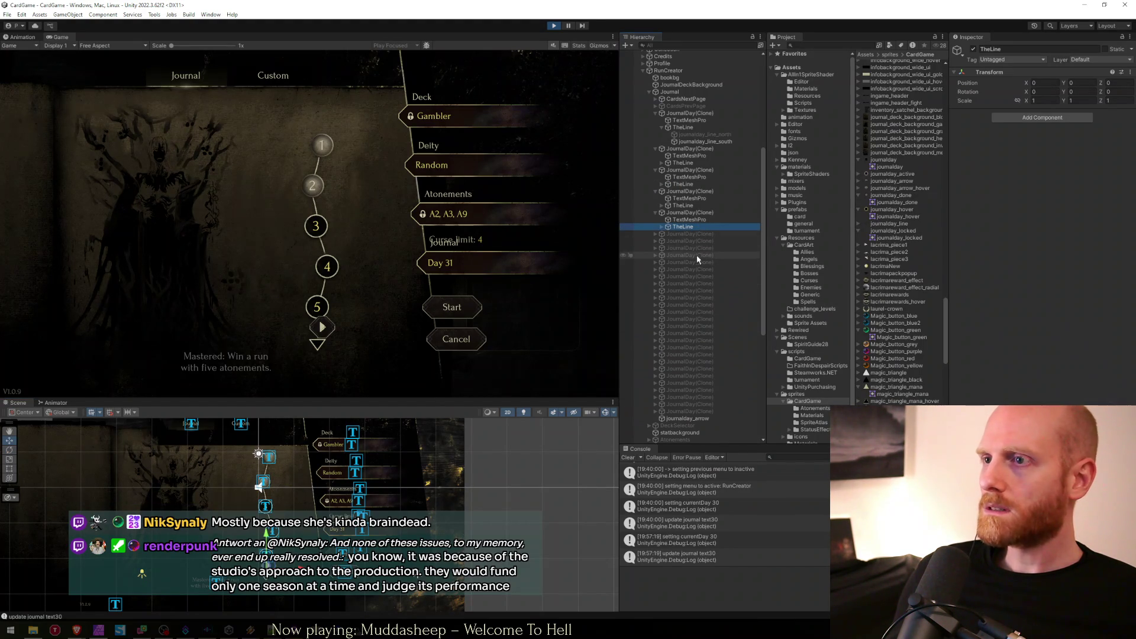
left_click(681, 213)
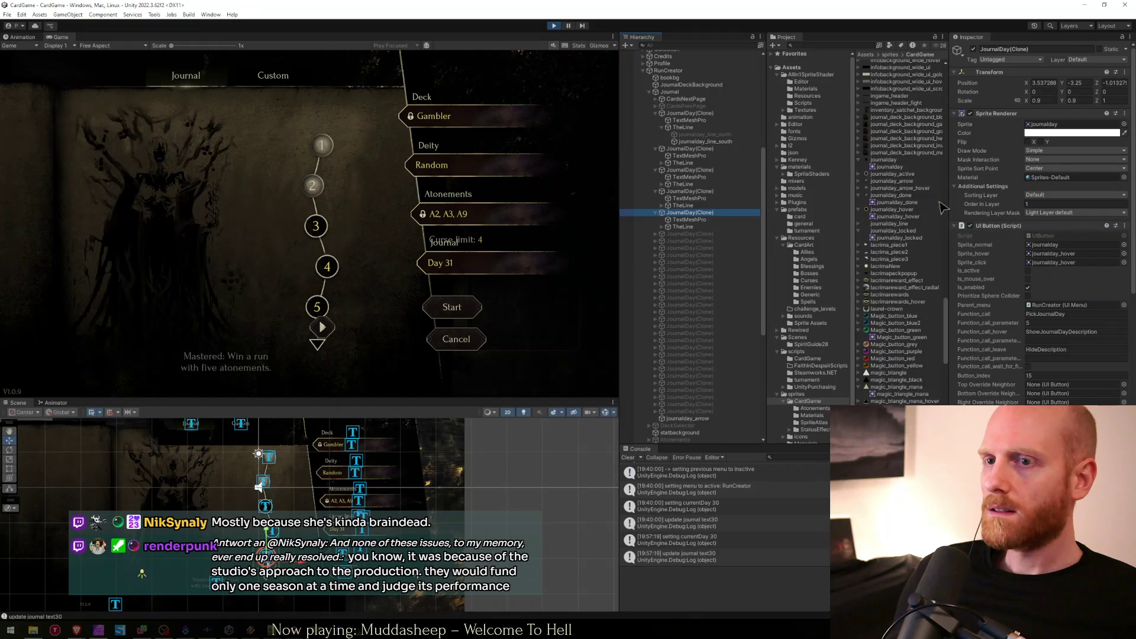
Move CardsNextPage to Position X 13.56, then test choosing day 5 and paging forward to days 6–10.
left_click(680, 99)
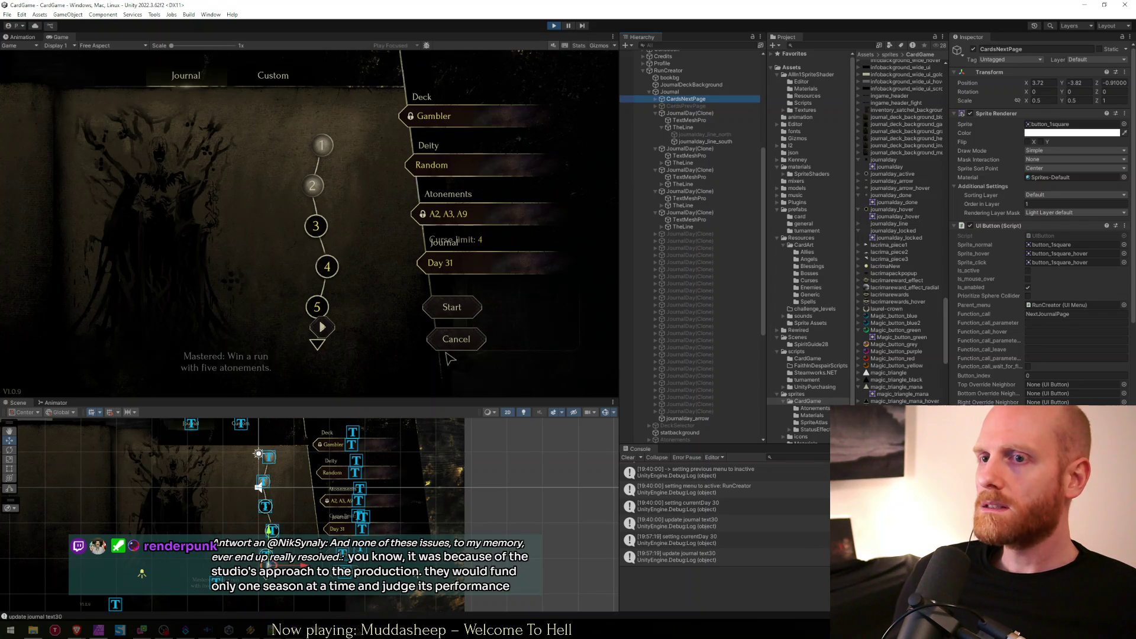
left_click(322, 327)
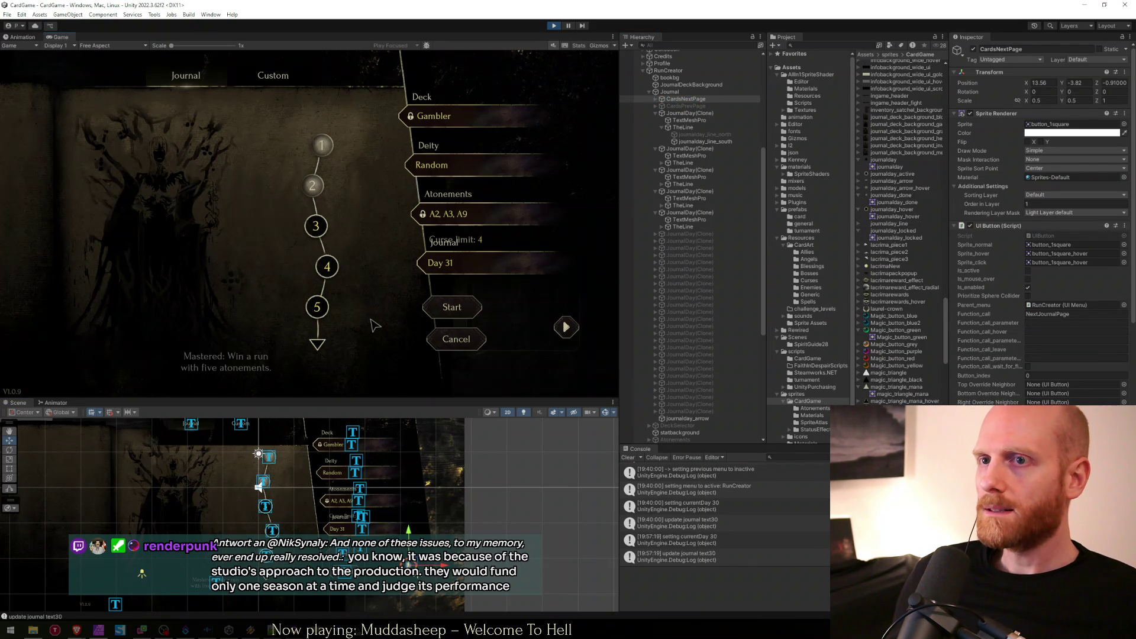
mouse_move(325, 148)
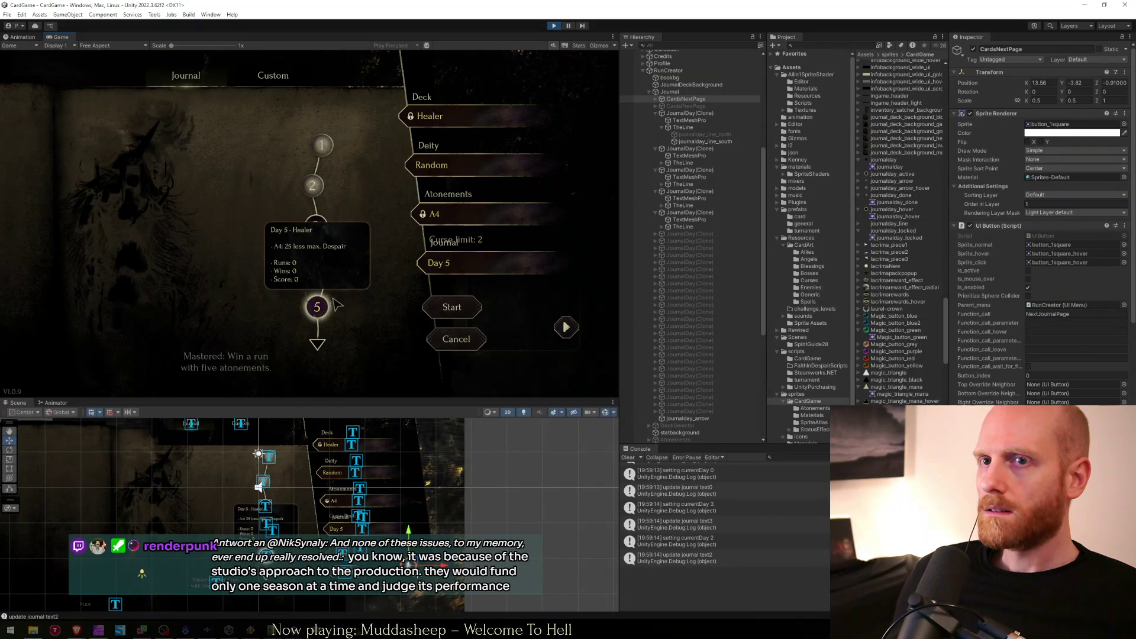
left_click(318, 307)
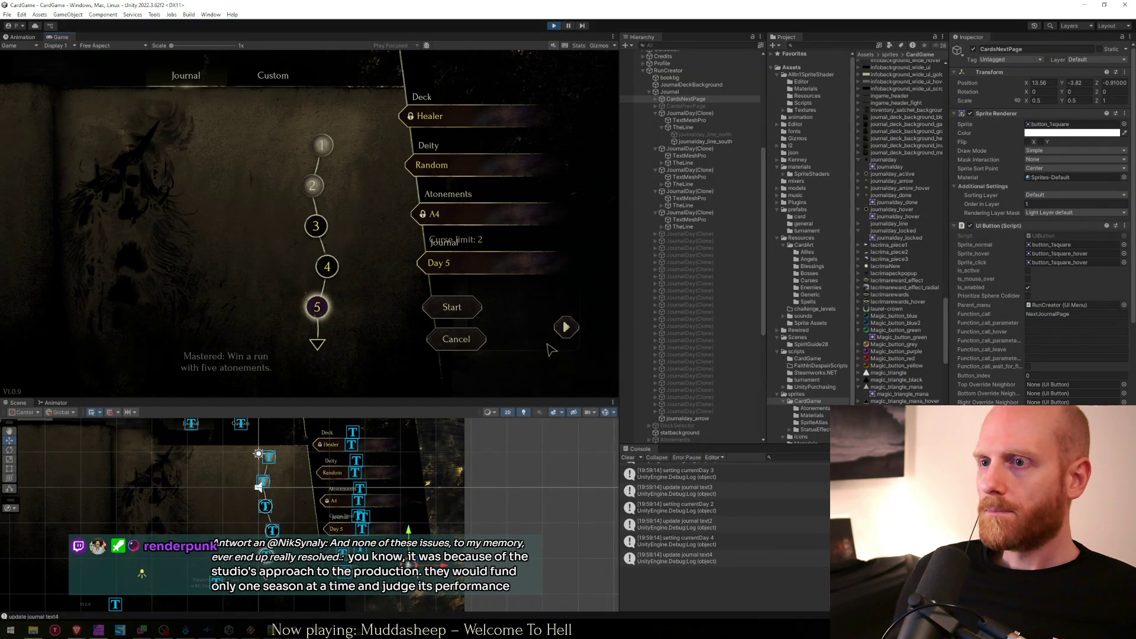
left_click(319, 346)
Test choosing day 4 and paging to days 6–10 again, then stop the running game.
mouse_move(331, 269)
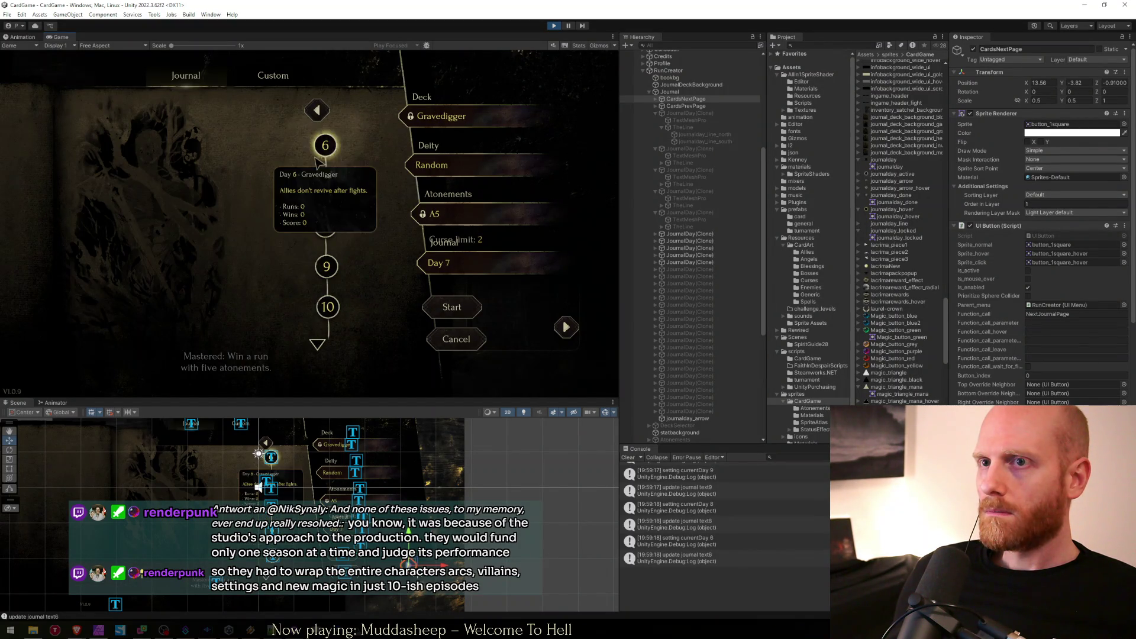
scroll(328, 272, "up", 2)
left_click(324, 270)
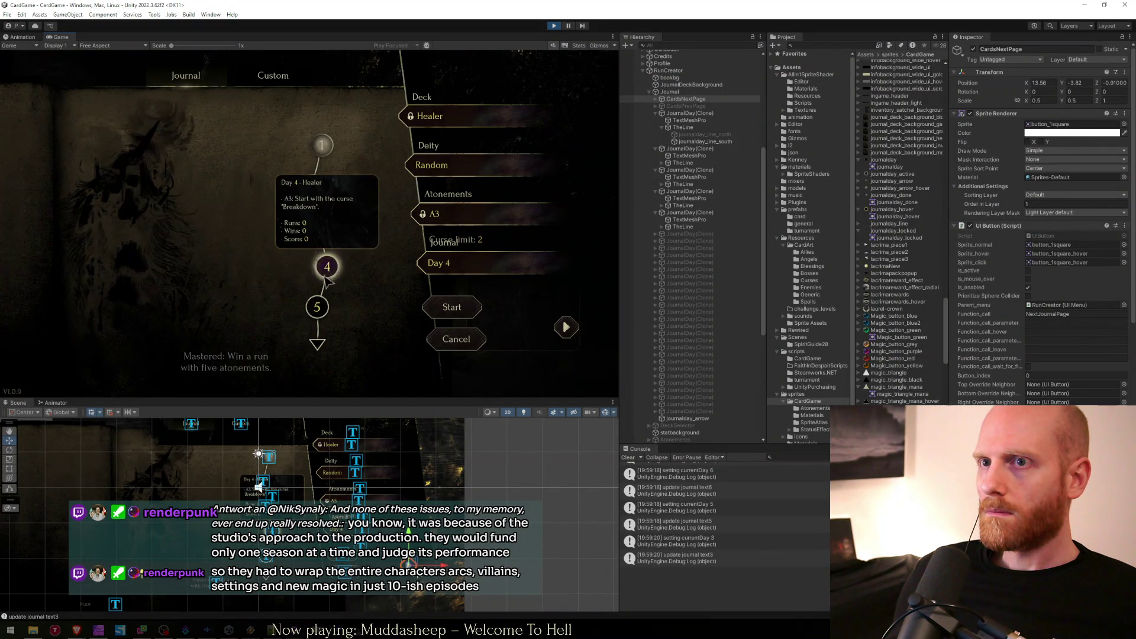
left_click(556, 327)
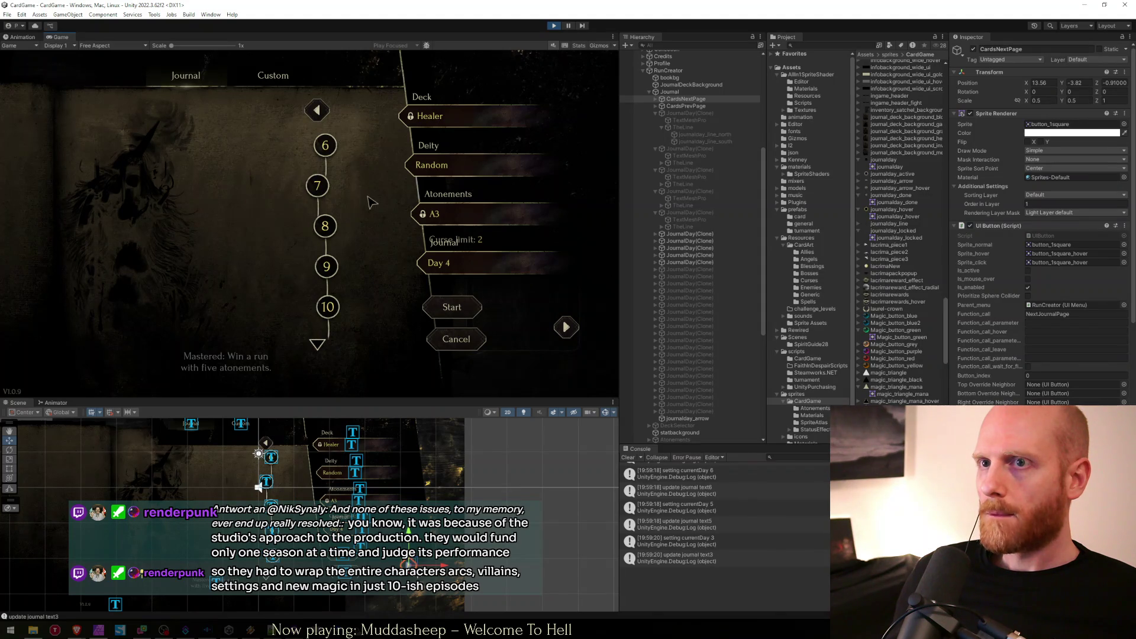
mouse_move(337, 153)
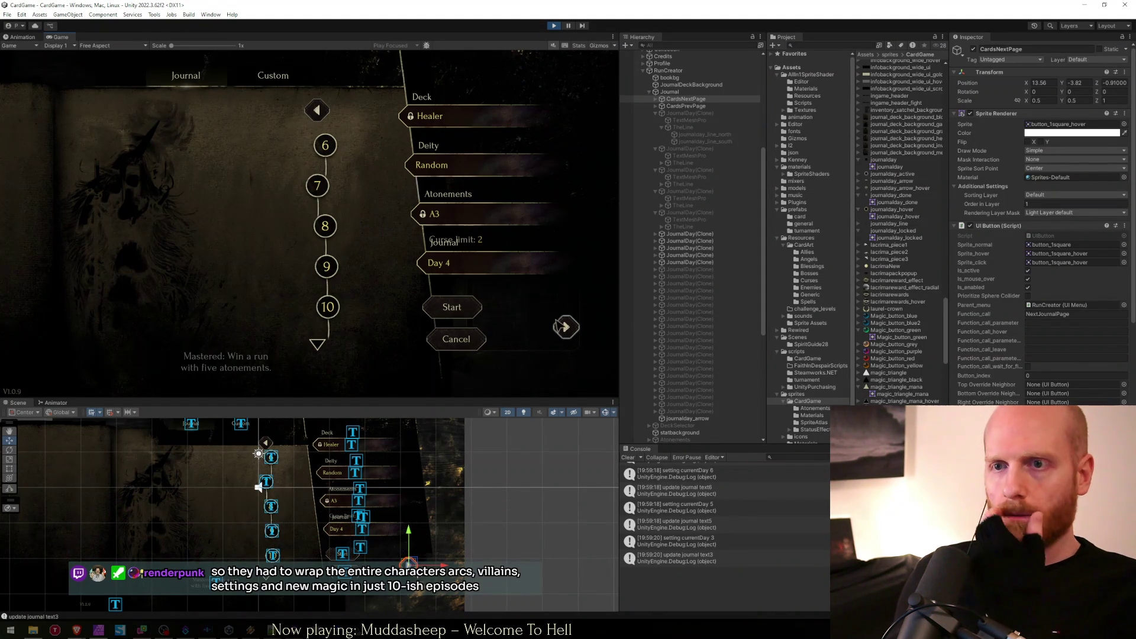
left_click(549, 27)
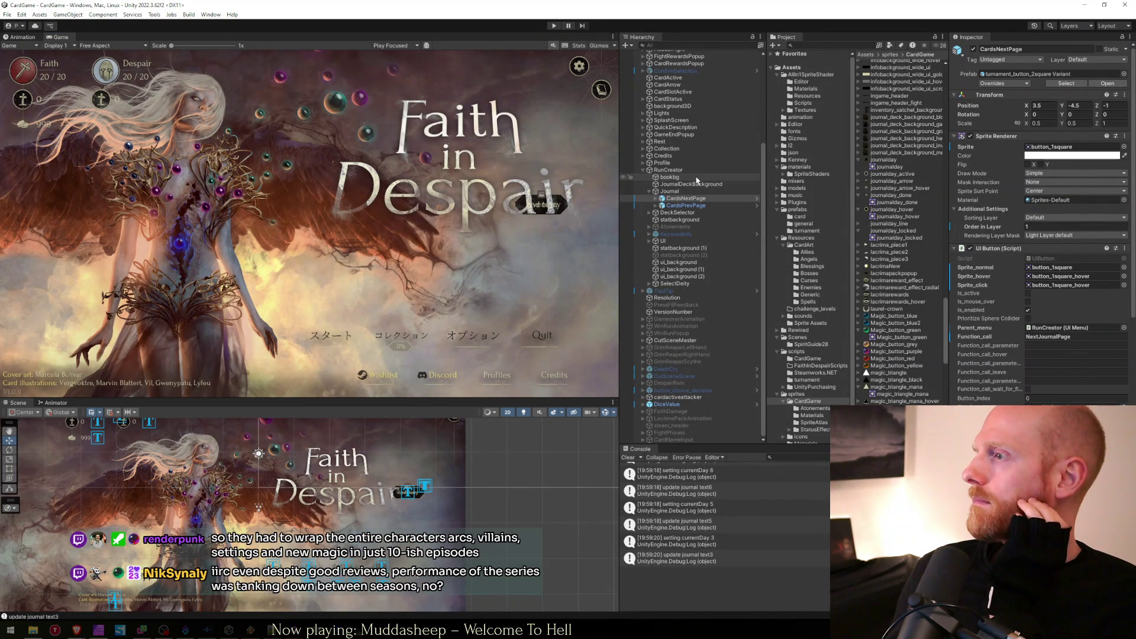
Expand CardsNextPage and CardsPrevPage in the Hierarchy to reveal their child objects.
left_click(661, 191)
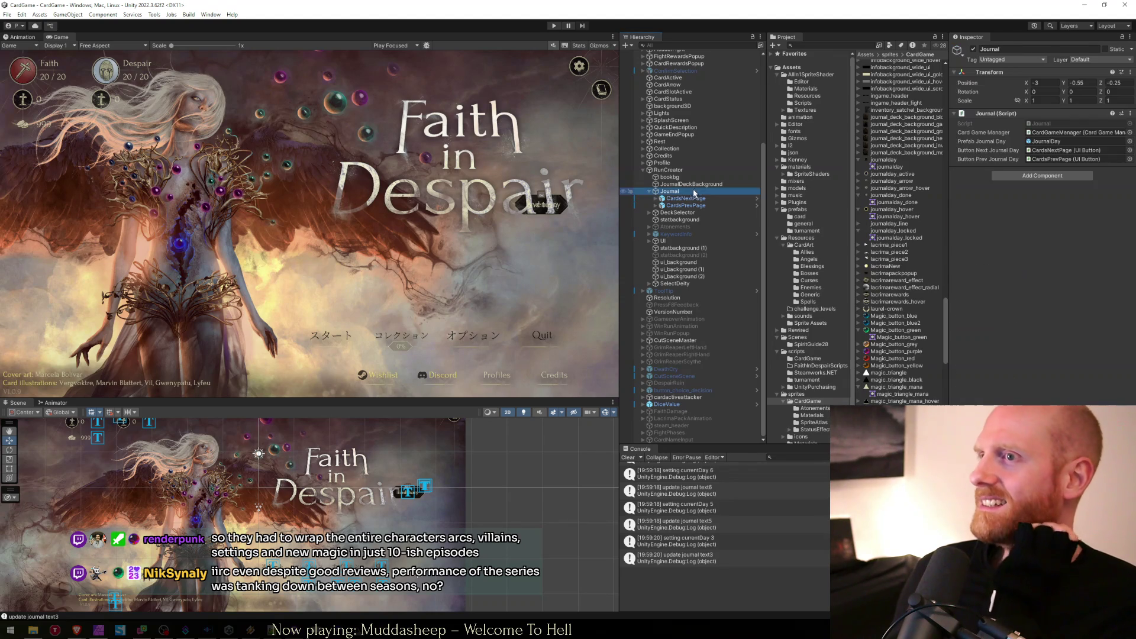
left_click(654, 199)
left_click(653, 199)
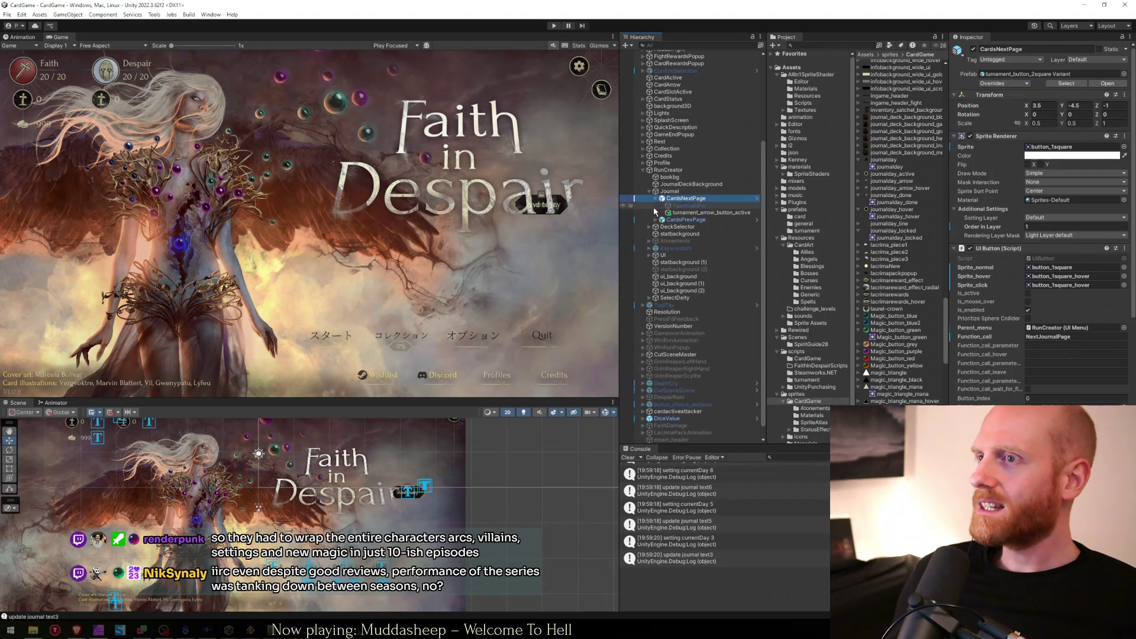
left_click(654, 220)
left_click(691, 220)
left_click(685, 199)
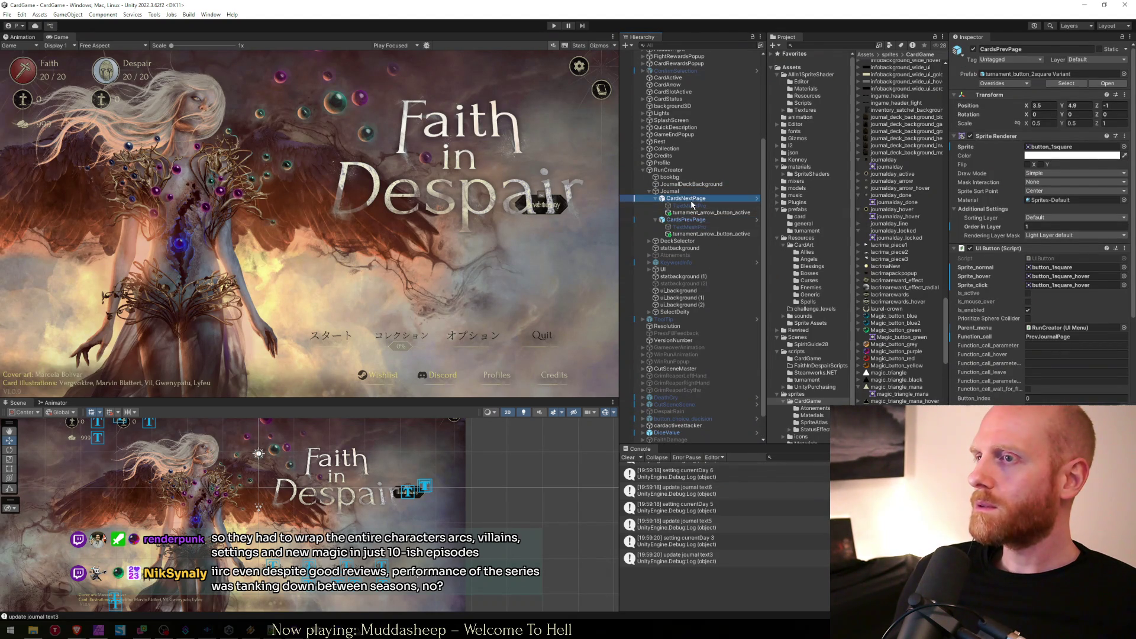
Locate the button_1square sprite from Sprite_normal and scroll the assets down to the journalday sprites.
left_click(1054, 269)
scroll(875, 296, "down", 5)
scroll(882, 331, "down", 5)
scroll(883, 340, "down", 5)
scroll(884, 341, "down", 5)
scroll(883, 340, "down", 5)
scroll(883, 340, "down", 5)
scroll(883, 340, "down", 5)
scroll(883, 340, "down", 5)
scroll(883, 341, "down", 3)
scroll(883, 340, "down", 2)
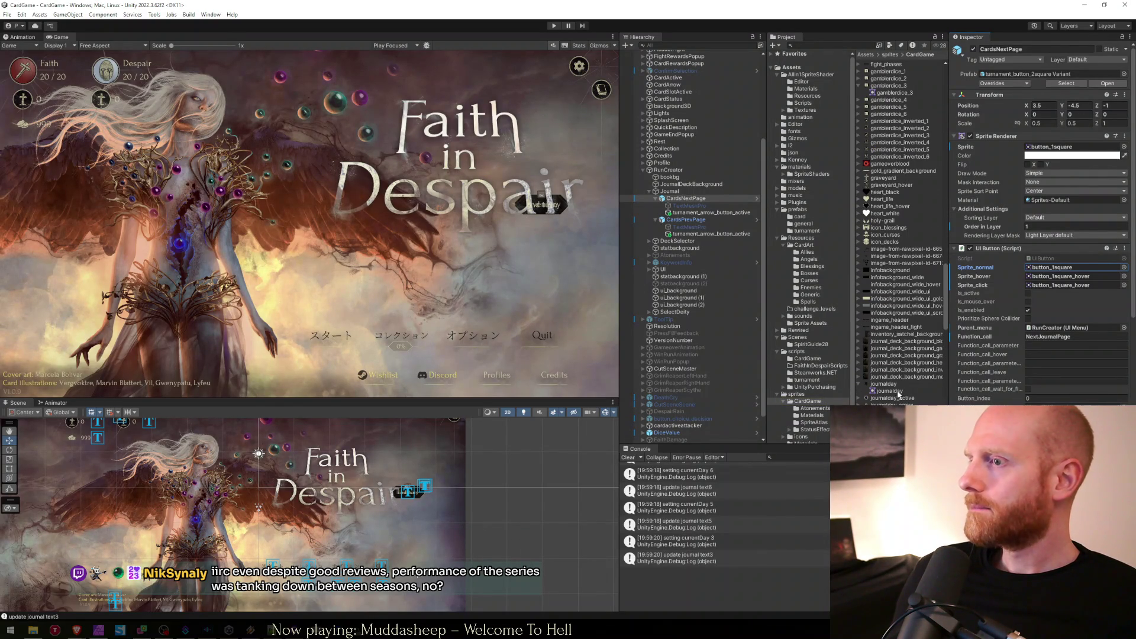
Give CardsNextPage journalday_arrow for its Sprite and normal state, and journalday_arrow_hover for hover and click.
left_click_drag(893, 406, 1074, 267)
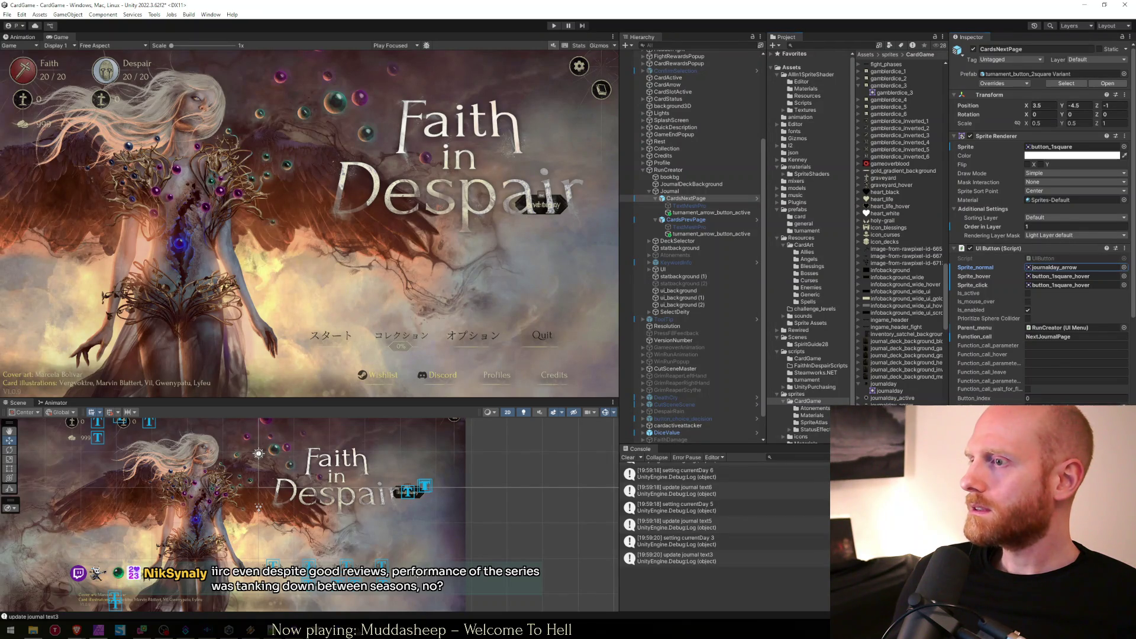
left_click_drag(893, 405, 1073, 276)
left_click_drag(893, 405, 1074, 286)
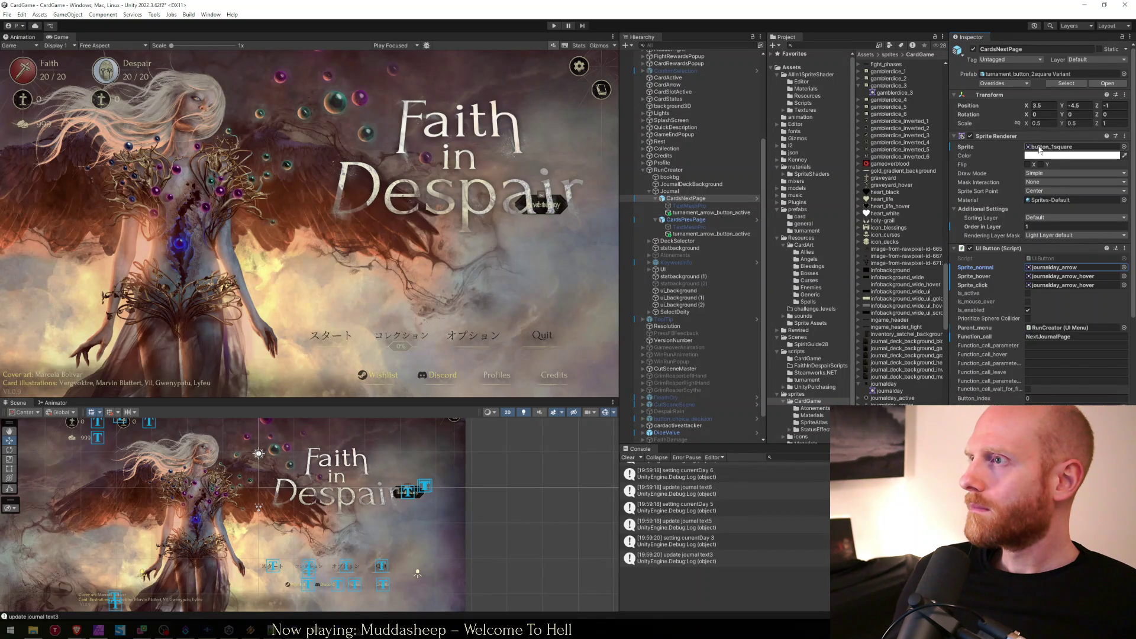
left_click(1042, 268)
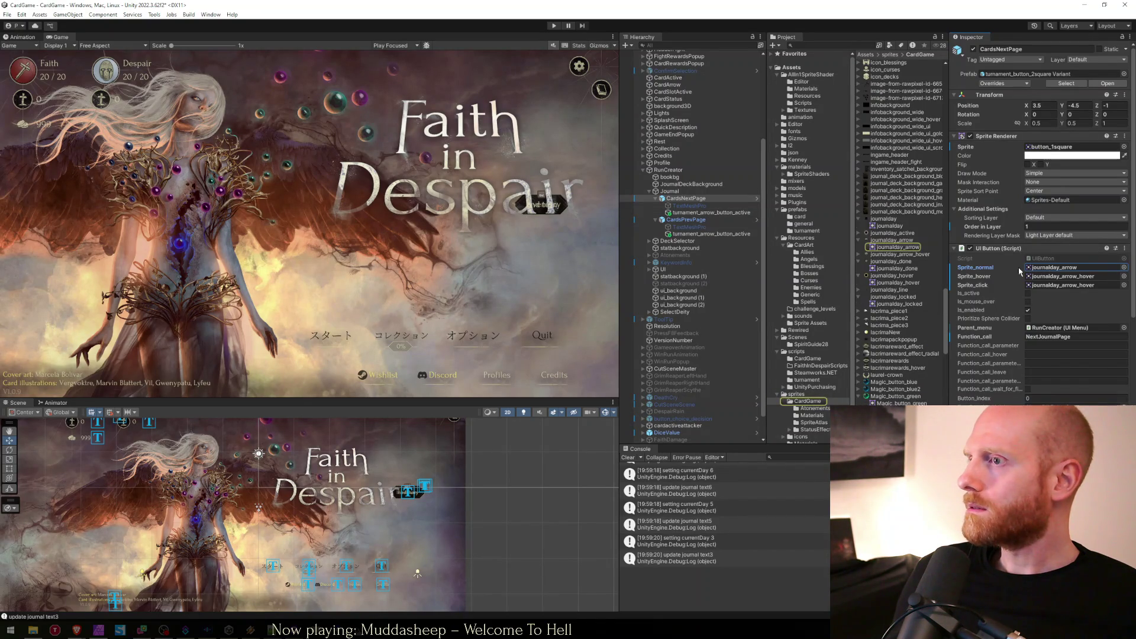
left_click_drag(895, 242, 1053, 147)
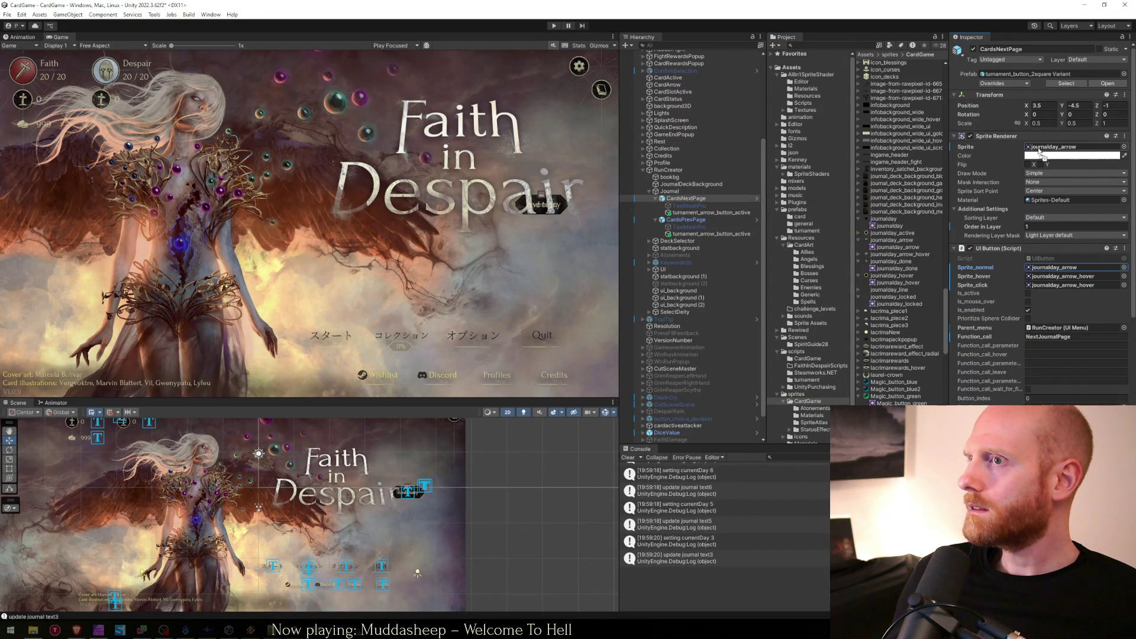
Compare CardsPrevPage with CardsNextPage and select the previous button's old arrow overlay.
left_click(676, 222)
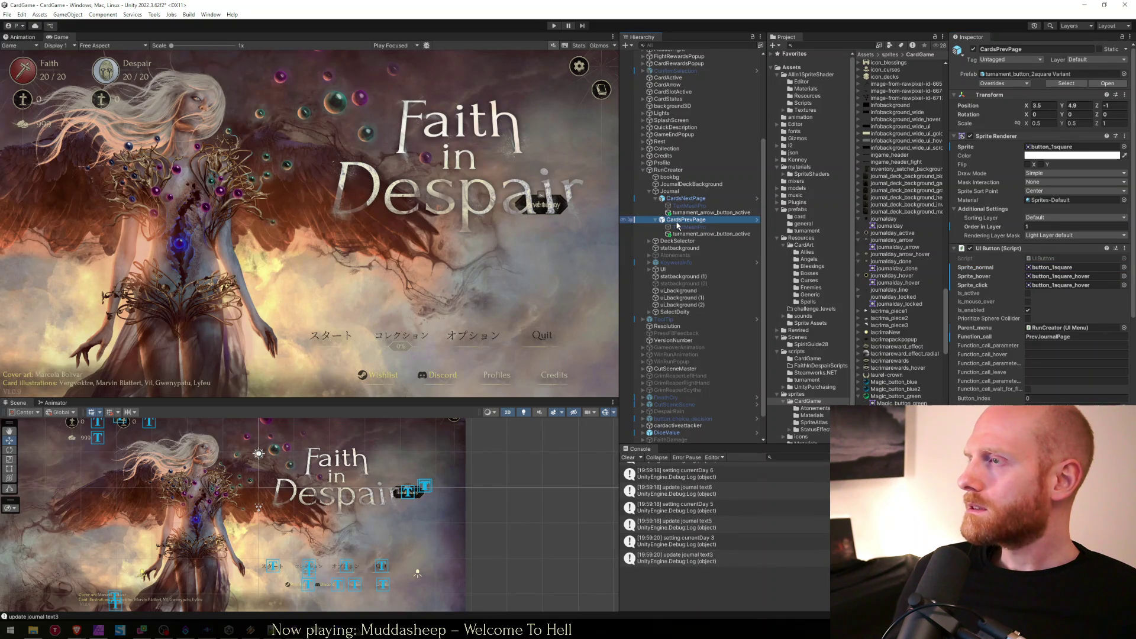
left_click(685, 199)
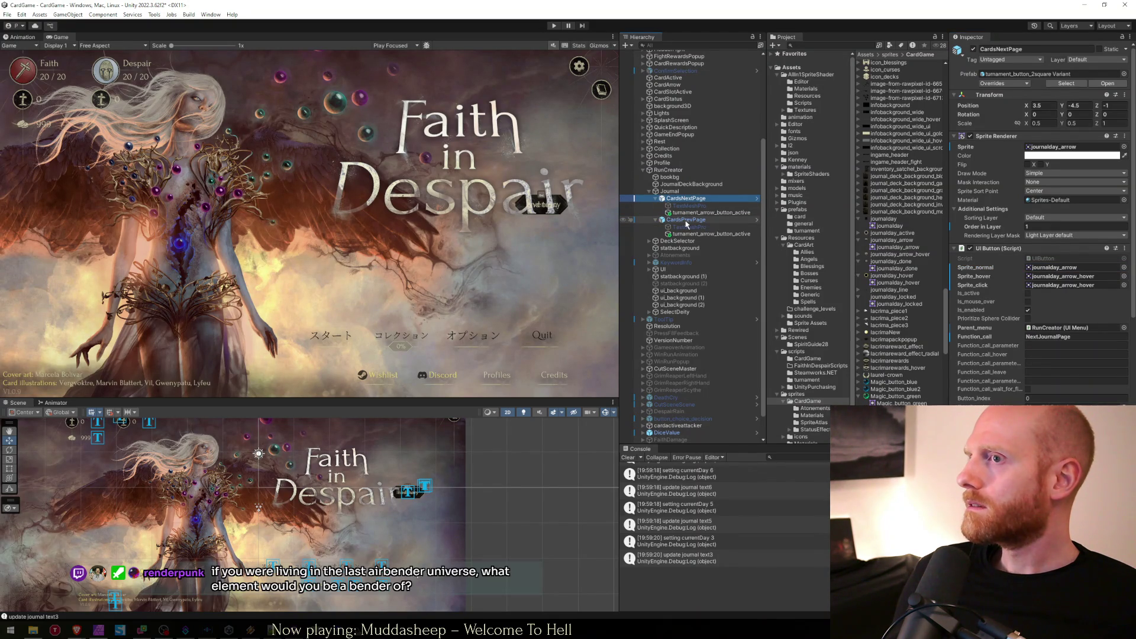
left_click(686, 222)
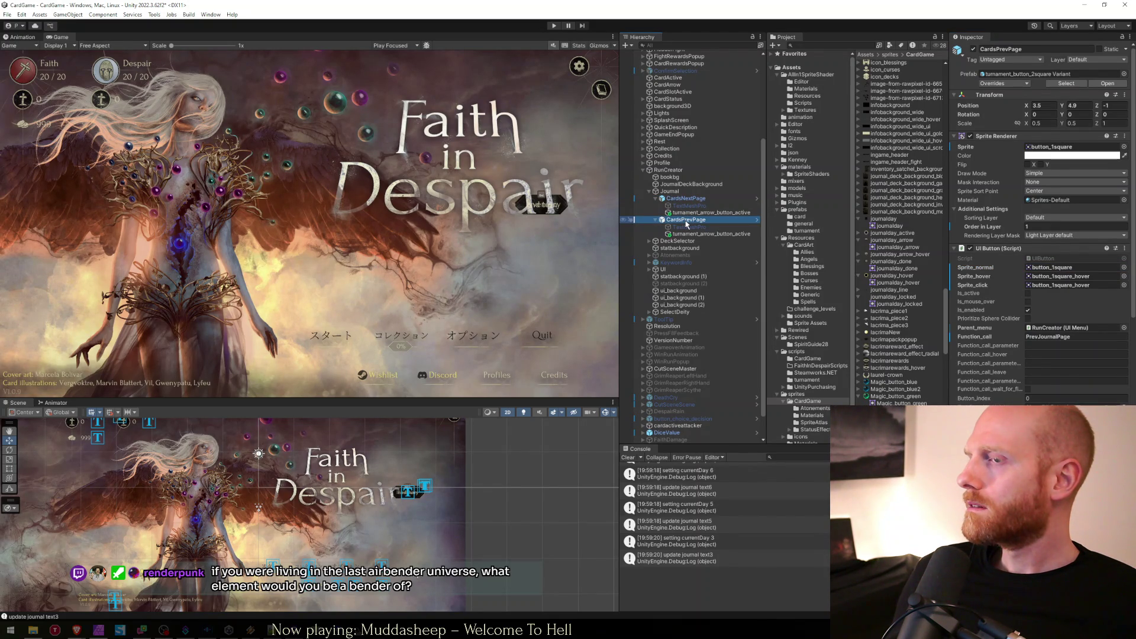
left_click(687, 235)
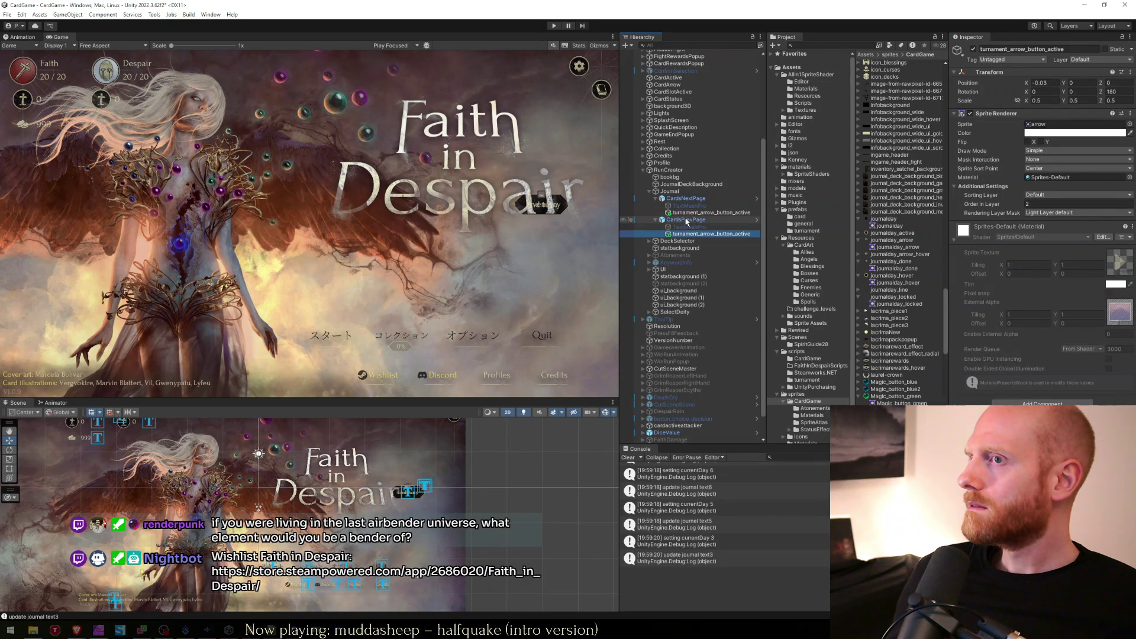
Deactivate both tournament_arrow_button_active overlays on the page buttons.
left_click(688, 213, "ctrl")
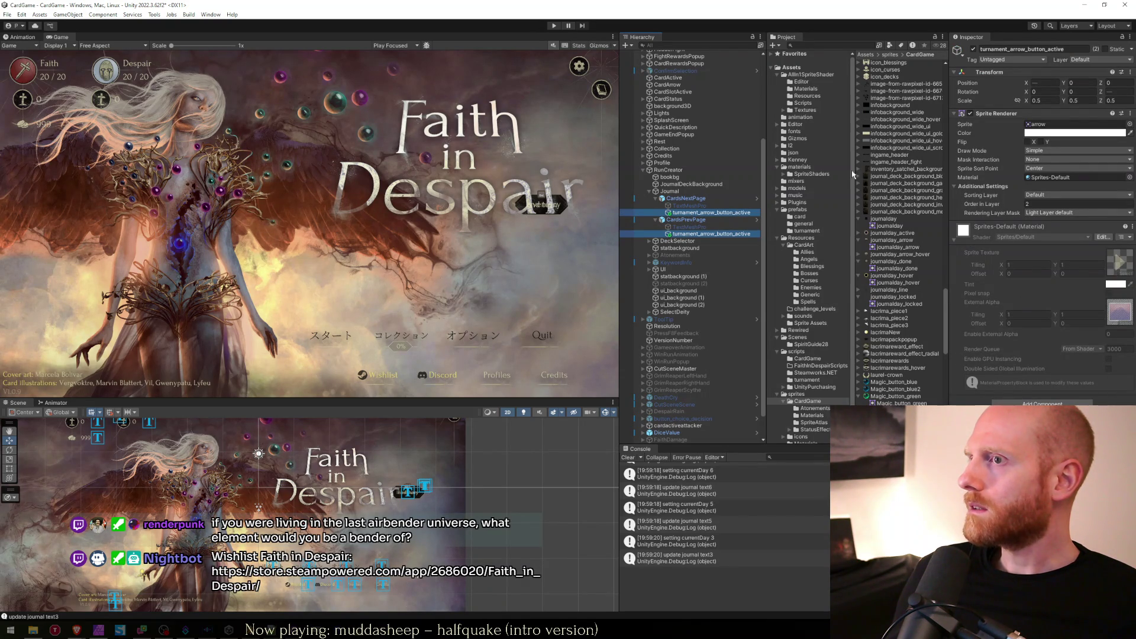
left_click(974, 49)
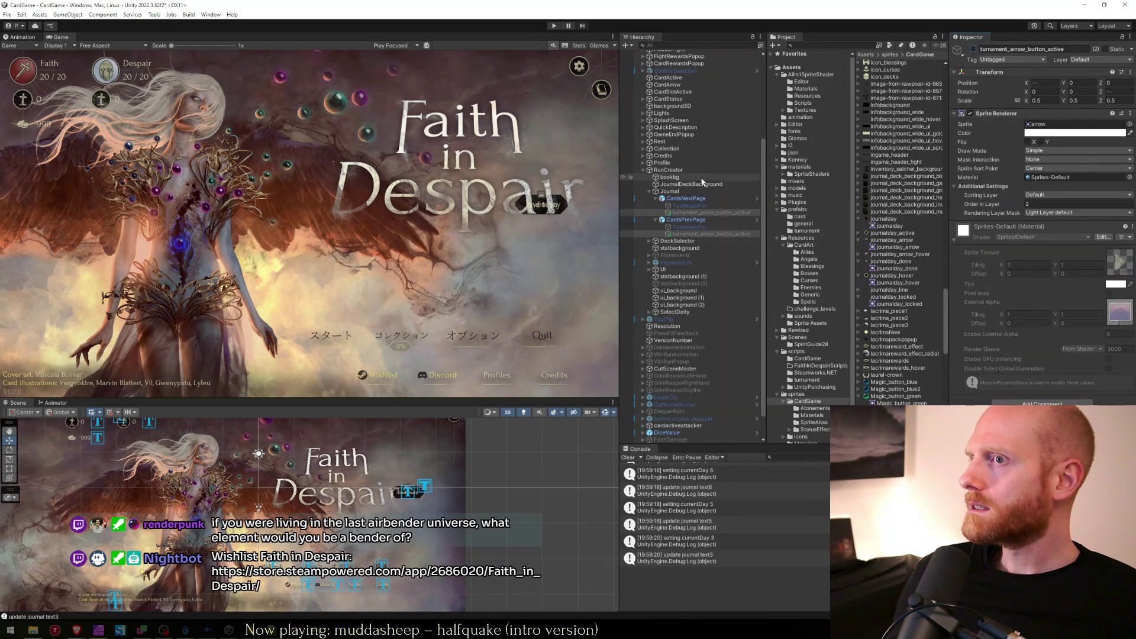
left_click(686, 198)
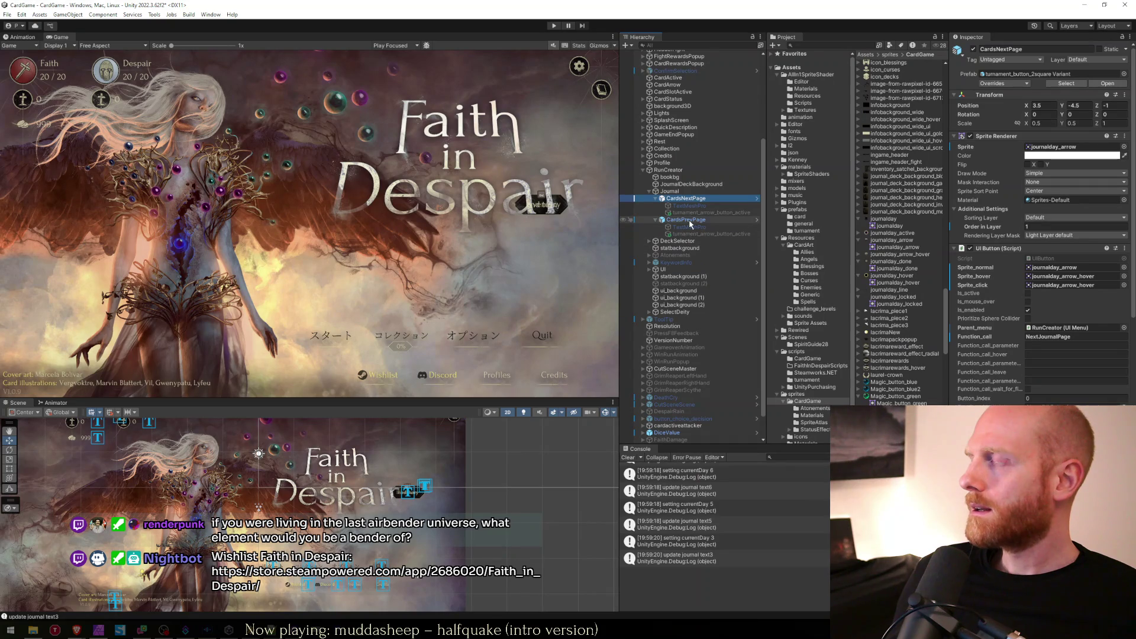
Give CardsPrevPage the journalday_arrow sprite and normal state, and journalday_arrow_hover for hover.
left_click(687, 220)
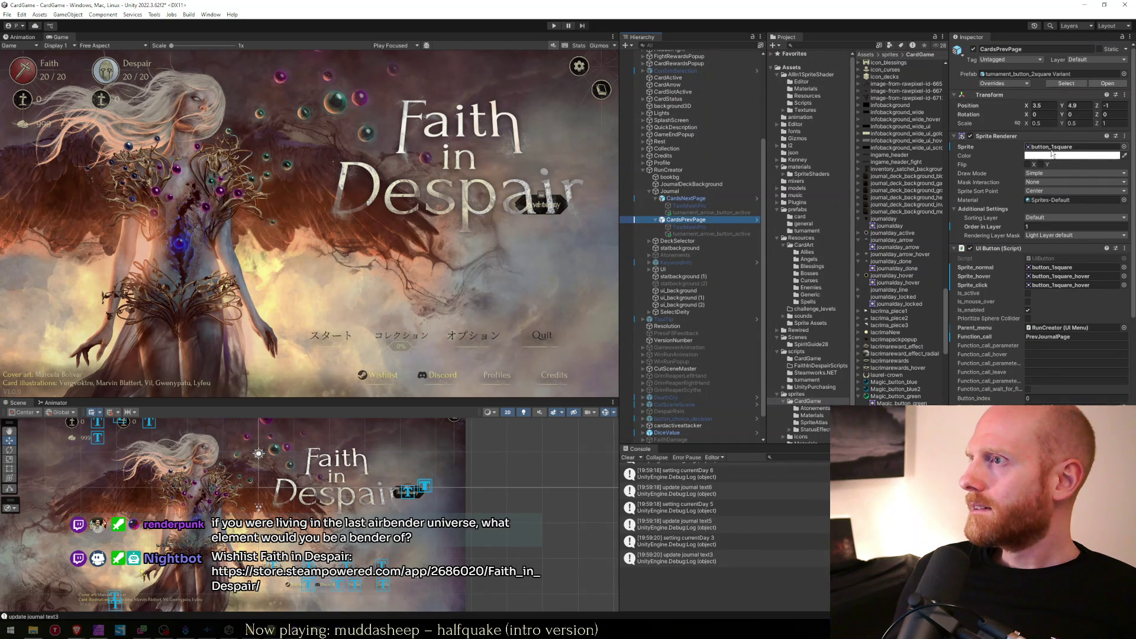
left_click_drag(885, 240, 1059, 146)
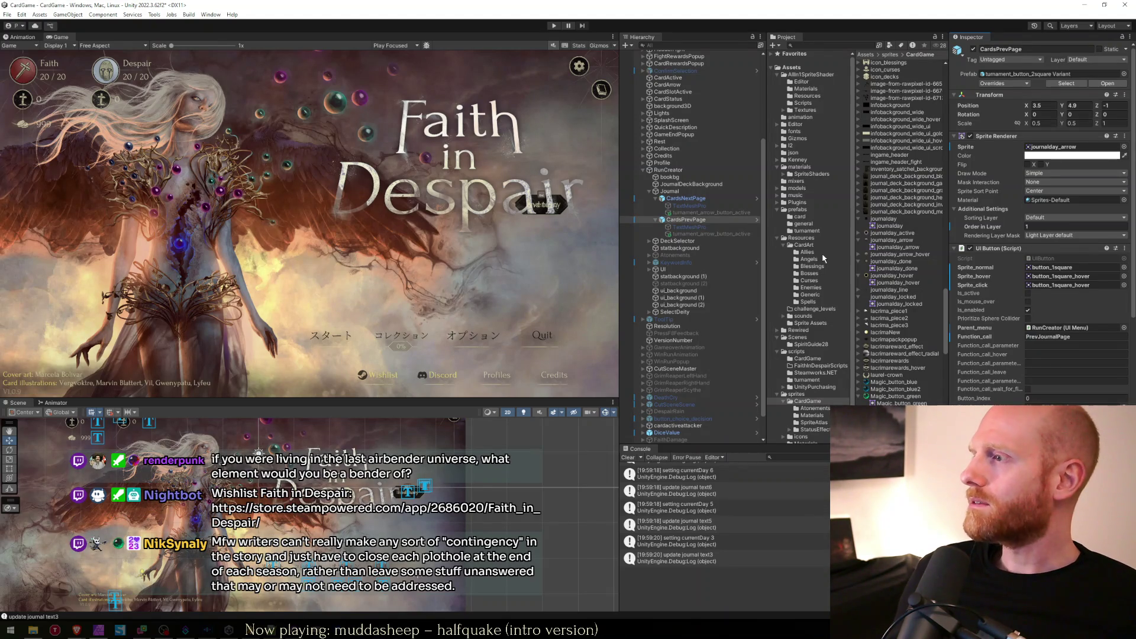
left_click(686, 199)
left_click(697, 220)
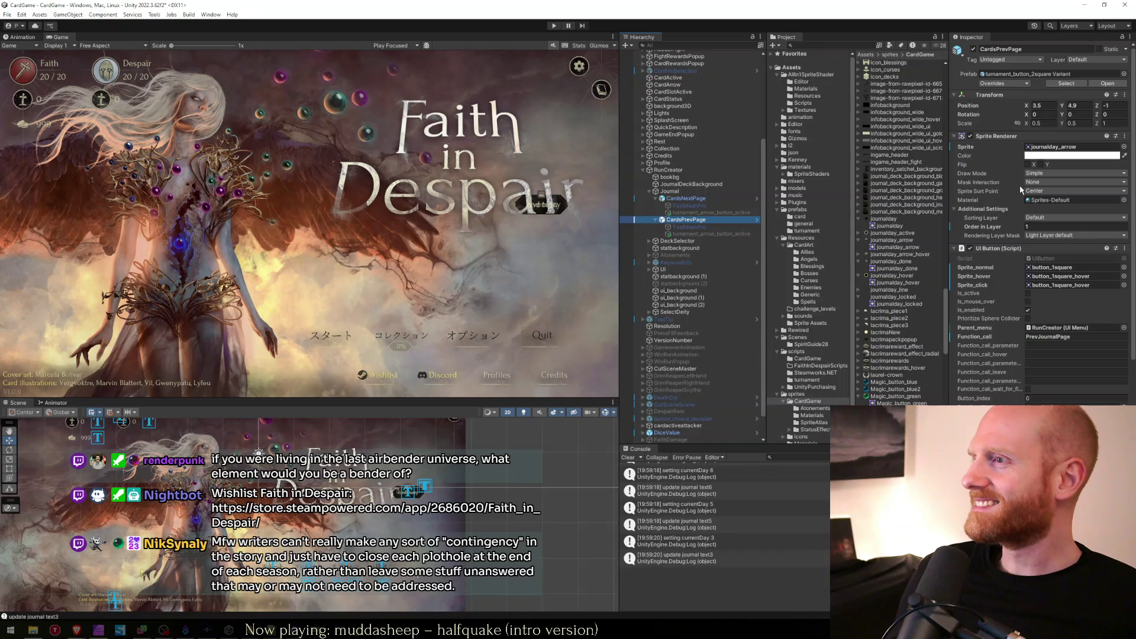
left_click(701, 199)
left_click(697, 221)
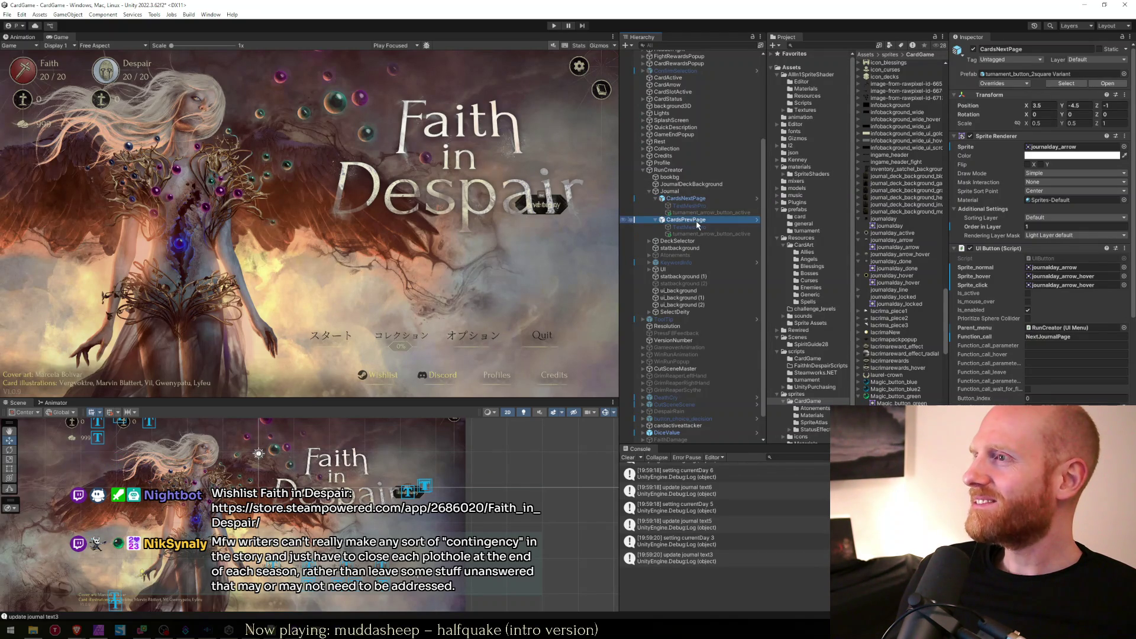
left_click_drag(894, 247, 1065, 268)
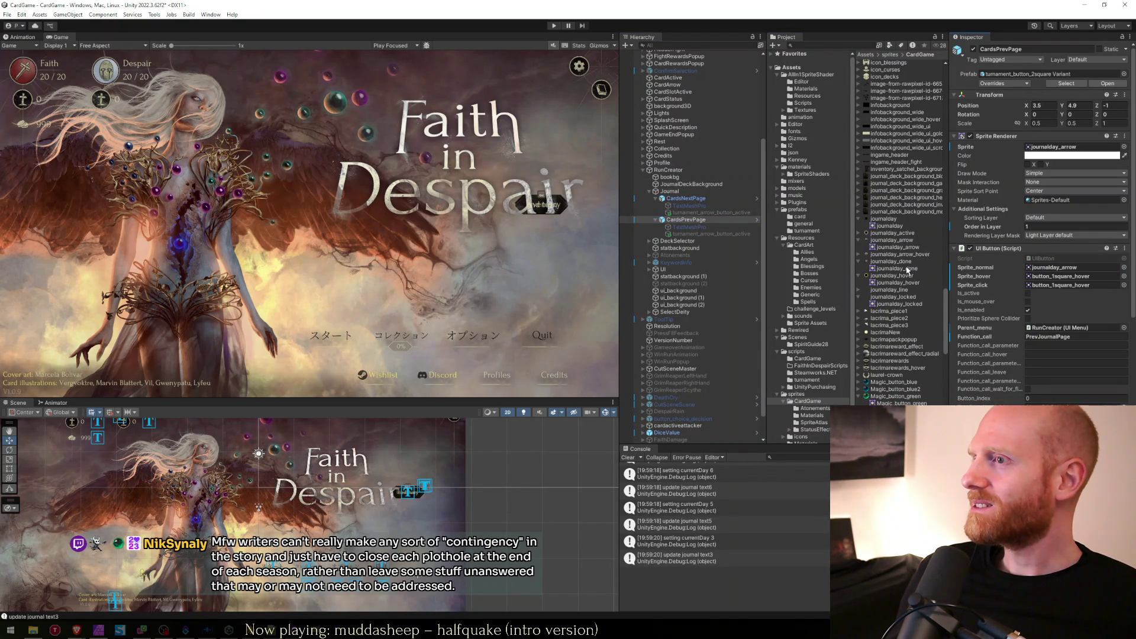
mouse_move(906, 255)
left_mouse_down()
mouse_move(1046, 278)
mouse_move(1032, 286)
left_mouse_up()
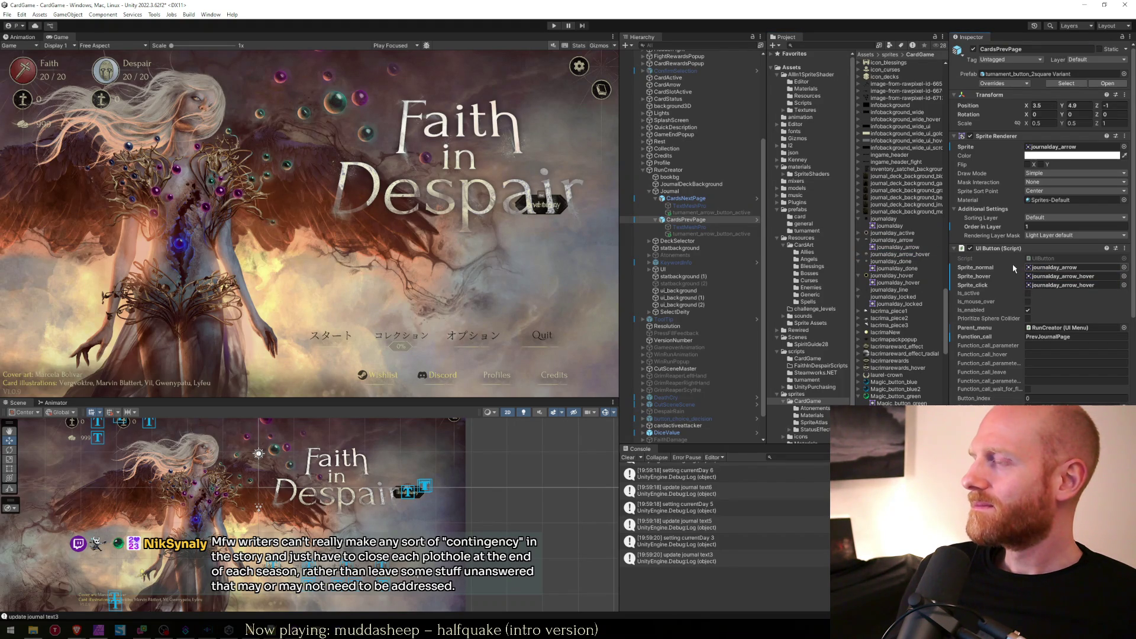
Review the CardsPrevPage children and the CardsNextPage and parent Journal settings.
left_click(669, 221)
left_click(654, 221)
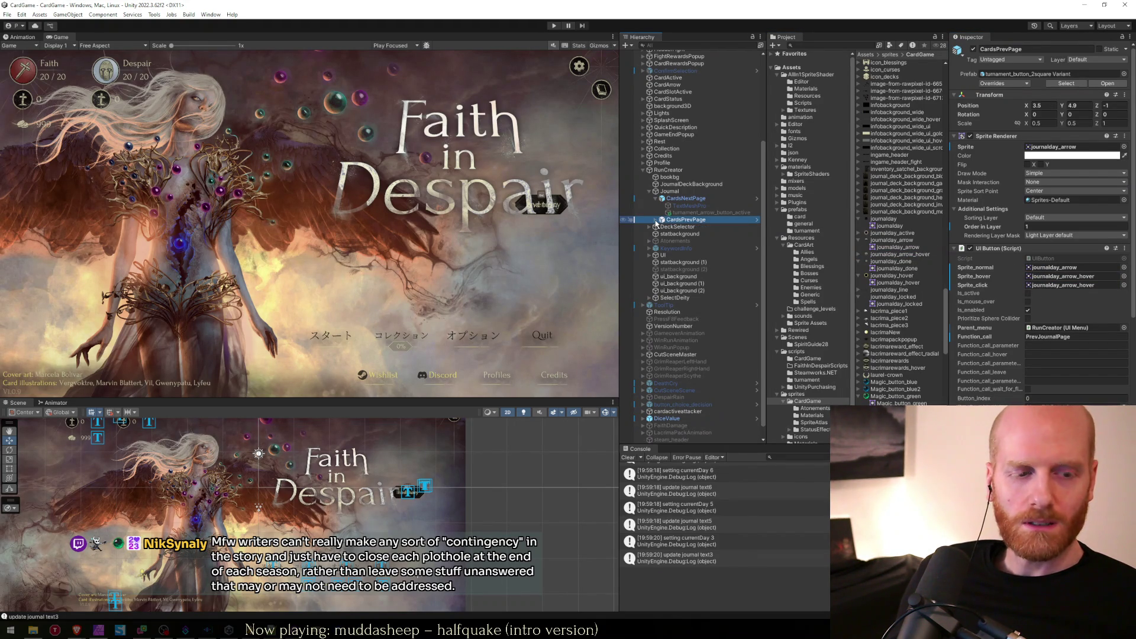
left_click(654, 220)
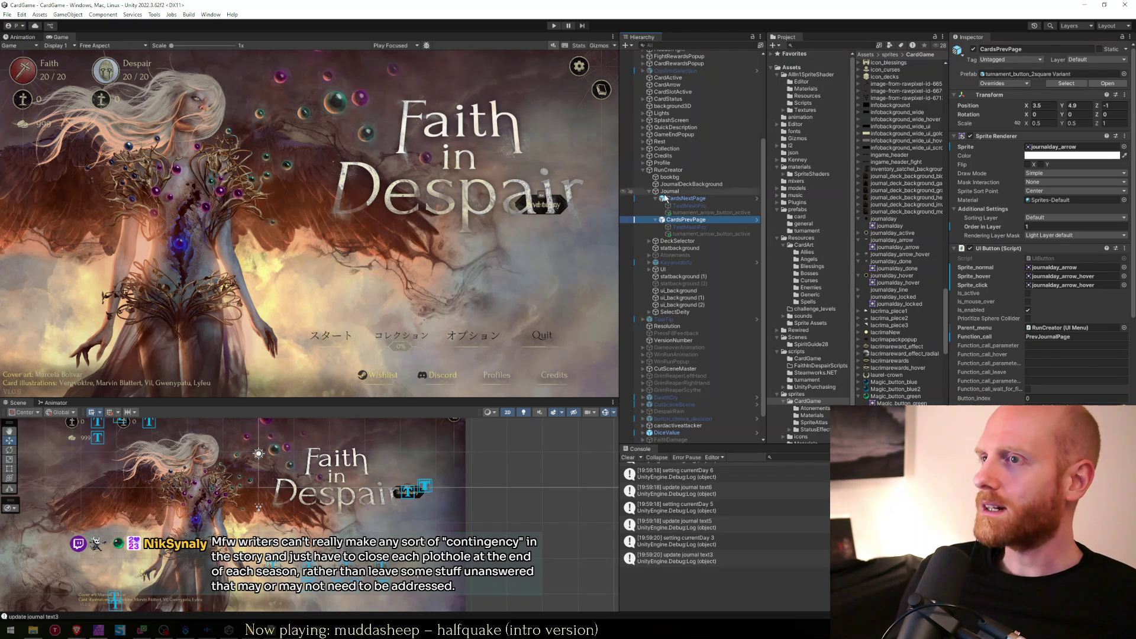
left_click(672, 199)
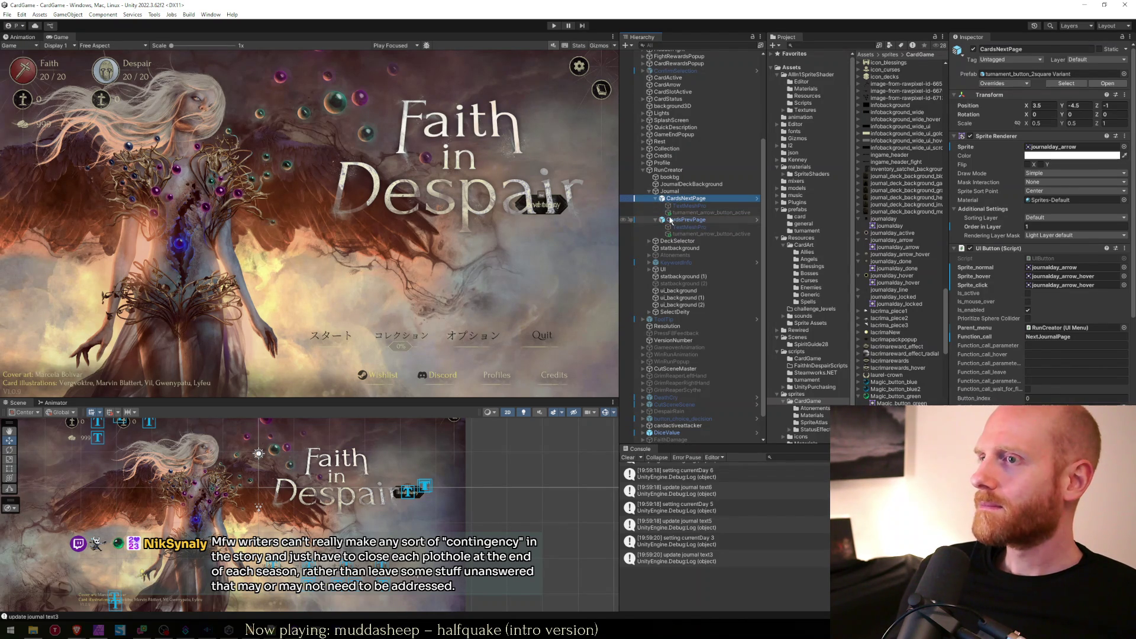
left_click(671, 192)
left_click(679, 198)
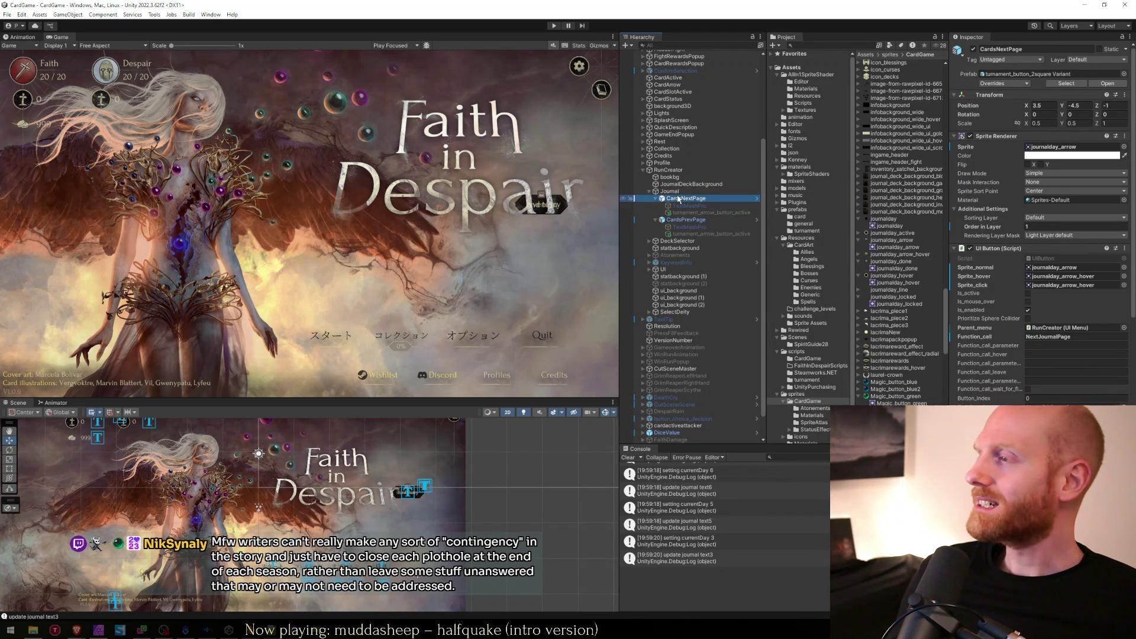